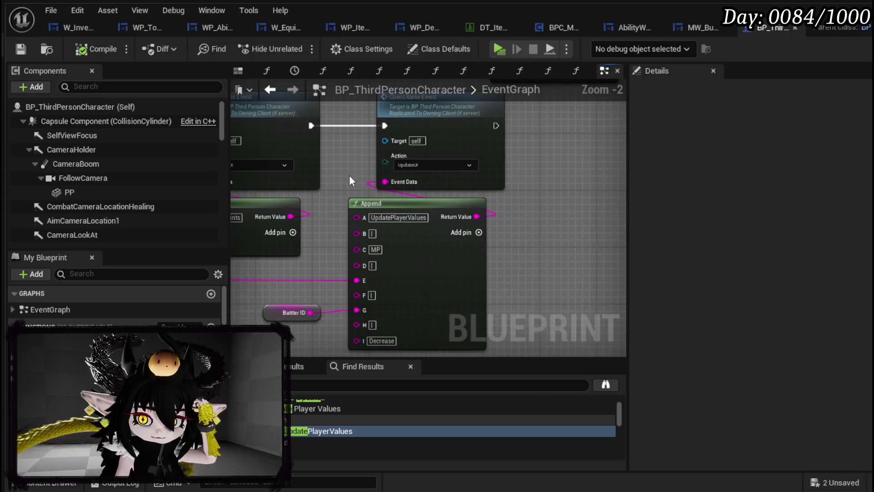
Step: Select the Battler ID and Append nodes together with the Client Raise Event node
{"action": "mouse_move", "coordinate": [594, 218]}
{"action": "left_mouse_down"}
{"action": "mouse_move", "coordinate": [595, 183]}
{"action": "mouse_move", "coordinate": [602, 184]}
{"action": "left_mouse_up"}
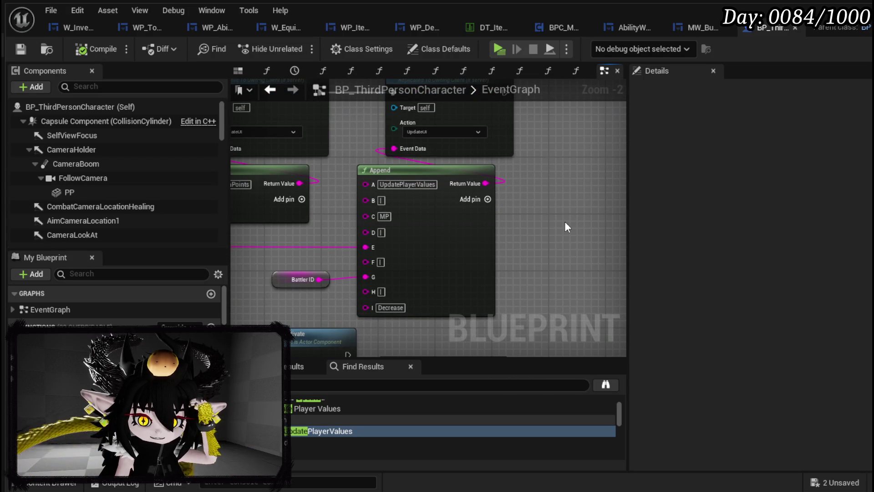
{"action": "mouse_move", "coordinate": [565, 222]}
{"action": "left_mouse_down"}
{"action": "mouse_move", "coordinate": [583, 303]}
{"action": "mouse_move", "coordinate": [620, 207]}
{"action": "left_mouse_up"}
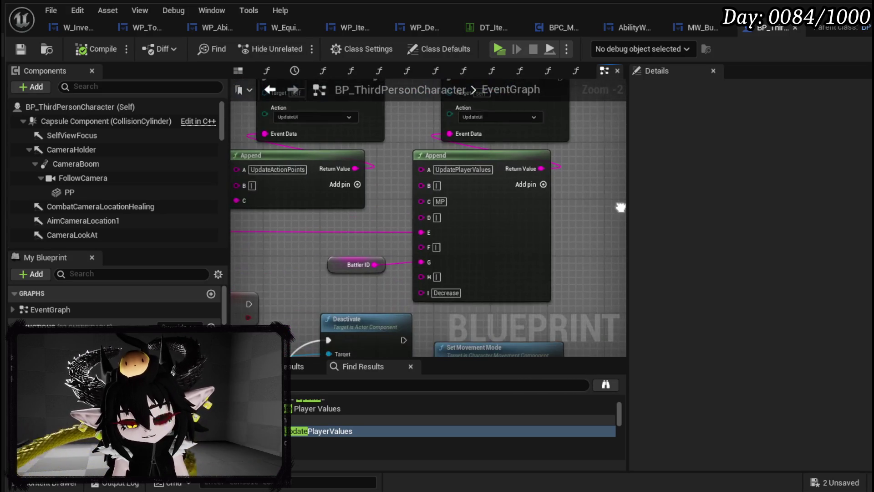
{"action": "mouse_move", "coordinate": [276, 255]}
{"action": "left_mouse_down"}
{"action": "mouse_move", "coordinate": [319, 310]}
{"action": "mouse_move", "coordinate": [294, 261]}
{"action": "mouse_move", "coordinate": [292, 286]}
{"action": "mouse_move", "coordinate": [444, 264]}
{"action": "left_mouse_up"}
{"action": "left_click_drag", "start_coordinate": [565, 221], "coordinate": [538, 287]}
{"action": "left_click", "coordinate": [523, 214], "text": "ctrl"}
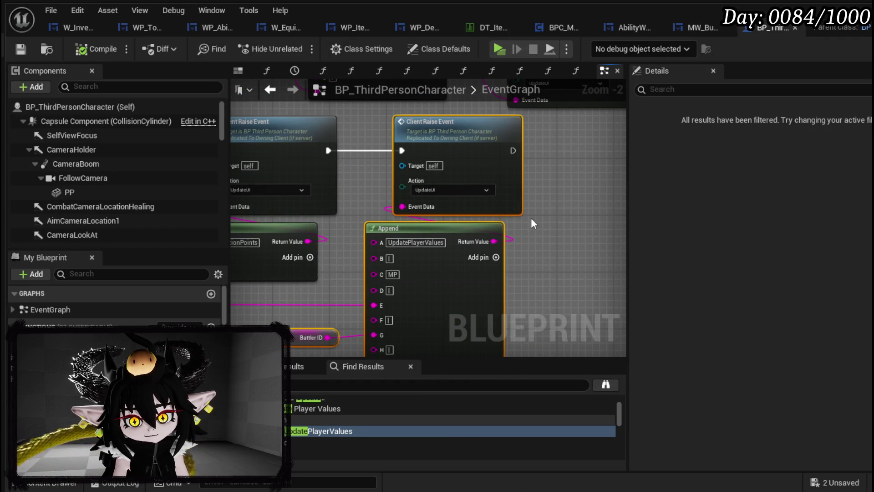
Step: Look over the nearby ability cost logic, then return to the selected event nodes
{"action": "scroll", "coordinate": [556, 222], "scroll_direction": "down", "scroll_amount": 2}
{"action": "mouse_move", "coordinate": [556, 223]}
{"action": "left_mouse_down"}
{"action": "mouse_move", "coordinate": [445, 246]}
{"action": "mouse_move", "coordinate": [527, 248]}
{"action": "mouse_move", "coordinate": [523, 267]}
{"action": "mouse_move", "coordinate": [488, 273]}
{"action": "left_mouse_up"}
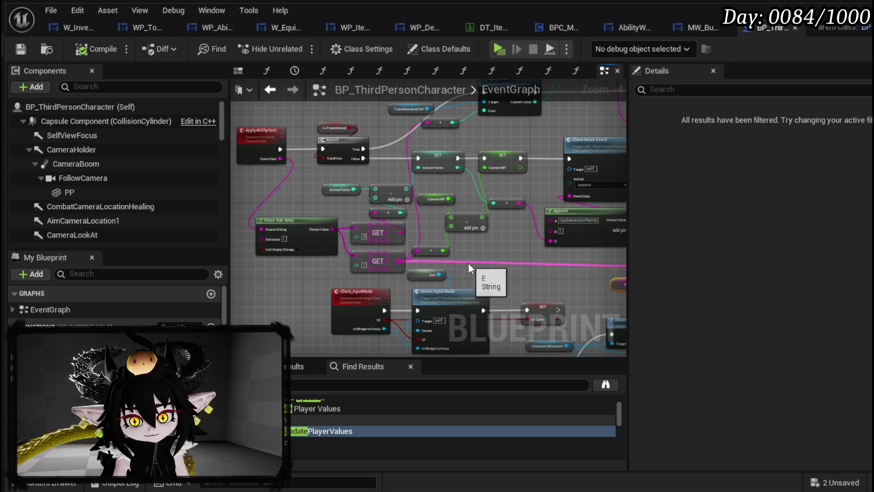
{"action": "left_click_drag", "start_coordinate": [479, 261], "coordinate": [439, 247]}
{"action": "left_click_drag", "start_coordinate": [622, 272], "coordinate": [450, 267]}
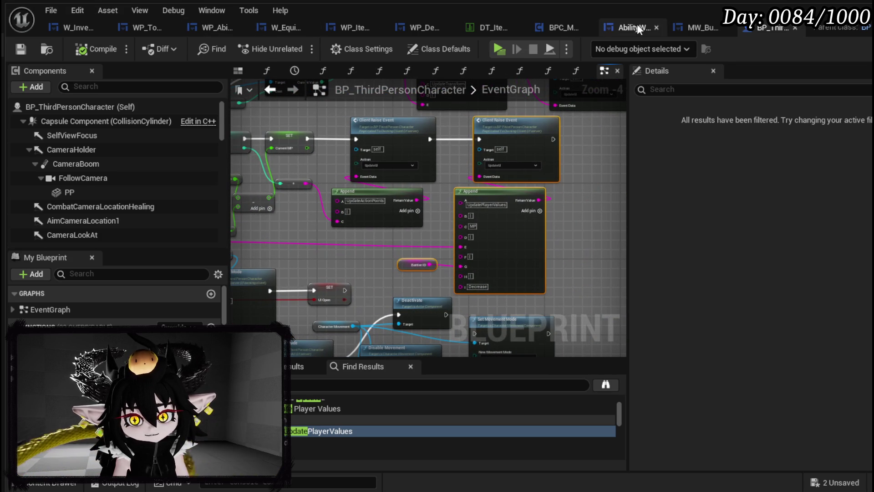
Step: Paste the copied nodes into W_InventoryHUD's PressInteractionButton graph, declining the self-context fix
{"action": "left_click", "coordinate": [80, 25]}
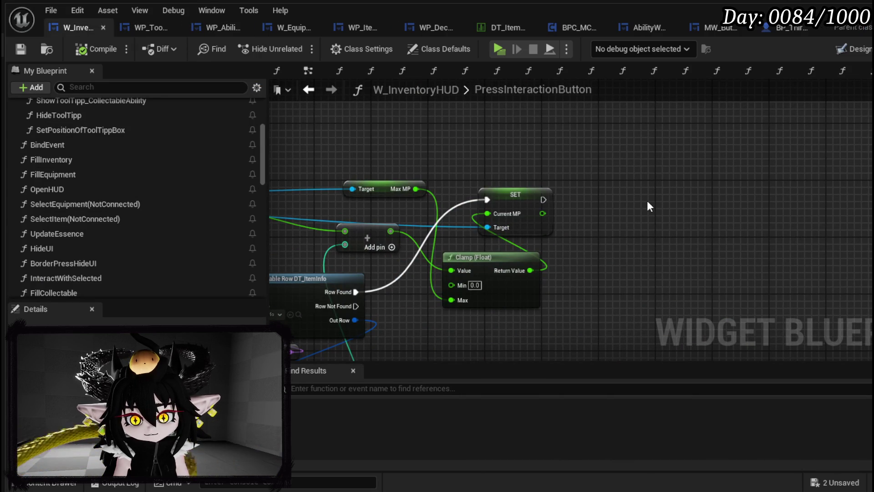
{"action": "key", "text": "ctrl+v"}
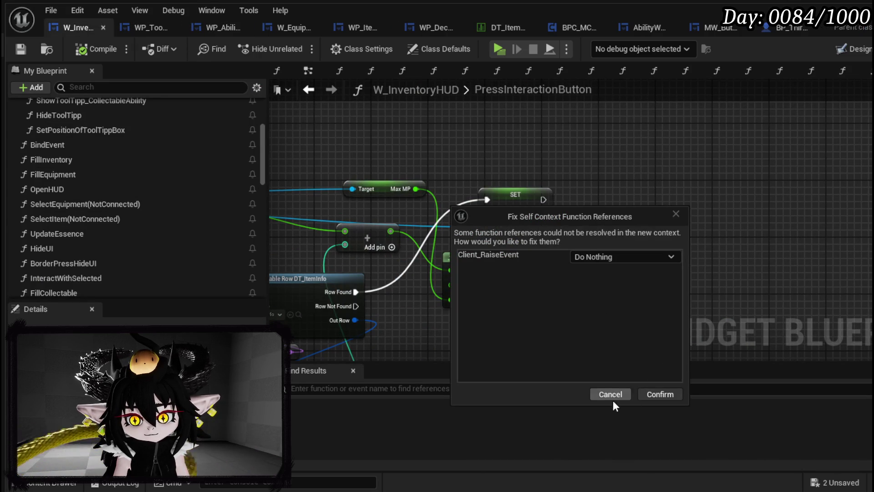
{"action": "left_click", "coordinate": [610, 394]}
Step: Add a Client Raise Event from the Owner wire, placed clear of SET Current MP
{"action": "left_click_drag", "start_coordinate": [392, 172], "coordinate": [572, 201]}
{"action": "left_click_drag", "start_coordinate": [648, 238], "coordinate": [635, 163]}
{"action": "type", "text": "client Raise"}
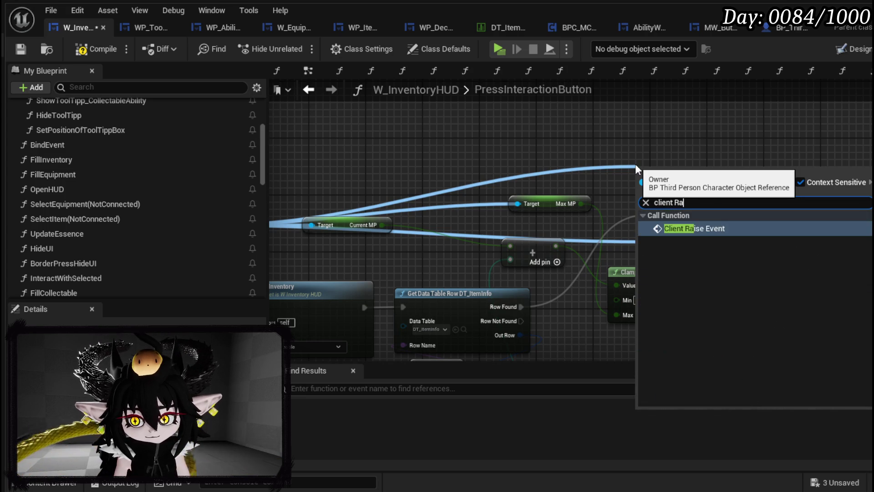
{"action": "key", "text": "Return"}
{"action": "mouse_move", "coordinate": [645, 161]}
{"action": "left_mouse_down"}
{"action": "mouse_move", "coordinate": [819, 200]}
{"action": "mouse_move", "coordinate": [633, 159]}
{"action": "left_mouse_up"}
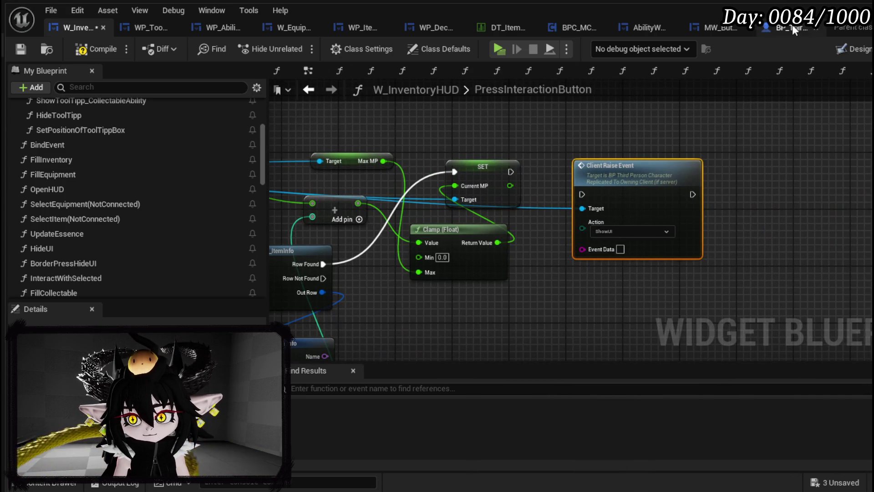
{"action": "left_click", "coordinate": [792, 28]}
{"action": "scroll", "coordinate": [509, 186], "scroll_direction": "up", "scroll_amount": 4}
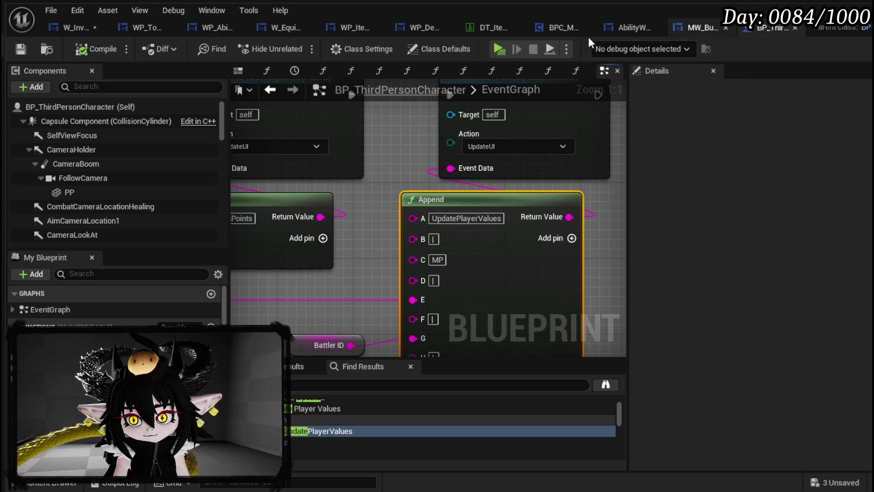
{"action": "left_click", "coordinate": [61, 27]}
Step: Paste the UpdatePlayerValues Append node and set the event's Action to UpdateUI
{"action": "key", "text": "ctrl+v"}
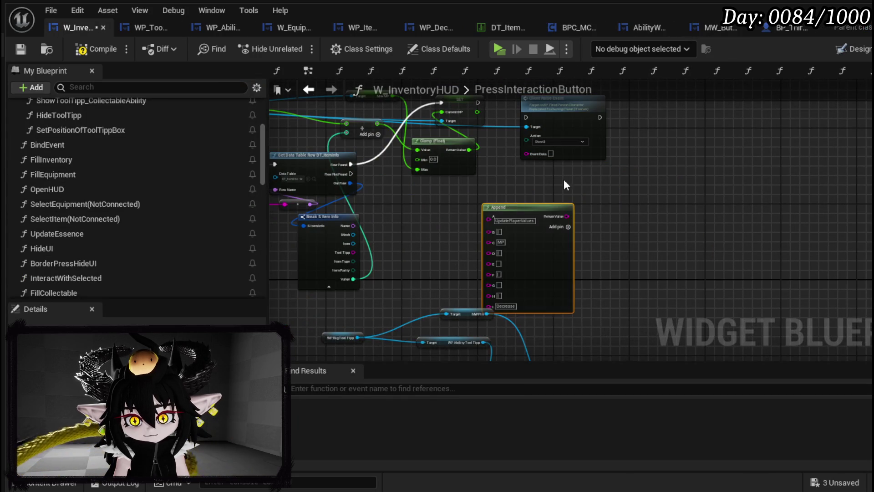
{"action": "scroll", "coordinate": [484, 208], "scroll_direction": "up", "scroll_amount": 3}
{"action": "left_click_drag", "start_coordinate": [487, 233], "coordinate": [452, 219]}
{"action": "left_click", "coordinate": [524, 154]}
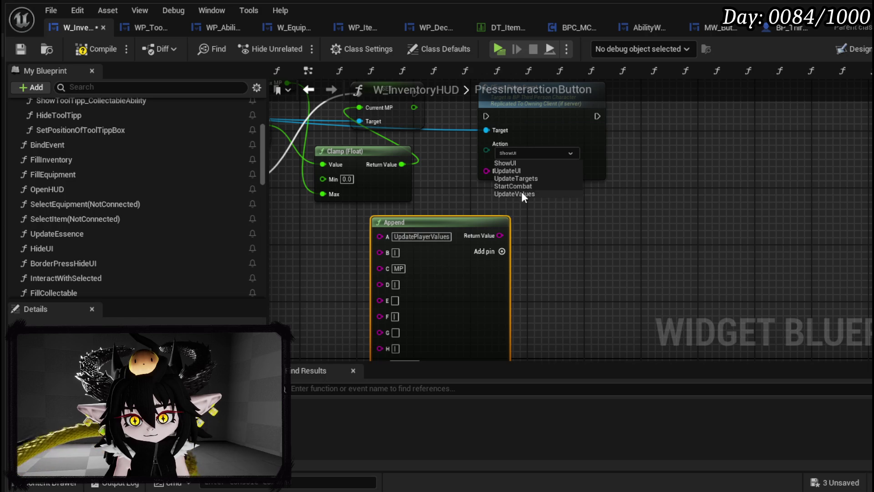
{"action": "left_click", "coordinate": [521, 172]}
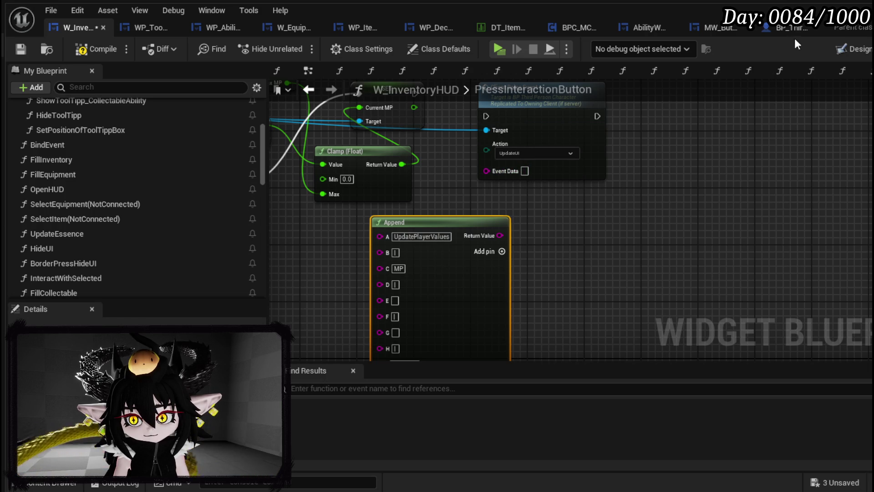
{"action": "left_click", "coordinate": [785, 28]}
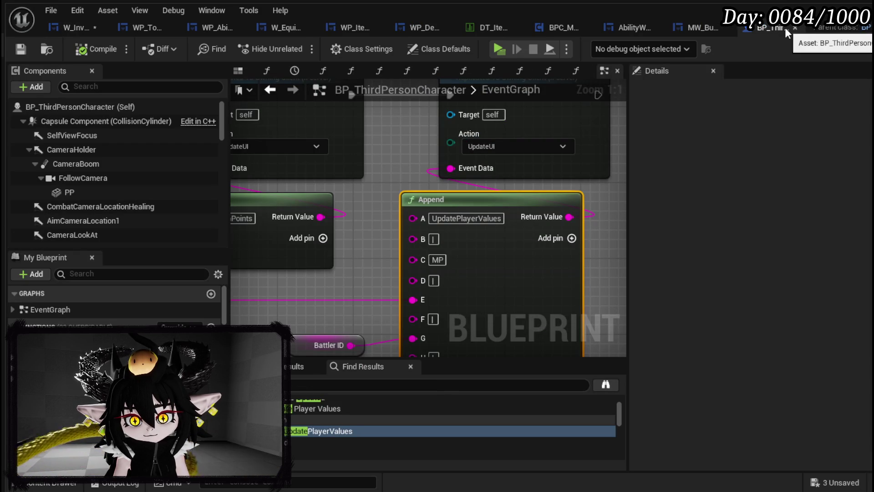
{"action": "left_click", "coordinate": [72, 28]}
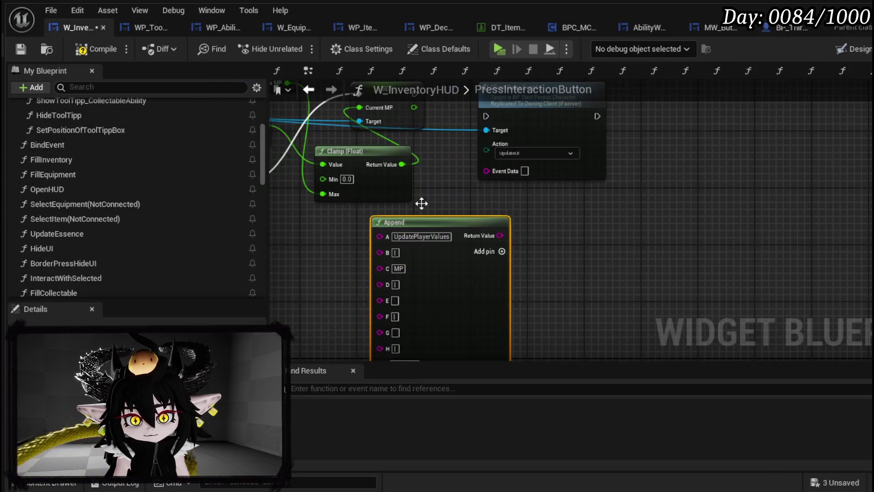
Step: Wire Append to Event Data, item Value into pin G, and change Decrease to Increase
{"action": "left_click_drag", "start_coordinate": [501, 236], "coordinate": [486, 171]}
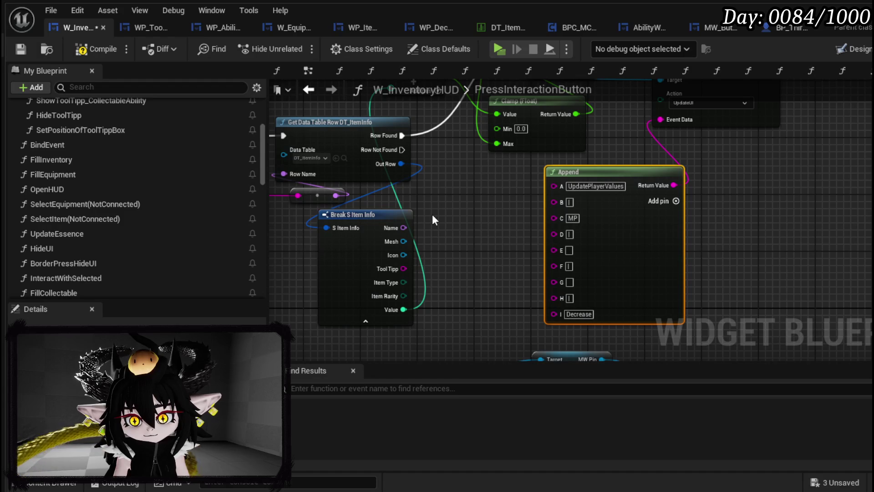
{"action": "left_click_drag", "start_coordinate": [403, 309], "coordinate": [551, 281]}
{"action": "left_click", "coordinate": [583, 313]}
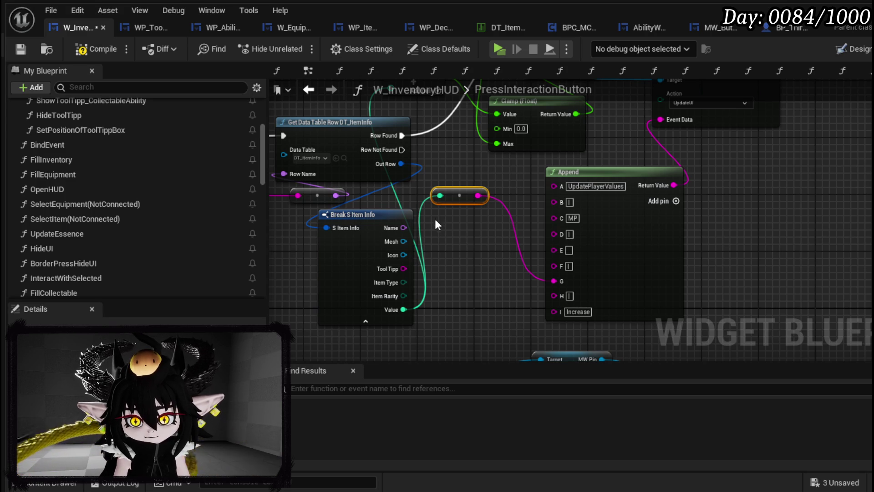
{"action": "left_click_drag", "start_coordinate": [458, 201], "coordinate": [468, 294]}
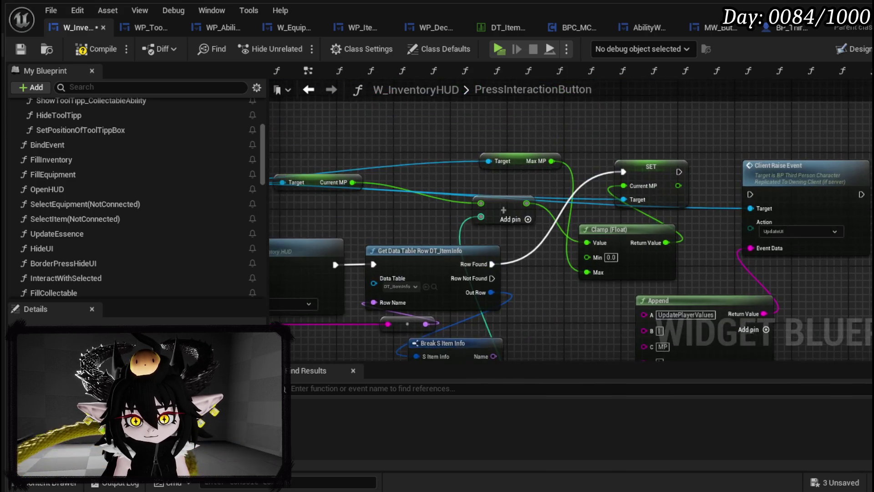
Step: Add the Owner's Get Battler ID getter and wire it into the Append's E input
{"action": "left_click_drag", "start_coordinate": [343, 186], "coordinate": [571, 193]}
{"action": "left_click_drag", "start_coordinate": [405, 189], "coordinate": [518, 151]}
{"action": "type", "text": "get ba"}
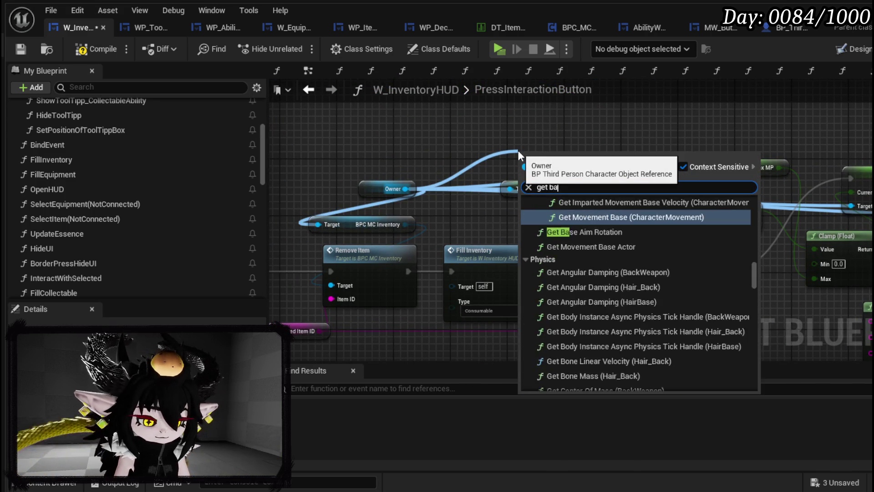
{"action": "type", "text": "ttle"}
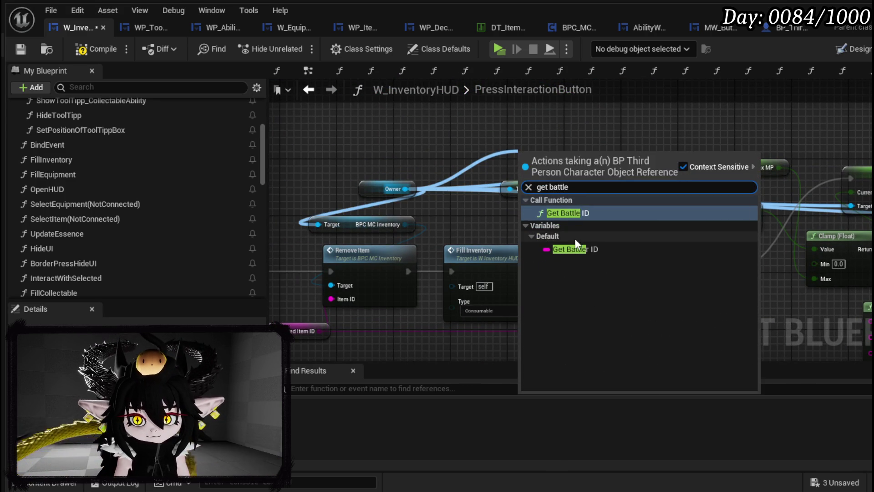
{"action": "left_click", "coordinate": [578, 249]}
{"action": "mouse_move", "coordinate": [589, 153]}
{"action": "left_mouse_down"}
{"action": "mouse_move", "coordinate": [594, 193]}
{"action": "mouse_move", "coordinate": [572, 154]}
{"action": "mouse_move", "coordinate": [401, 171]}
{"action": "mouse_move", "coordinate": [503, 229]}
{"action": "mouse_move", "coordinate": [477, 254]}
{"action": "mouse_move", "coordinate": [553, 244]}
{"action": "left_mouse_up"}
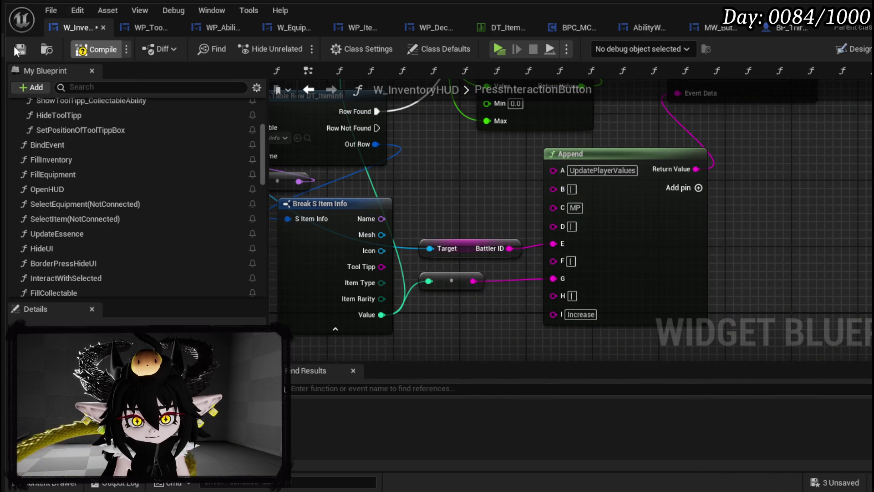
Step: Compile W_InventoryHUD and run Client Raise Event from Row Found
{"action": "left_click", "coordinate": [20, 49]}
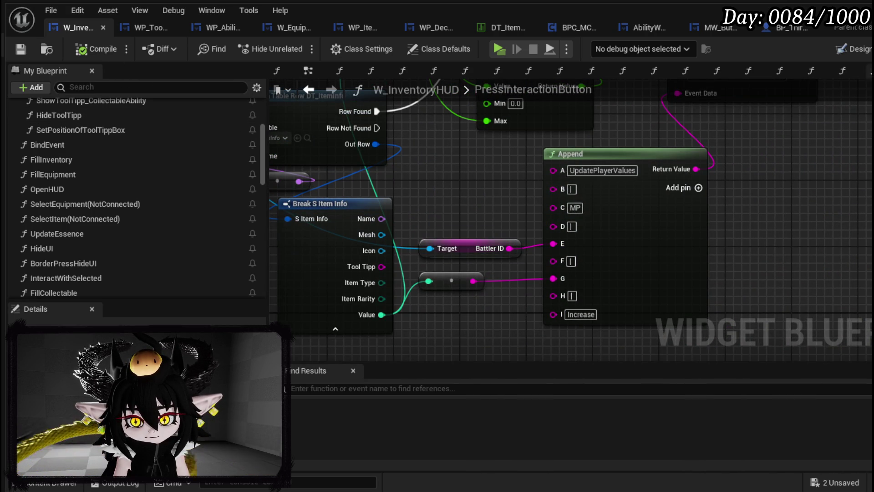
{"action": "mouse_move", "coordinate": [383, 241]}
{"action": "left_mouse_down"}
{"action": "mouse_move", "coordinate": [701, 167]}
{"action": "mouse_move", "coordinate": [685, 160]}
{"action": "left_mouse_up"}
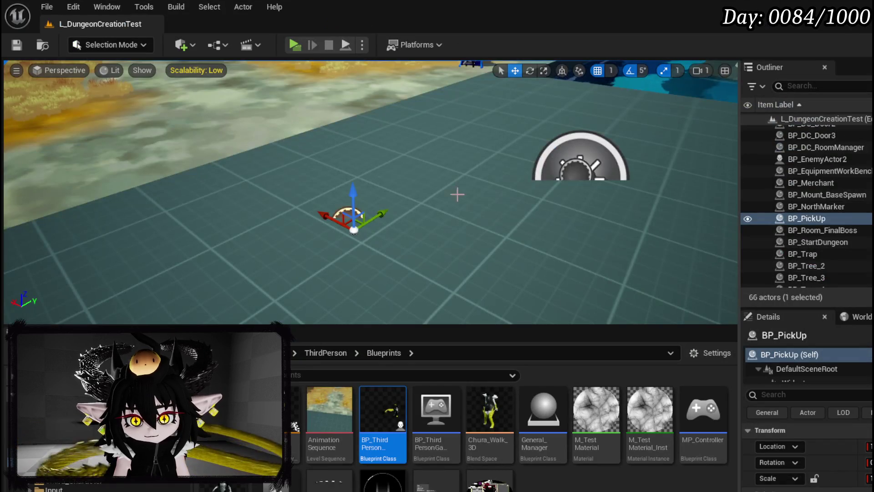
{"action": "mouse_move", "coordinate": [452, 190]}
{"action": "left_mouse_down"}
{"action": "mouse_move", "coordinate": [446, 160]}
{"action": "mouse_move", "coordinate": [394, 295]}
{"action": "left_mouse_up"}
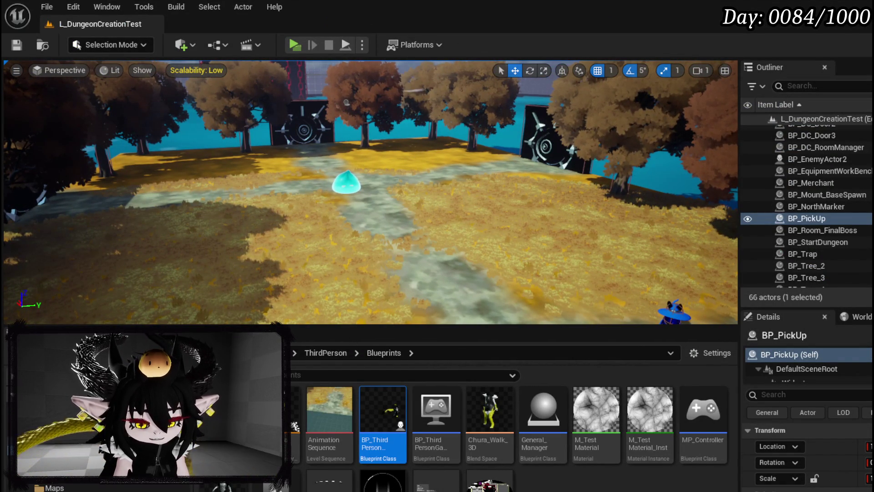
Step: Inspect the DT_RoomActors data table in the DataBase folder, then close it
{"action": "scroll", "coordinate": [86, 487], "scroll_direction": "down", "scroll_amount": 1}
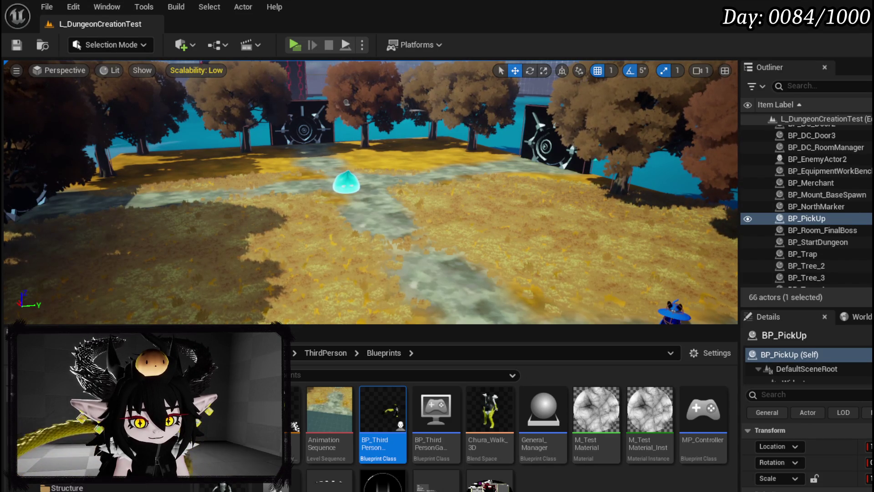
{"action": "scroll", "coordinate": [87, 486], "scroll_direction": "up", "scroll_amount": 1}
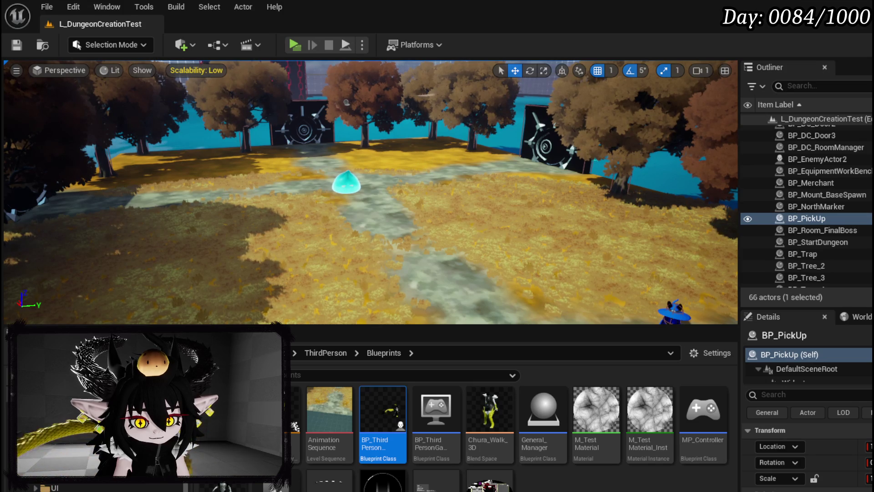
{"action": "scroll", "coordinate": [87, 486], "scroll_direction": "up", "scroll_amount": 2}
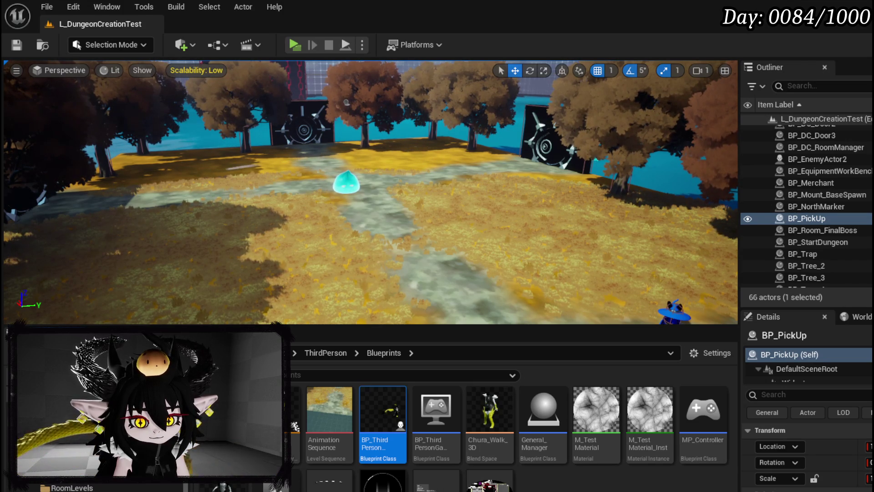
{"action": "left_click", "coordinate": [54, 421]}
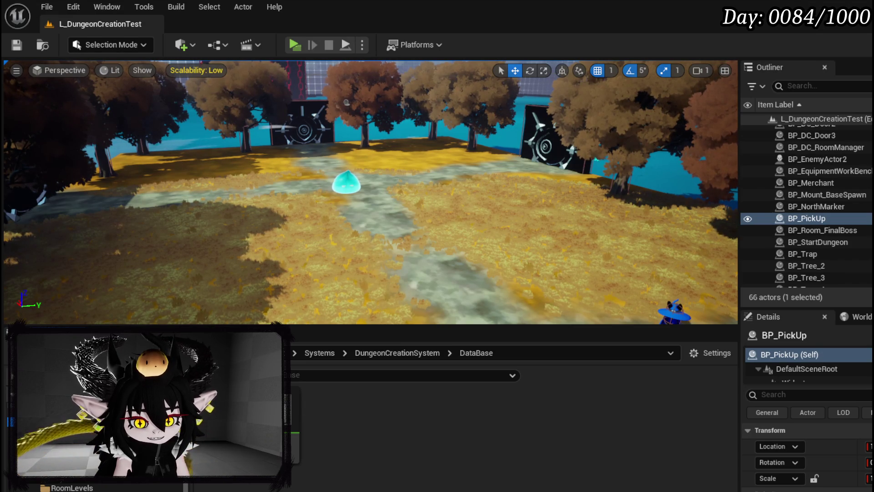
{"action": "double_click", "coordinate": [274, 424]}
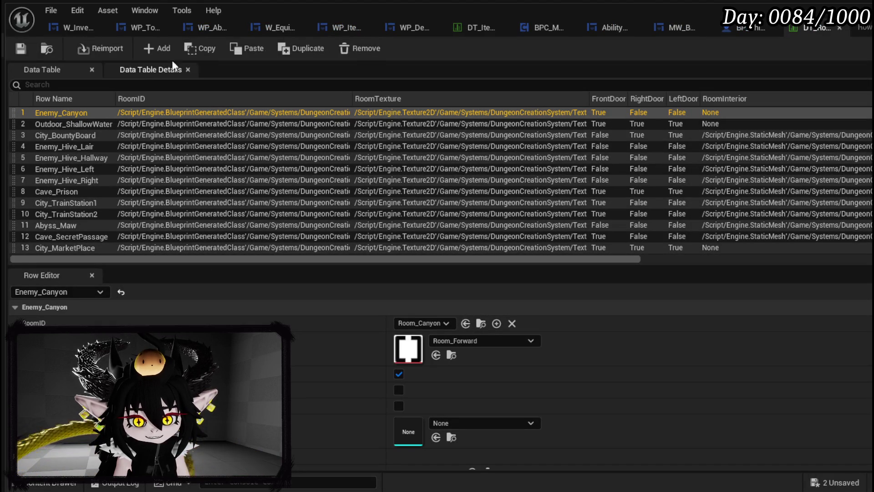
{"action": "left_click", "coordinate": [839, 28]}
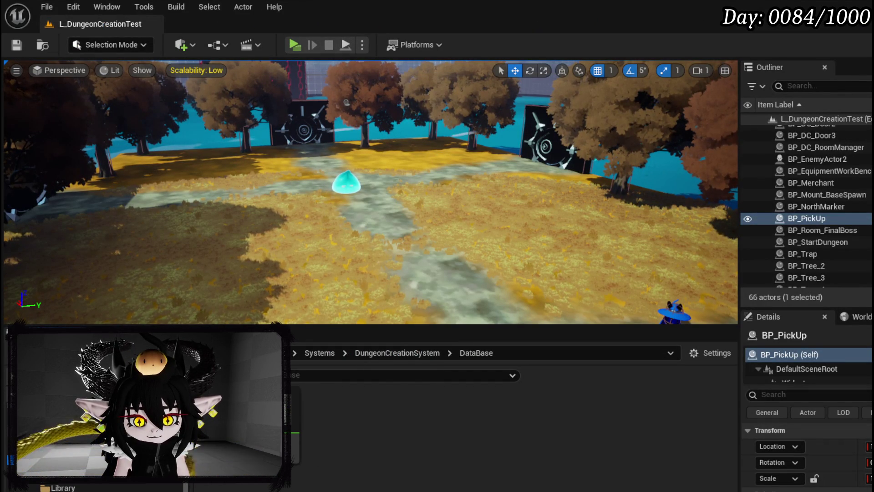
Step: Open BP_WindSlime_Room from the RoomActor folder
{"action": "left_click", "coordinate": [114, 410]}
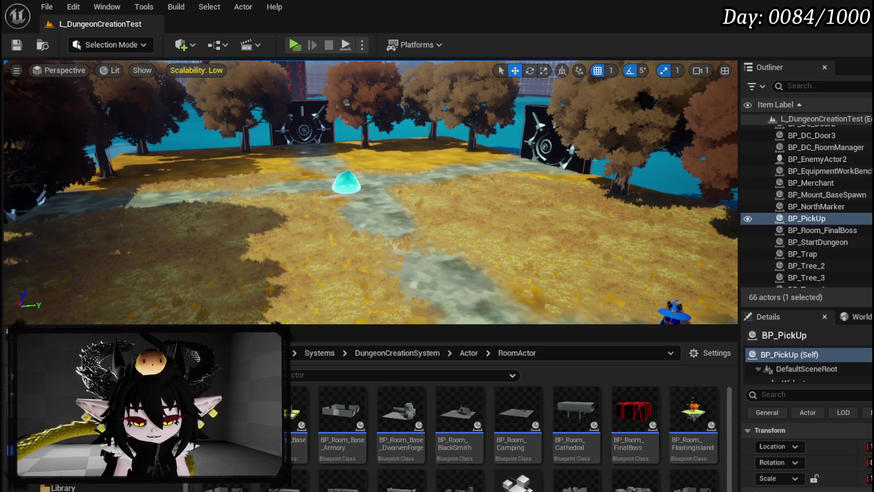
{"action": "scroll", "coordinate": [500, 433], "scroll_direction": "down", "scroll_amount": 1}
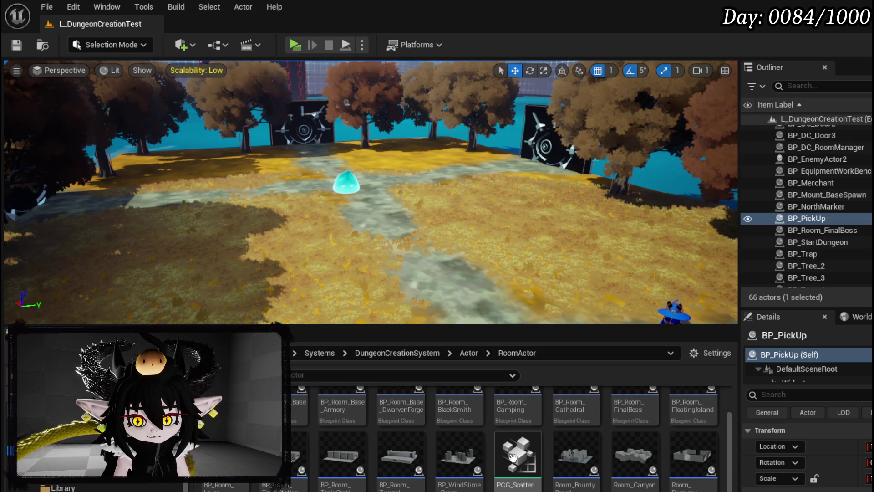
{"action": "double_click", "coordinate": [474, 458]}
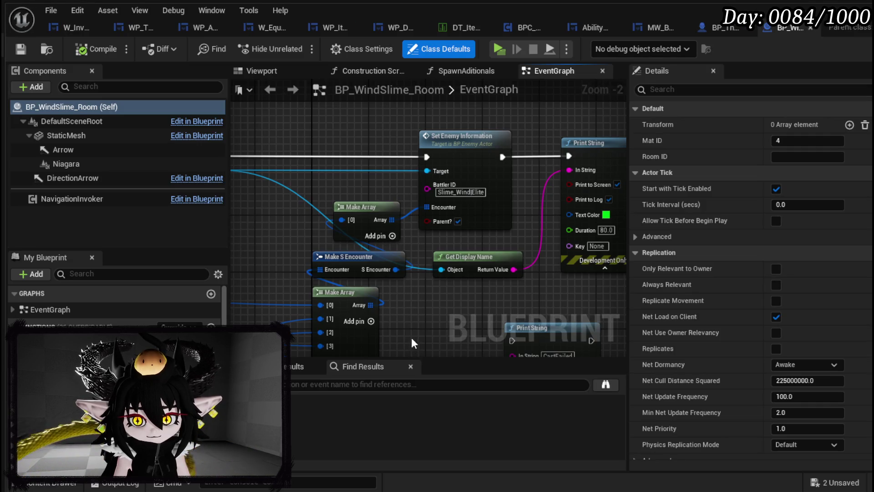
Step: Set the WindSlime Elite HP to 100 and Normal HP to 15
{"action": "scroll", "coordinate": [410, 340], "scroll_direction": "up", "scroll_amount": 3}
{"action": "scroll", "coordinate": [474, 307], "scroll_direction": "up", "scroll_amount": 4}
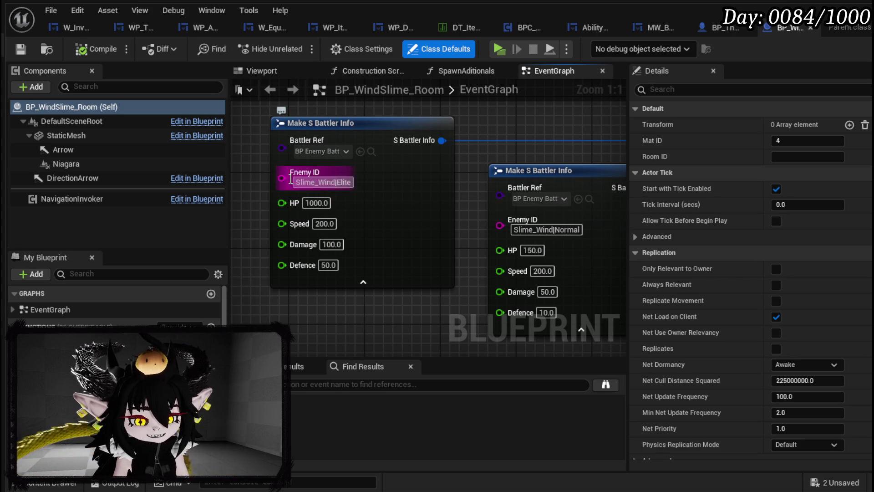
{"action": "left_click", "coordinate": [316, 202]}
{"action": "key", "text": "Return"}
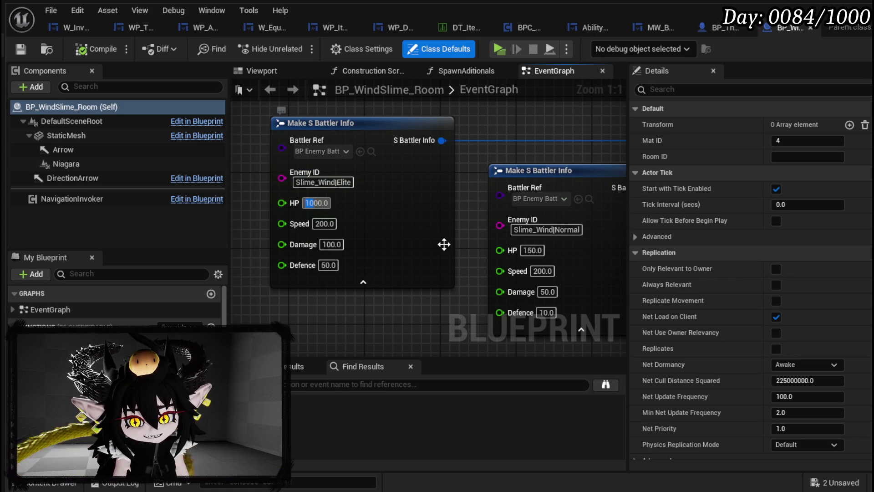
{"action": "type", "text": "100"}
{"action": "left_click_drag", "start_coordinate": [423, 254], "coordinate": [421, 272]}
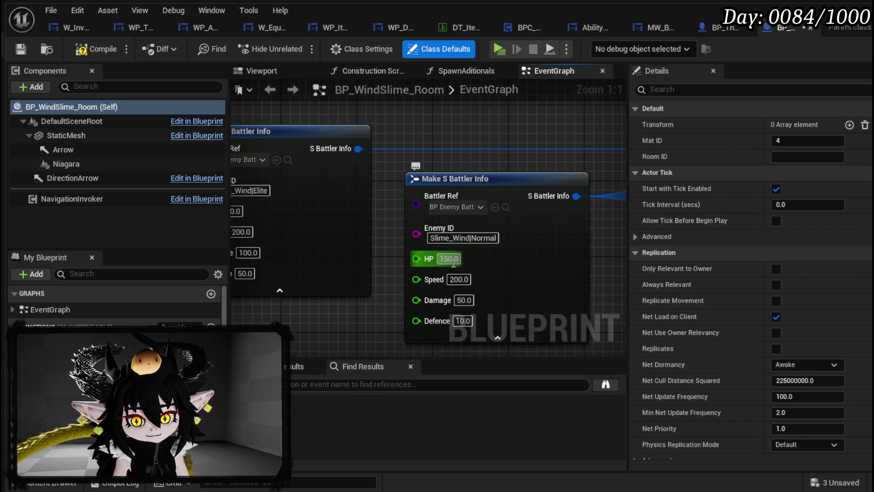
{"action": "left_click", "coordinate": [449, 258]}
{"action": "type", "text": "15"}
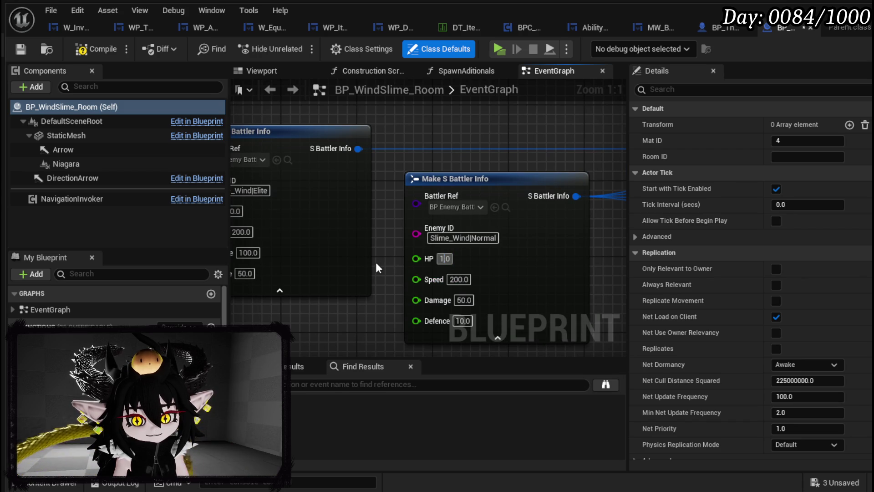
{"action": "key", "text": "Return"}
{"action": "left_click_drag", "start_coordinate": [229, 222], "coordinate": [306, 198]}
Step: Set Speed to 100 on both the Elite and Normal WindSlime nodes
{"action": "left_click", "coordinate": [318, 208]}
{"action": "type", "text": "100"}
{"action": "key", "text": "Return"}
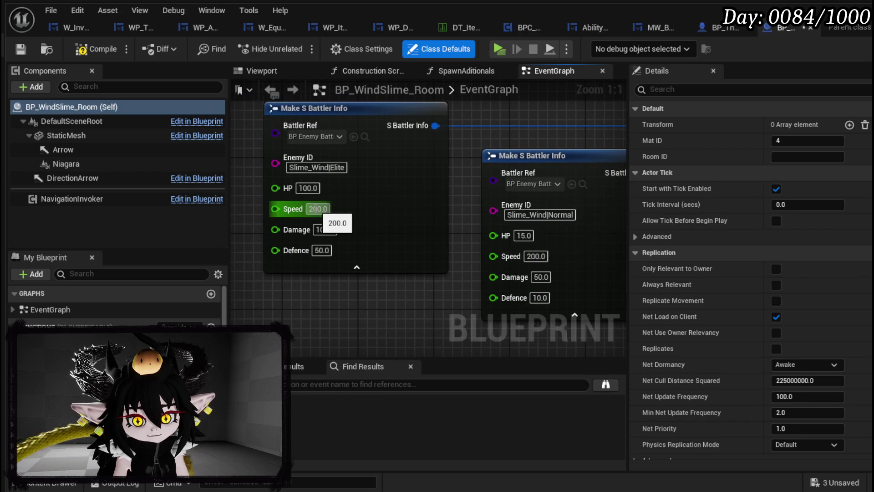
{"action": "left_click", "coordinate": [535, 255]}
{"action": "type", "text": "100"}
{"action": "key", "text": "Return"}
Step: Set Damage to 10 and 5 and Defence to 5 and 1 for Elite and Normal
{"action": "left_click", "coordinate": [324, 230]}
{"action": "type", "text": "10"}
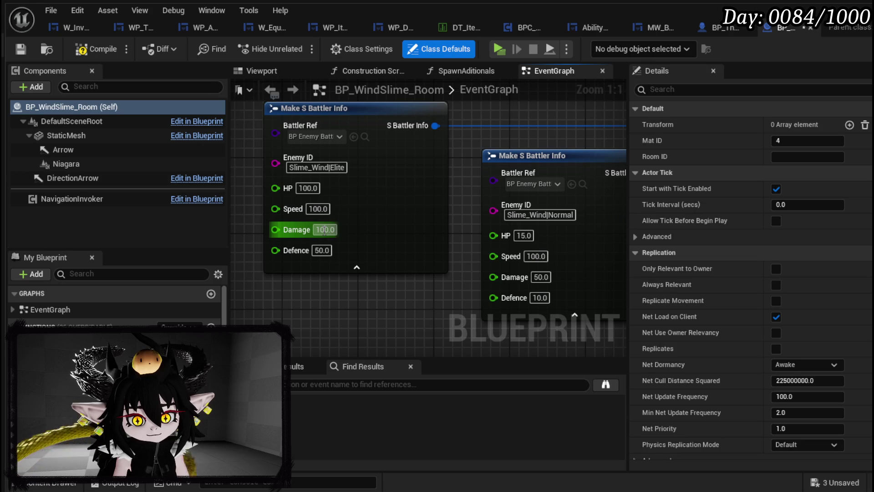
{"action": "key", "text": "Return"}
{"action": "left_click", "coordinate": [540, 276]}
{"action": "type", "text": "5"}
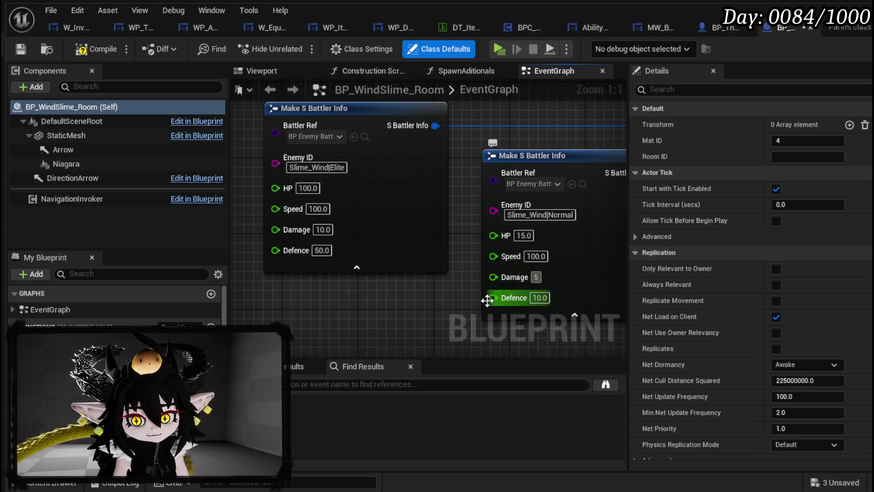
{"action": "type", "text": "1"}
{"action": "key", "text": "Return"}
{"action": "left_click", "coordinate": [315, 251]}
{"action": "type", "text": "5"}
{"action": "key", "text": "Return"}
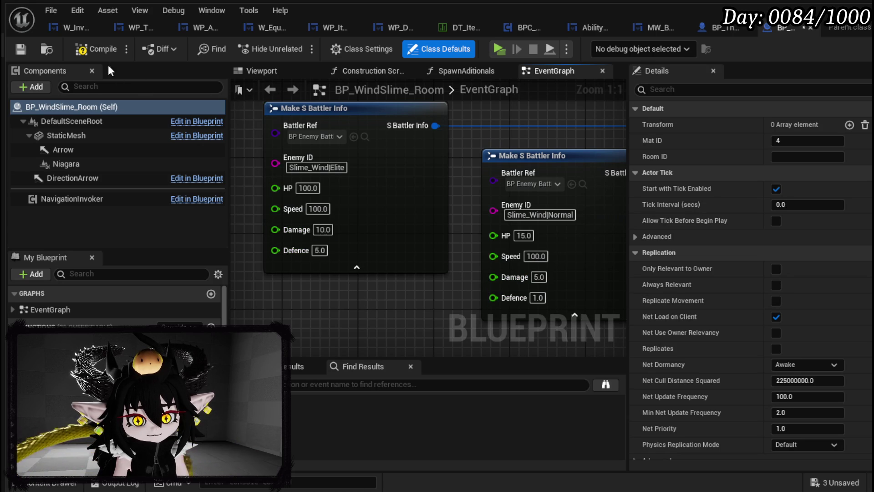
Step: Compile and save BP_WindSlime_Room, close it, and open Room_Canyon
{"action": "left_click", "coordinate": [22, 51]}
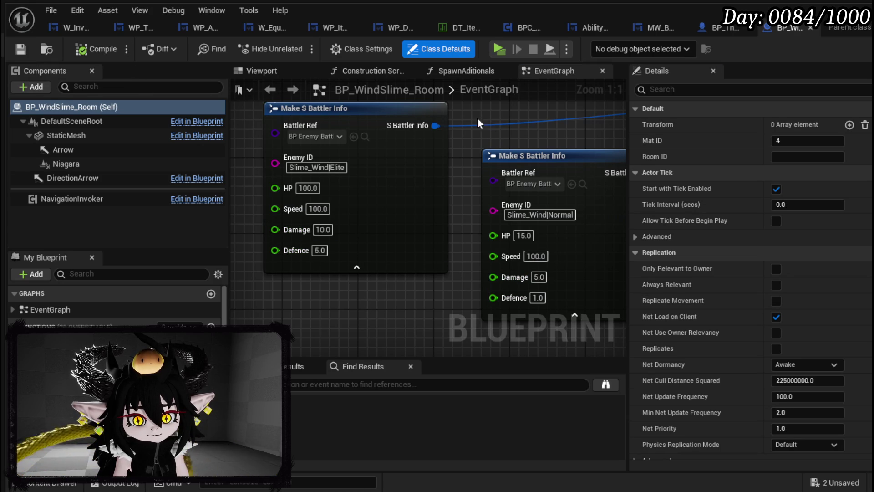
{"action": "left_click", "coordinate": [811, 28]}
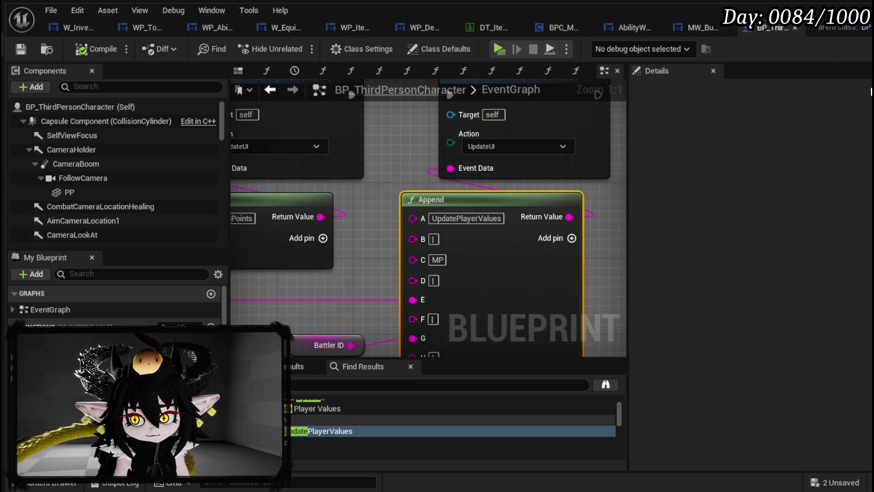
{"action": "key", "text": "alt+Tab"}
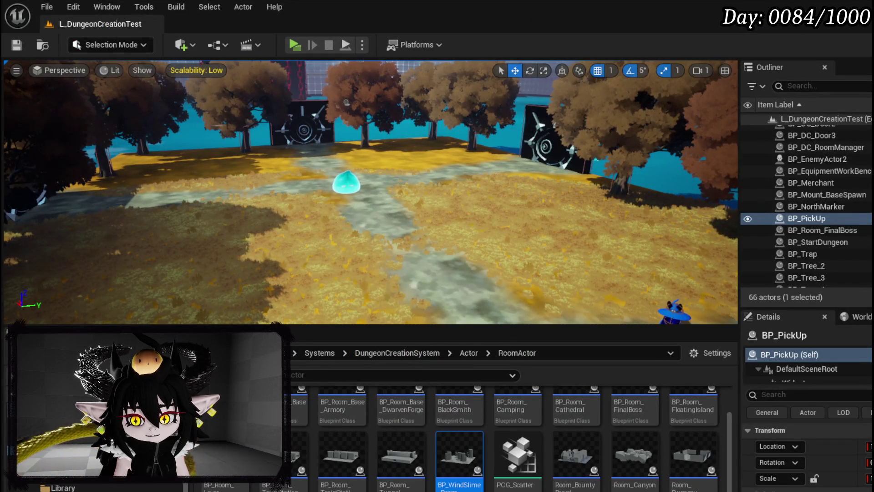
{"action": "double_click", "coordinate": [633, 458]}
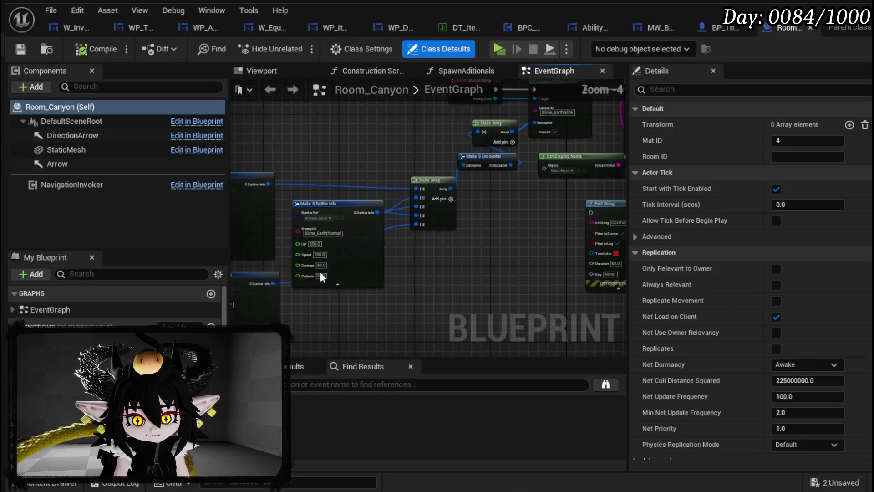
Step: Set the upper Elite Earth slime's HP to 200
{"action": "scroll", "coordinate": [536, 248], "scroll_direction": "up", "scroll_amount": 3}
{"action": "double_click", "coordinate": [318, 124]}
{"action": "type", "text": "200"}
{"action": "key", "text": "Return"}
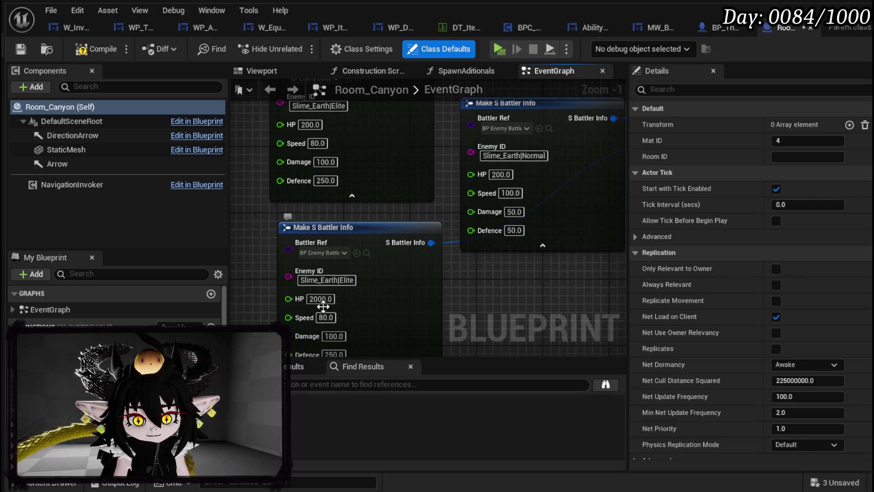
{"action": "type", "text": "200"}
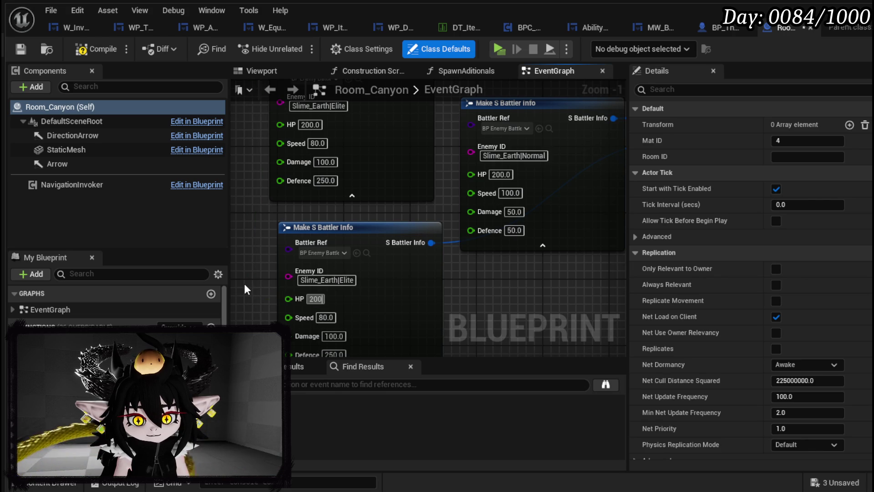
{"action": "type", "text": "0"}
{"action": "left_click_drag", "start_coordinate": [244, 283], "coordinate": [244, 251]}
Step: Set the Elite Earth slimes' Damage to 10 and Defence to 25
{"action": "left_click", "coordinate": [333, 303]}
{"action": "type", "text": "10"}
{"action": "key", "text": "Tab"}
{"action": "type", "text": "10"}
{"action": "left_click", "coordinate": [333, 323]}
{"action": "type", "text": "25"}
{"action": "key", "text": "Tab"}
{"action": "type", "text": "25"}
Step: Set the Normal Earth slime's Defence 5, Damage 5 and HP 20
{"action": "key", "text": "Tab"}
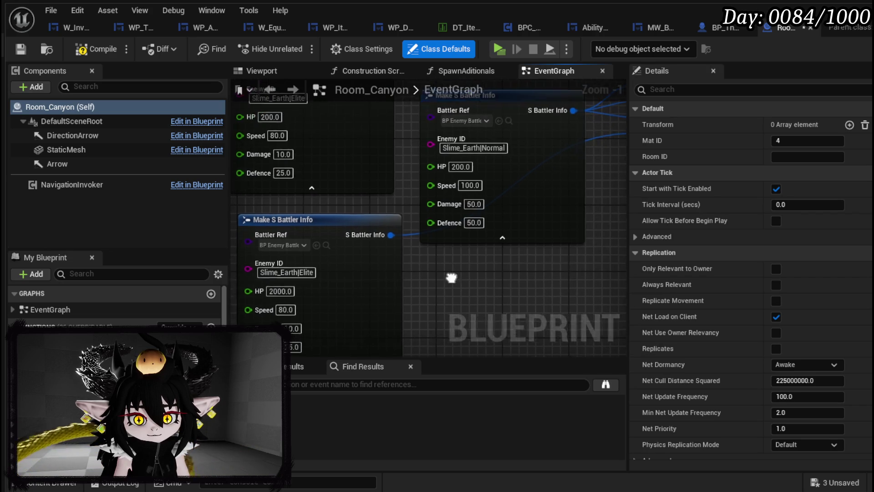
{"action": "type", "text": "5"}
{"action": "key", "text": "shift+Tab"}
{"action": "type", "text": "5"}
{"action": "key", "text": "shift+Tab"}
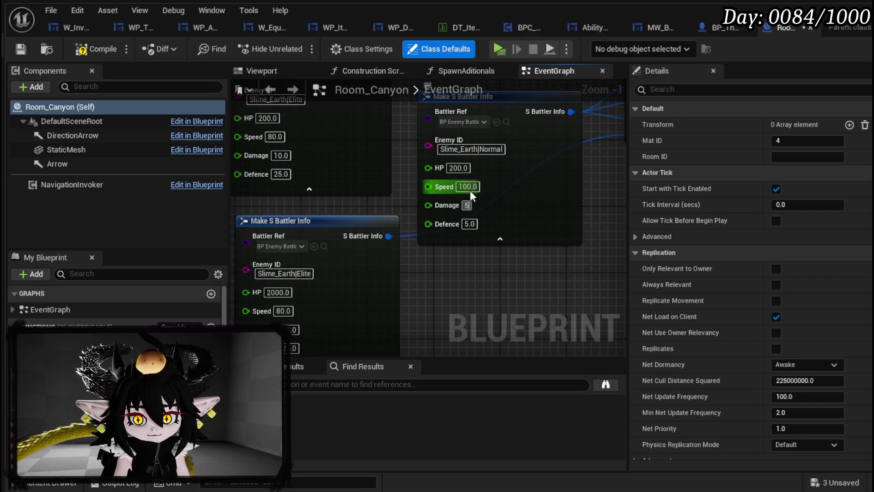
{"action": "key", "text": "shift+Tab"}
{"action": "type", "text": "20"}
{"action": "key", "text": "Return"}
Step: Edit the lower Elite node's HP, then compile, save and close Room_Canyon
{"action": "left_click_drag", "start_coordinate": [271, 301], "coordinate": [321, 308]}
{"action": "left_click", "coordinate": [324, 299]}
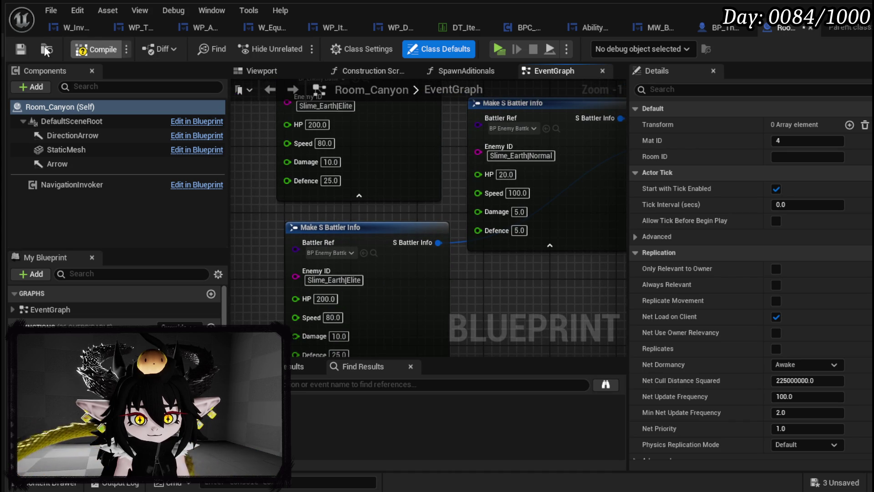
{"action": "left_click", "coordinate": [23, 48]}
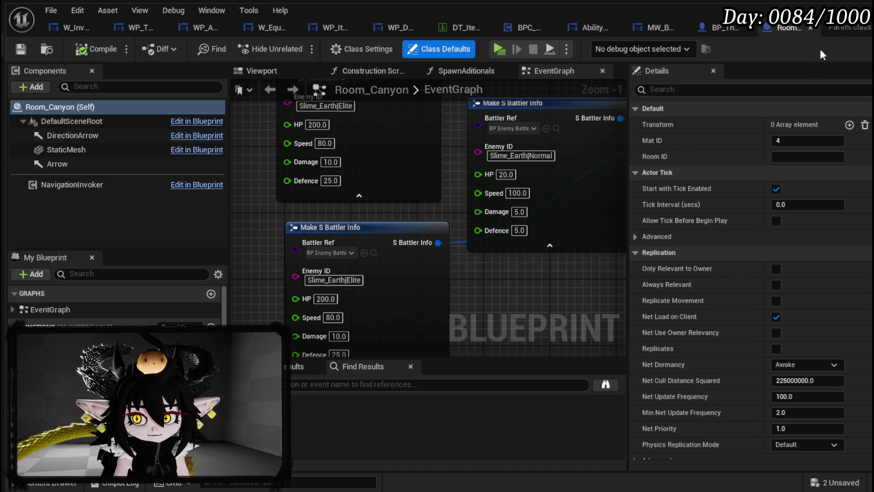
{"action": "left_click", "coordinate": [810, 31]}
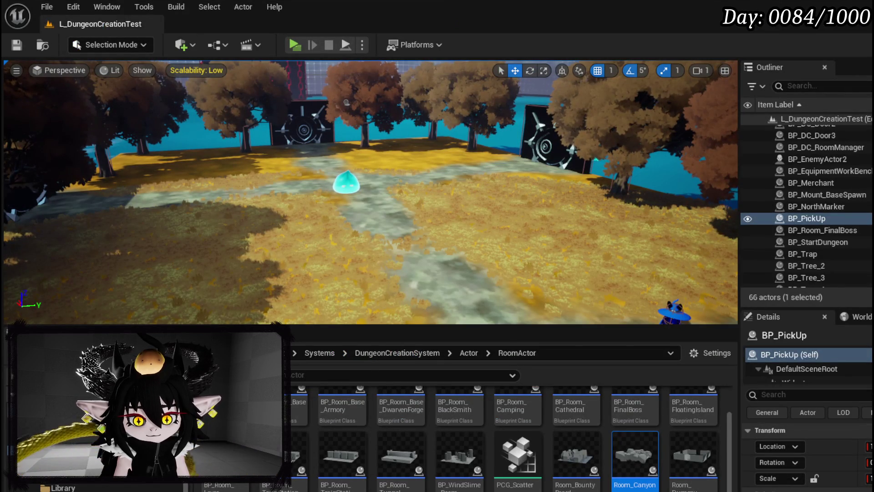
Step: Open Room_ShallowWater and set the Elite Water slime's HP 150 and Damage 10
{"action": "scroll", "coordinate": [500, 437], "scroll_direction": "down", "scroll_amount": 1}
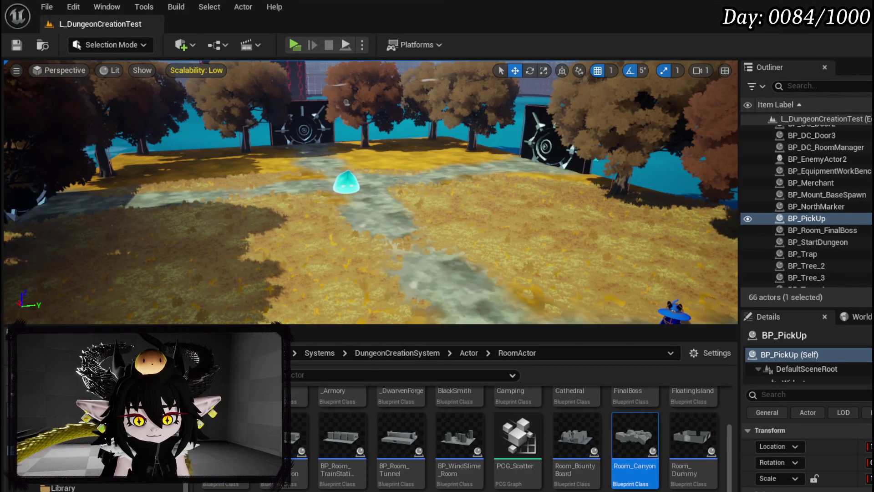
{"action": "key", "text": "alt+Tab"}
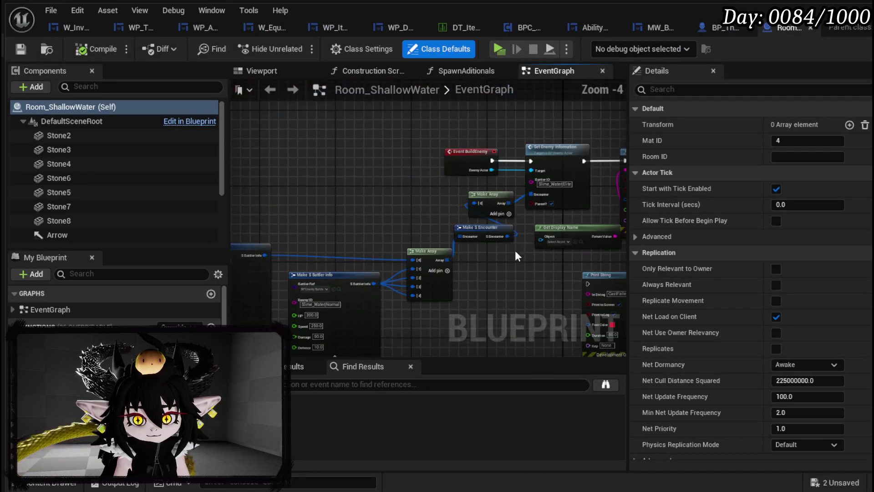
{"action": "scroll", "coordinate": [521, 253], "scroll_direction": "up", "scroll_amount": 3}
{"action": "type", "text": "150"}
{"action": "key", "text": "Return"}
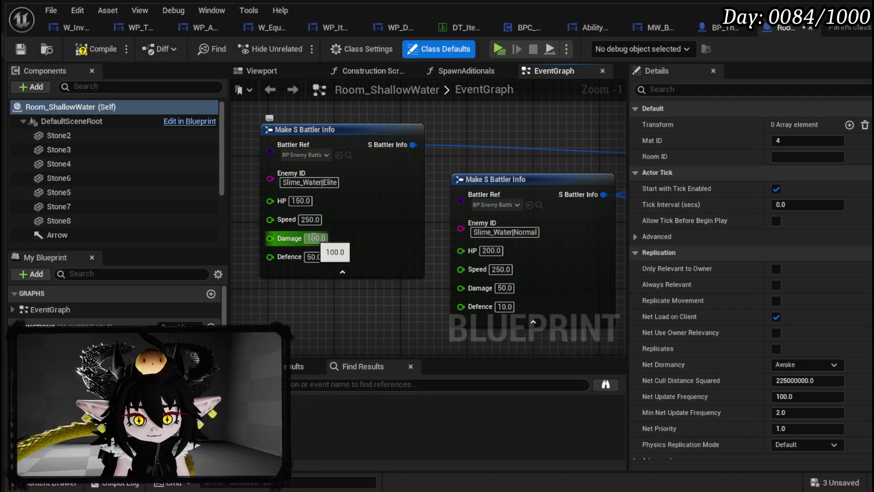
{"action": "left_click", "coordinate": [314, 237]}
{"action": "key", "text": "Tab"}
{"action": "type", "text": "5"}
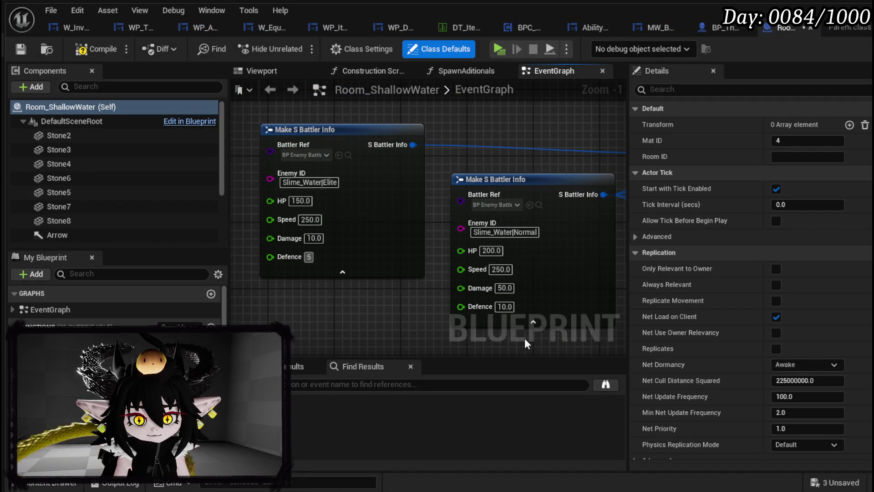
Step: Set the Normal Water slime's Defence 1, Damage 5, HP 20, then compile
{"action": "left_click", "coordinate": [504, 306]}
{"action": "type", "text": "1"}
{"action": "left_click", "coordinate": [500, 288]}
{"action": "type", "text": "5"}
{"action": "left_click", "coordinate": [501, 269]}
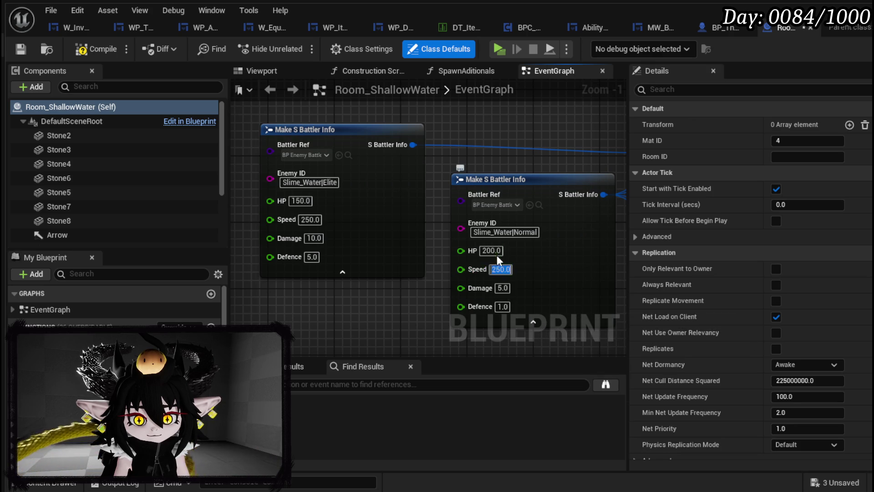
{"action": "left_click", "coordinate": [490, 250]}
{"action": "type", "text": "20"}
{"action": "key", "text": "Return"}
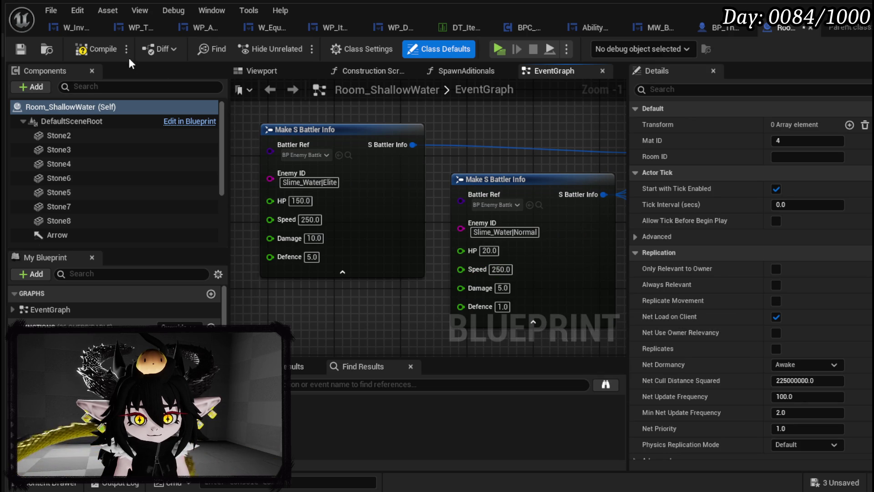
{"action": "left_click", "coordinate": [20, 49]}
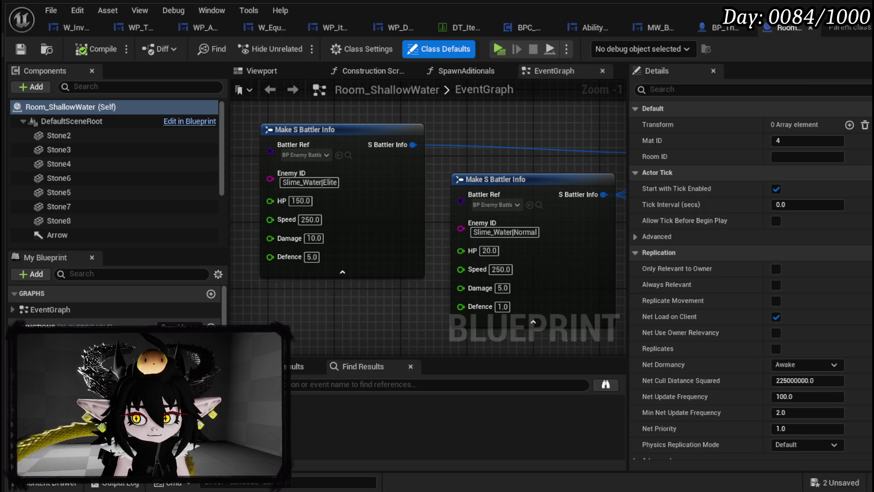
{"action": "key", "text": "alt+Tab"}
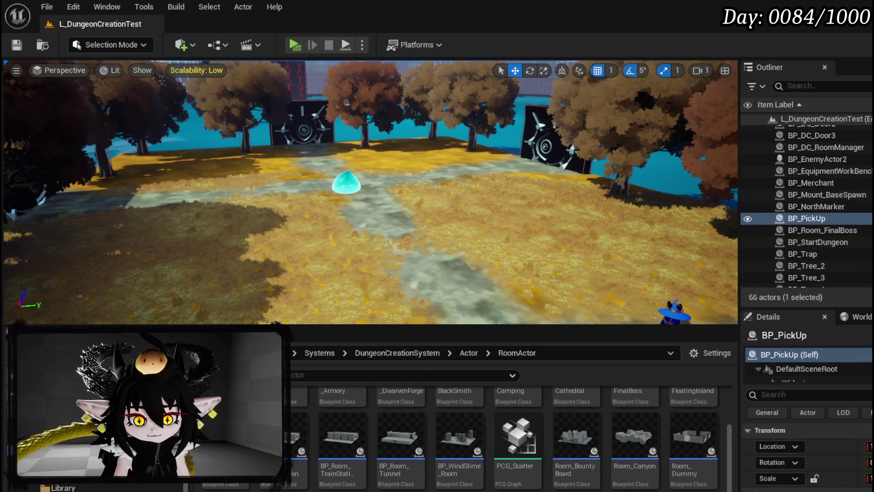
Step: Open Room_SlimeSmelter and set the top Elite Fire slime's HP 200 and Damage 10
{"action": "double_click", "coordinate": [273, 437]}
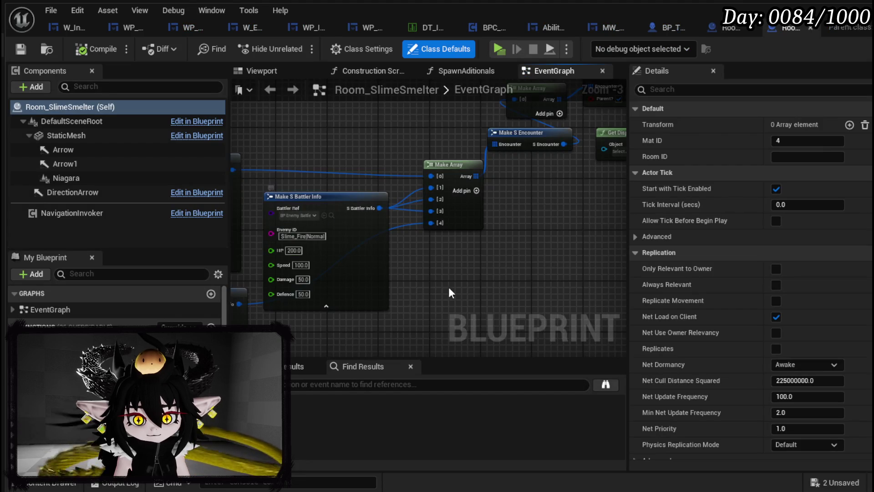
{"action": "left_click_drag", "start_coordinate": [449, 287], "coordinate": [640, 240]}
{"action": "left_click", "coordinate": [339, 166]}
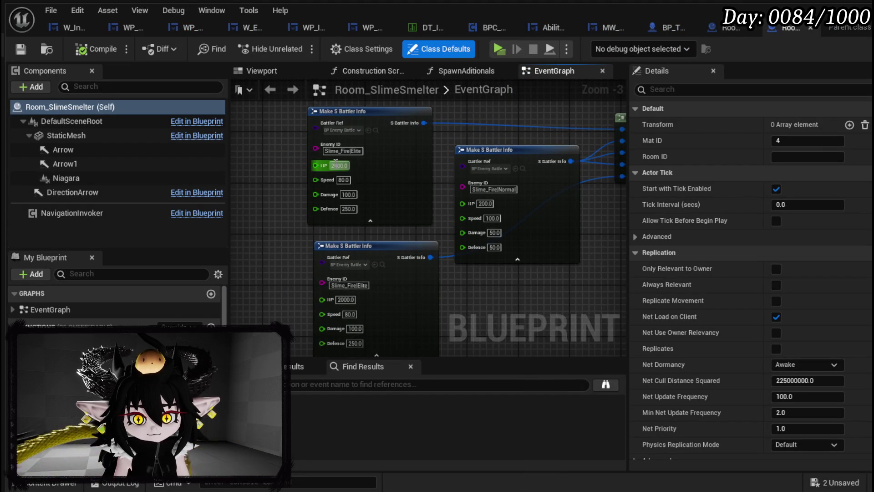
{"action": "type", "text": "200"}
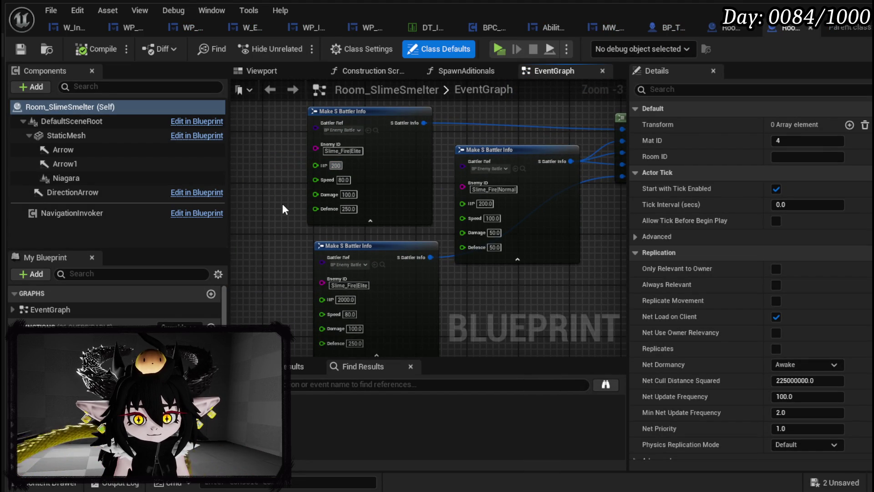
{"action": "left_click_drag", "start_coordinate": [282, 204], "coordinate": [261, 155]}
{"action": "scroll", "coordinate": [262, 160], "scroll_direction": "up", "scroll_amount": 1}
{"action": "left_click", "coordinate": [333, 145]}
{"action": "type", "text": "10"}
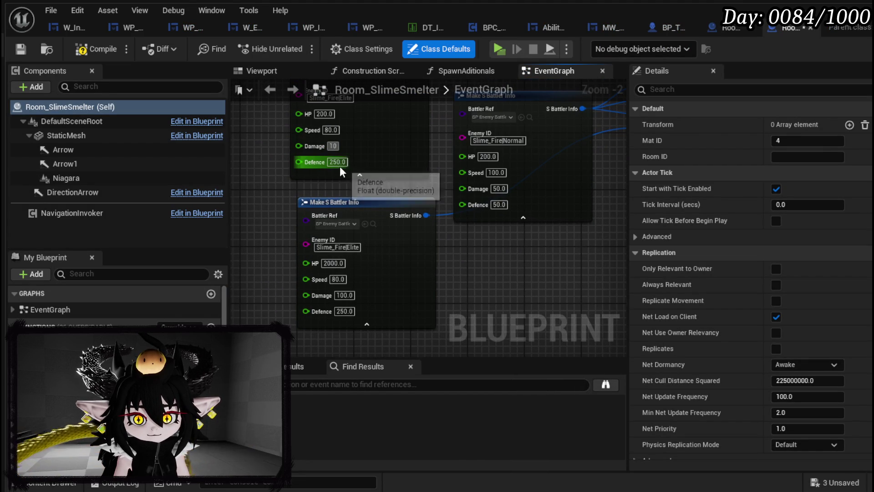
{"action": "left_click", "coordinate": [340, 163]}
Step: Give the lower Elite Fire node HP 200 and Defence 25
{"action": "left_click", "coordinate": [333, 263]}
{"action": "left_click", "coordinate": [345, 295]}
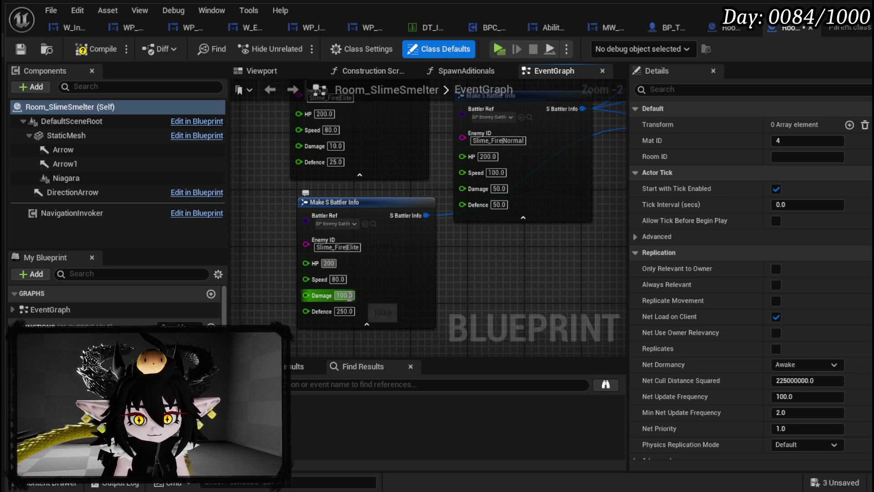
{"action": "type", "text": "1025"}
{"action": "left_click", "coordinate": [503, 300]}
Step: Set the Normal Fire slime's Damage 5, Defence 5 and HP, then compile and save
{"action": "left_click", "coordinate": [486, 206]}
{"action": "type", "text": "5"}
{"action": "left_click", "coordinate": [486, 222]}
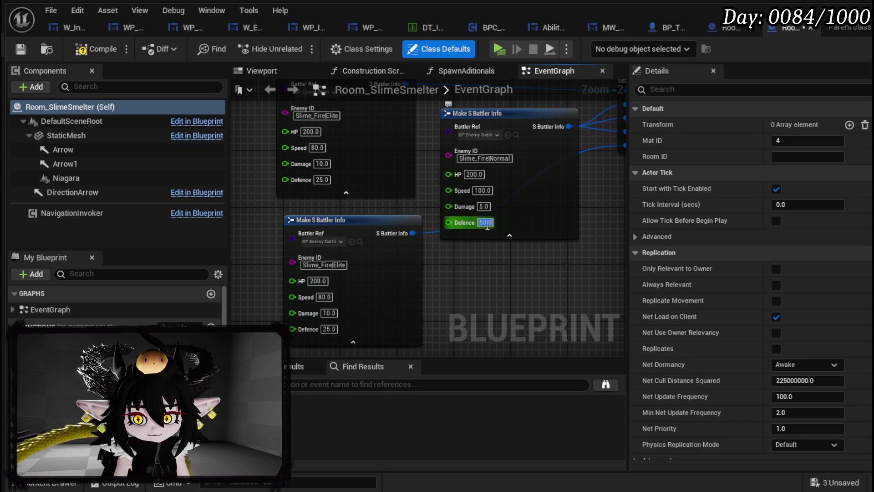
{"action": "type", "text": "5"}
{"action": "left_click", "coordinate": [498, 282]}
{"action": "left_click", "coordinate": [475, 174]}
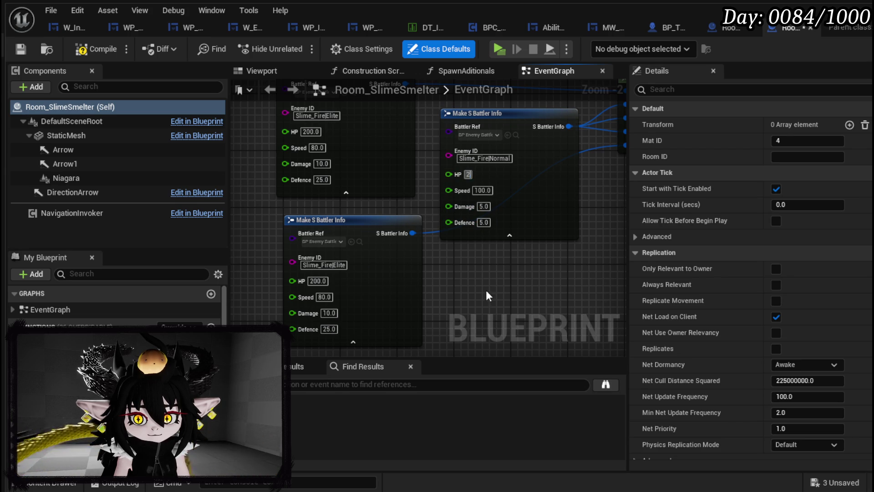
{"action": "left_click", "coordinate": [22, 49]}
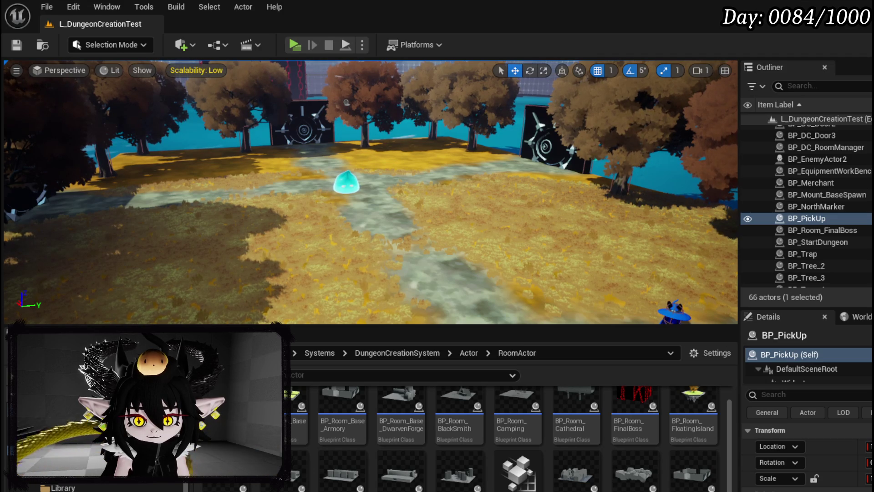
Step: Set the Slime_NatureElite HP to 100 and the Normal slime HP to 15
{"action": "scroll", "coordinate": [501, 437], "scroll_direction": "down", "scroll_amount": 2}
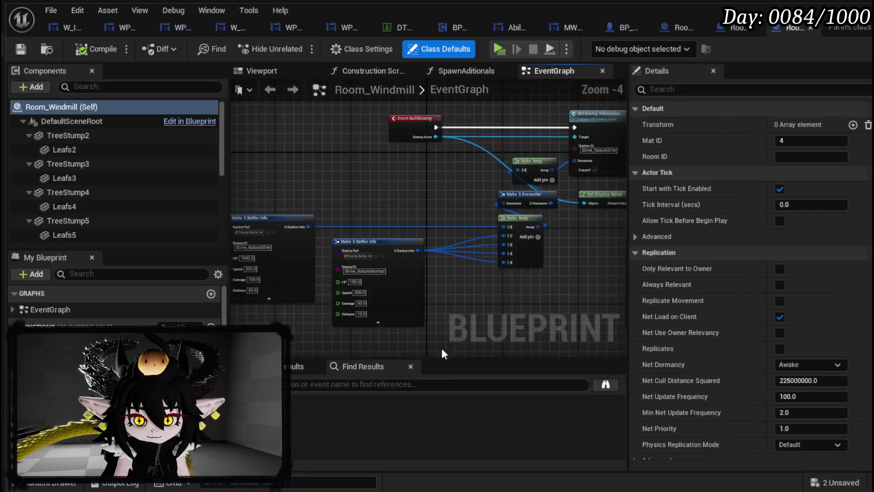
{"action": "scroll", "coordinate": [413, 283], "scroll_direction": "up", "scroll_amount": 2}
{"action": "left_click", "coordinate": [292, 215]}
{"action": "type", "text": "1"}
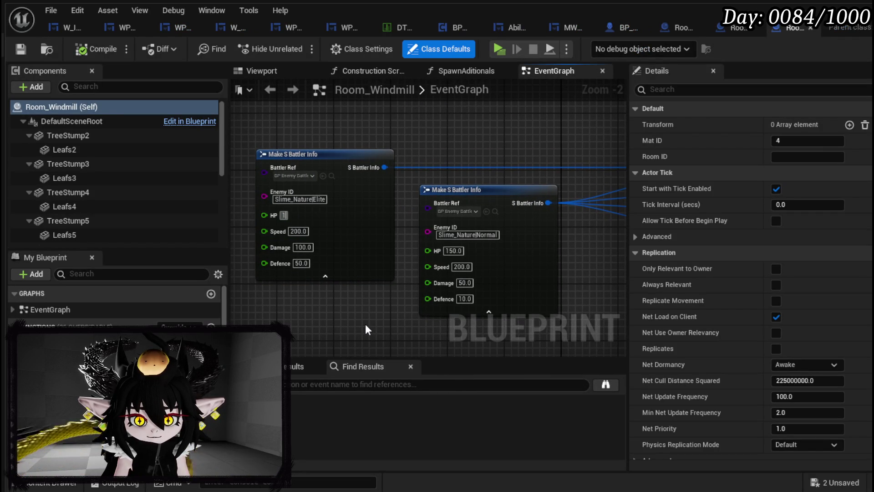
{"action": "type", "text": "00"}
{"action": "left_click", "coordinate": [453, 251]}
{"action": "type", "text": "15"}
{"action": "key", "text": "Return"}
Step: Set Elite Damage 10, Defence 5 and Normal Damage 5, Defence 1, then compile Room_Windmill
{"action": "left_click", "coordinate": [303, 247]}
{"action": "type", "text": "10"}
{"action": "key", "text": "Tab"}
{"action": "type", "text": "5"}
{"action": "left_click", "coordinate": [473, 283]}
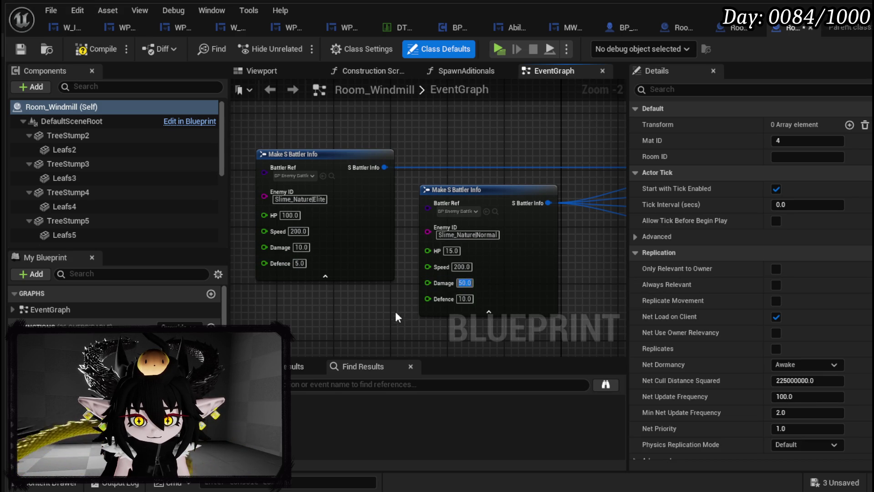
{"action": "type", "text": "5"}
{"action": "left_click", "coordinate": [464, 298]}
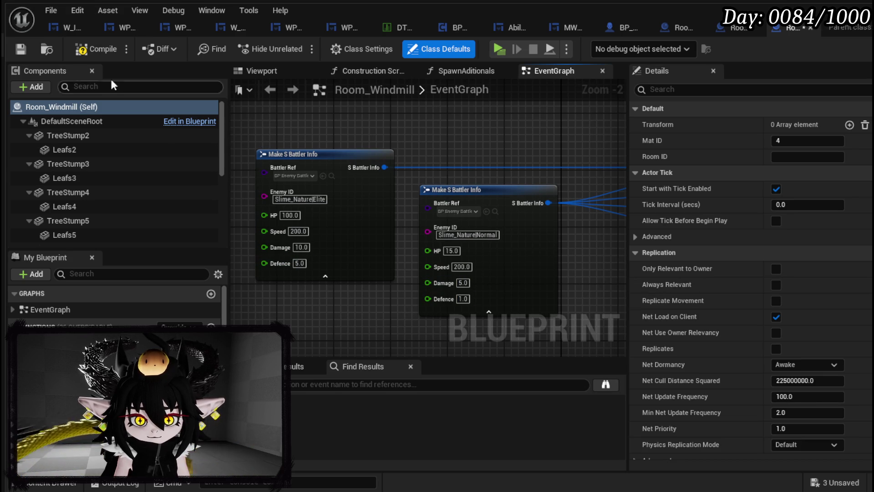
{"action": "left_click", "coordinate": [22, 45]}
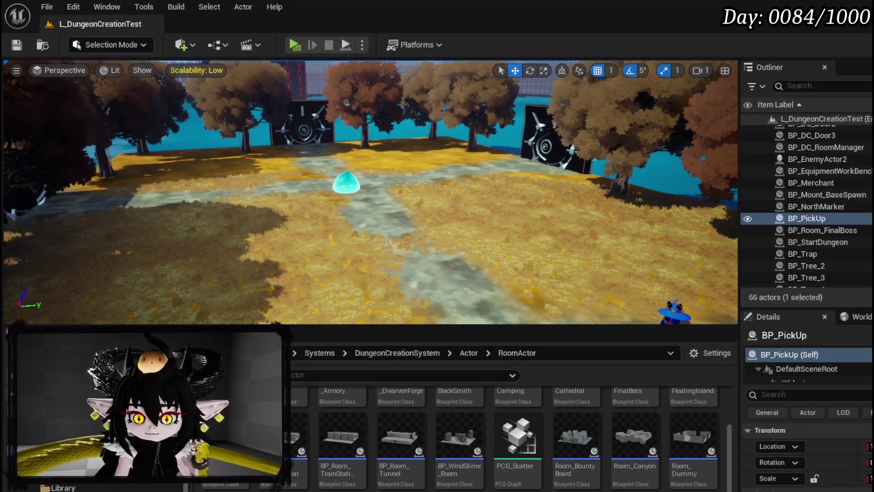
{"action": "scroll", "coordinate": [652, 434], "scroll_direction": "up", "scroll_amount": 3}
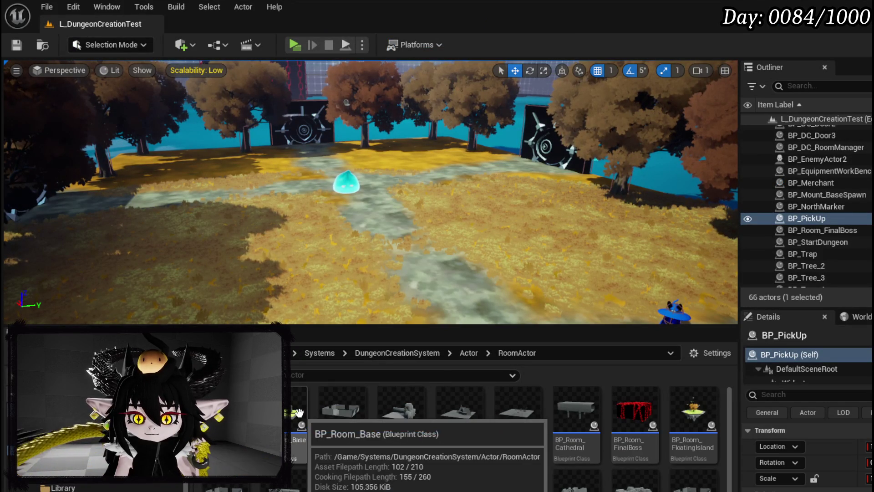
Step: Inspect Room_Dummy's Make S Battler Info stats, then go to the Systems > BPC folder
{"action": "scroll", "coordinate": [638, 415], "scroll_direction": "down", "scroll_amount": 2}
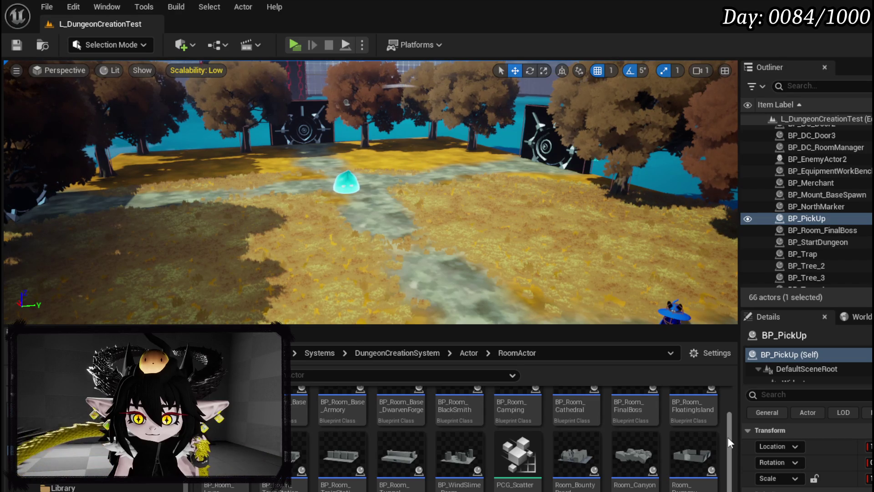
{"action": "double_click", "coordinate": [683, 451]}
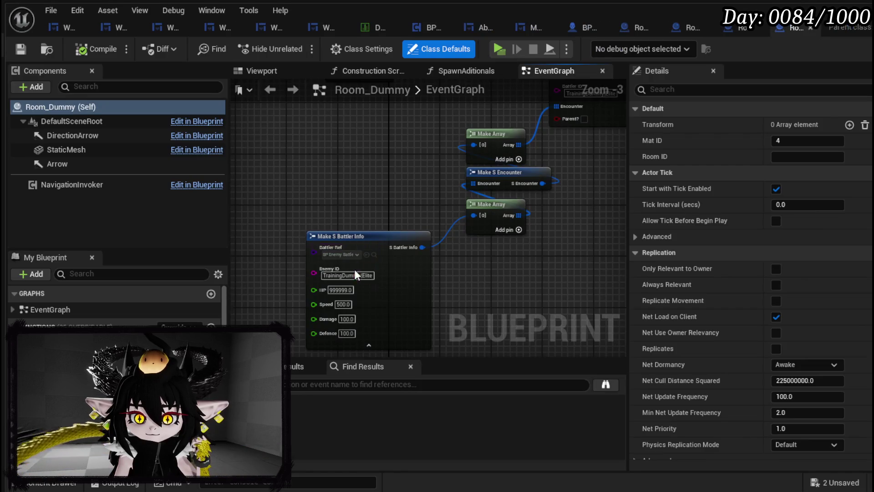
{"action": "scroll", "coordinate": [297, 297], "scroll_direction": "up", "scroll_amount": 5}
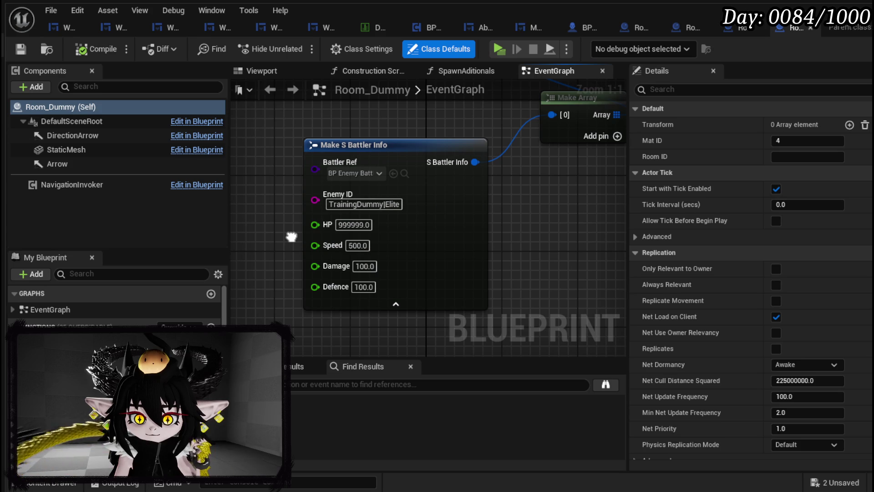
{"action": "scroll", "coordinate": [292, 237], "scroll_direction": "down", "scroll_amount": 4}
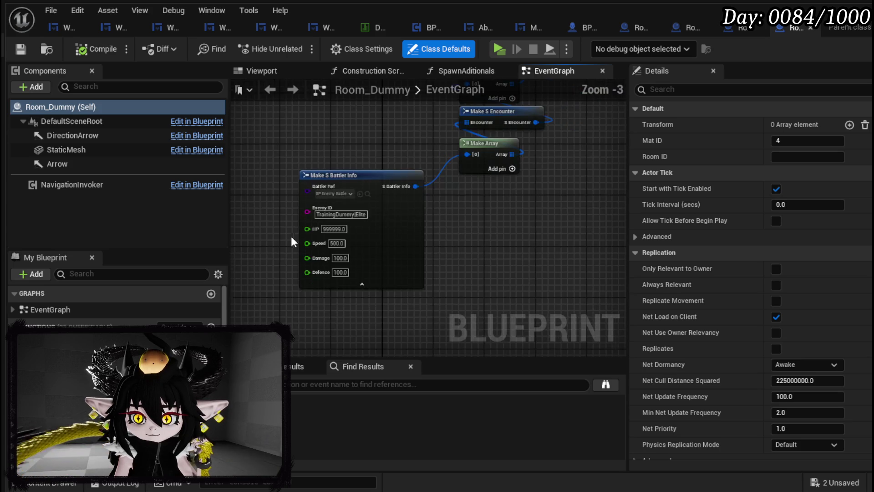
{"action": "left_click_drag", "start_coordinate": [477, 353], "coordinate": [520, 284]}
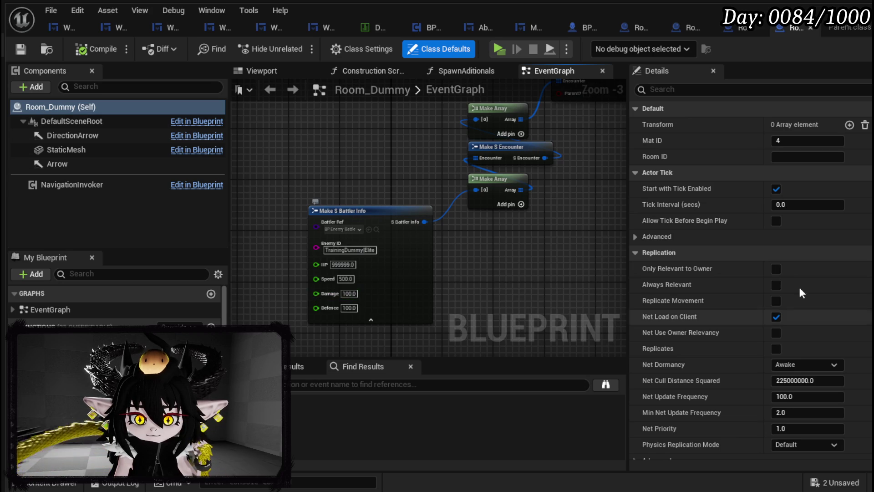
{"action": "scroll", "coordinate": [427, 273], "scroll_direction": "down", "scroll_amount": 3}
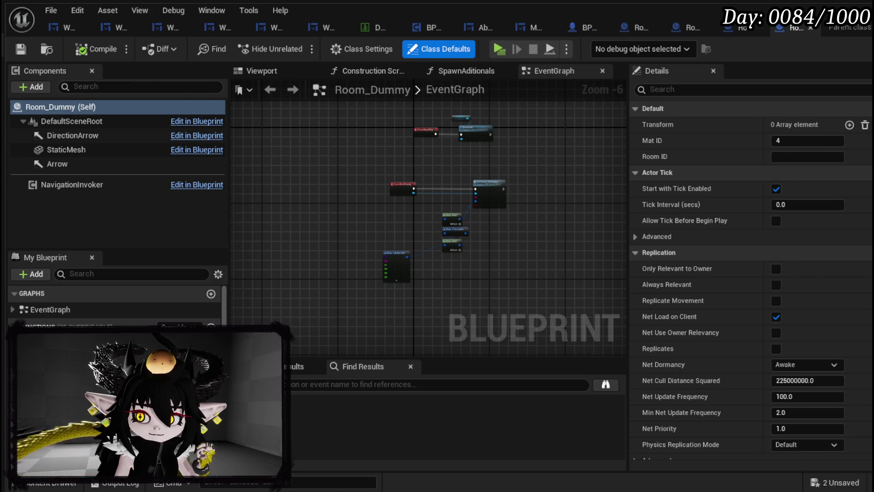
{"action": "scroll", "coordinate": [89, 484], "scroll_direction": "down", "scroll_amount": 3}
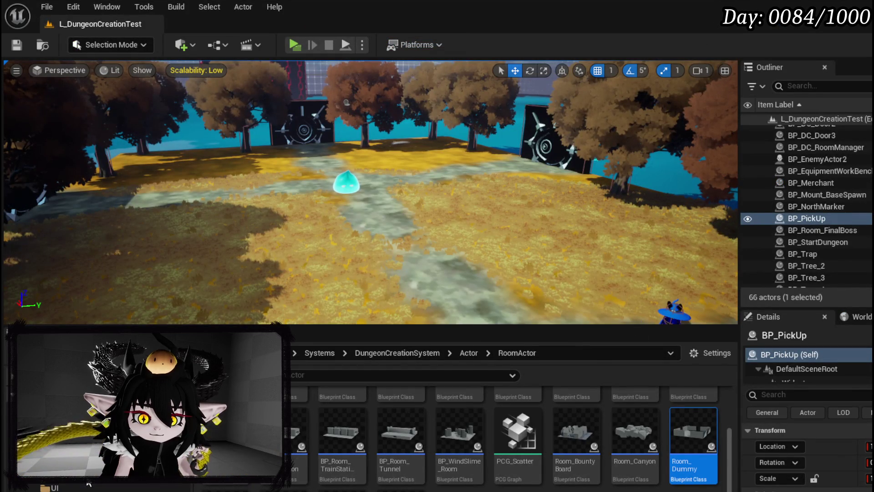
{"action": "left_click", "coordinate": [69, 476]}
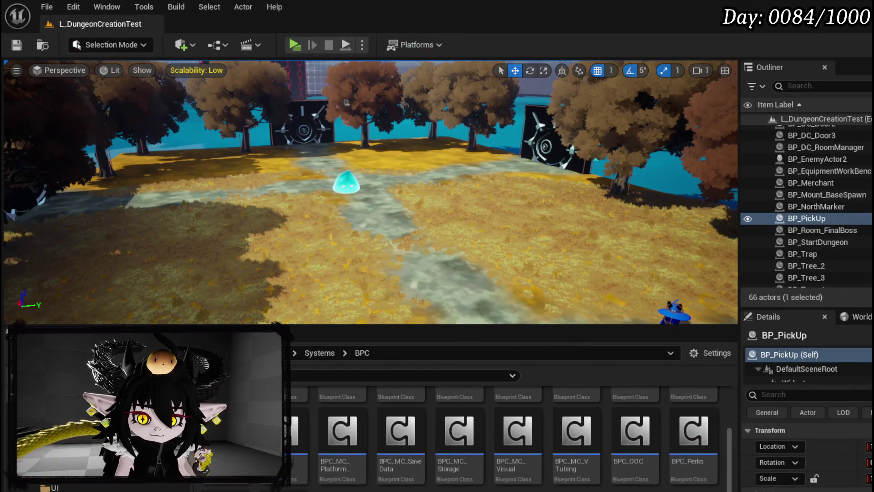
Step: Scroll through the BPC component blueprints before starting the play-in-editor session
{"action": "scroll", "coordinate": [688, 432], "scroll_direction": "up", "scroll_amount": 5}
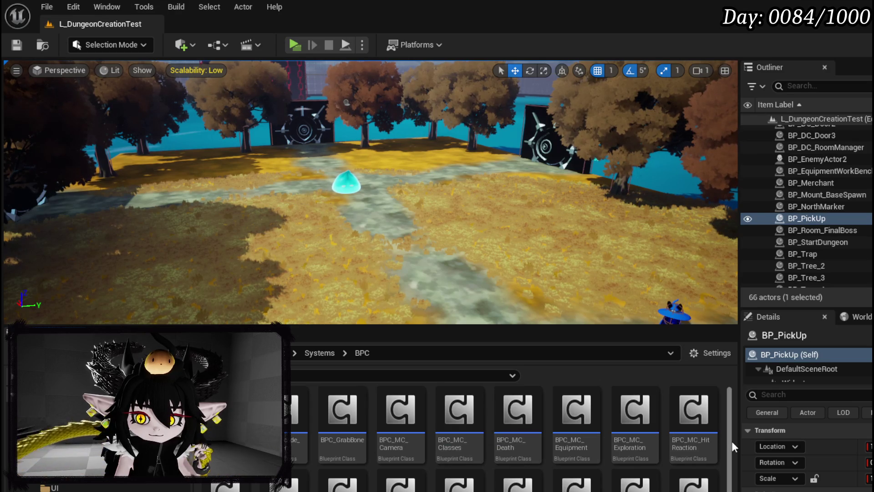
{"action": "scroll", "coordinate": [728, 440], "scroll_direction": "down", "scroll_amount": 2}
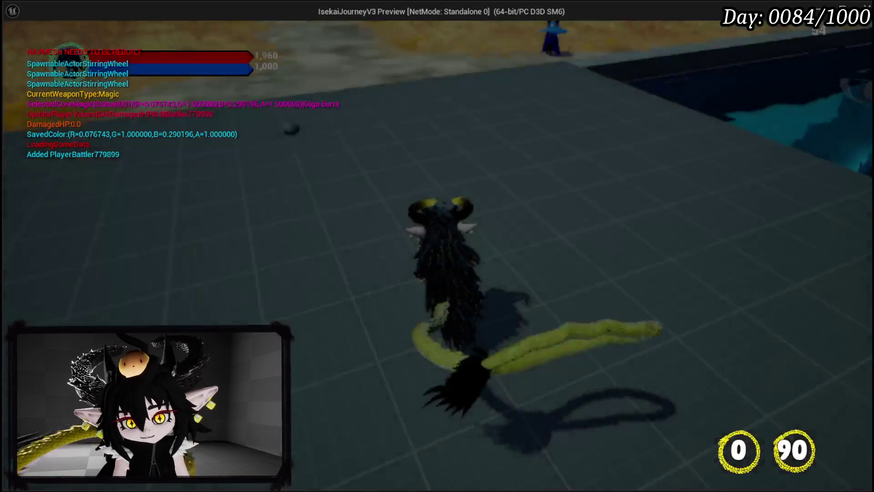
Step: Run to the portal, travel to HighRocks, then run at the green slime and attack
{"action": "key", "text": "w"}
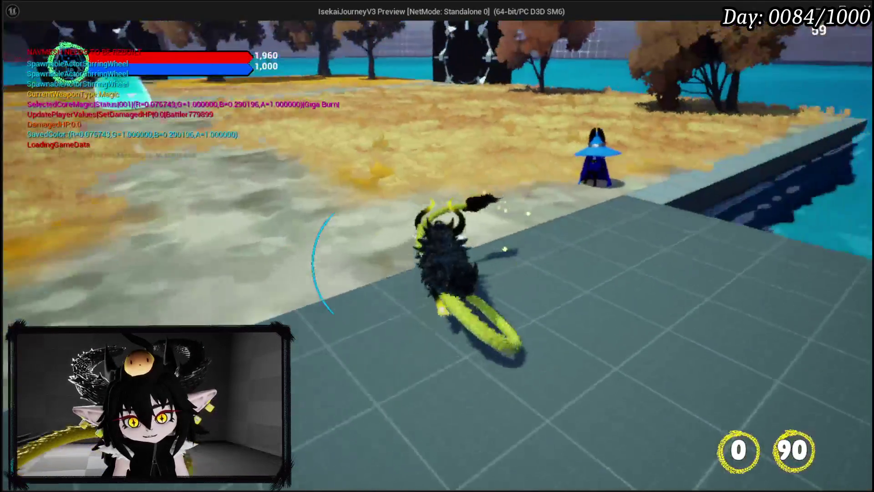
{"action": "key", "text": "w"}
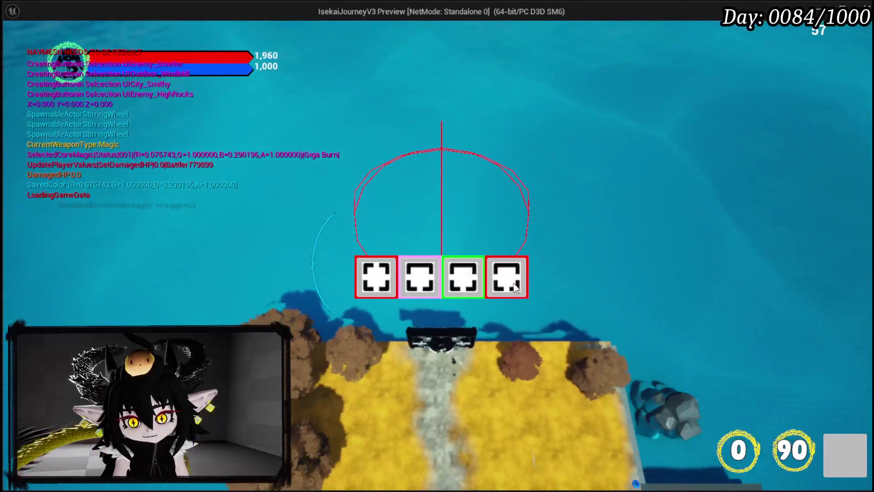
{"action": "mouse_move", "coordinate": [505, 282]}
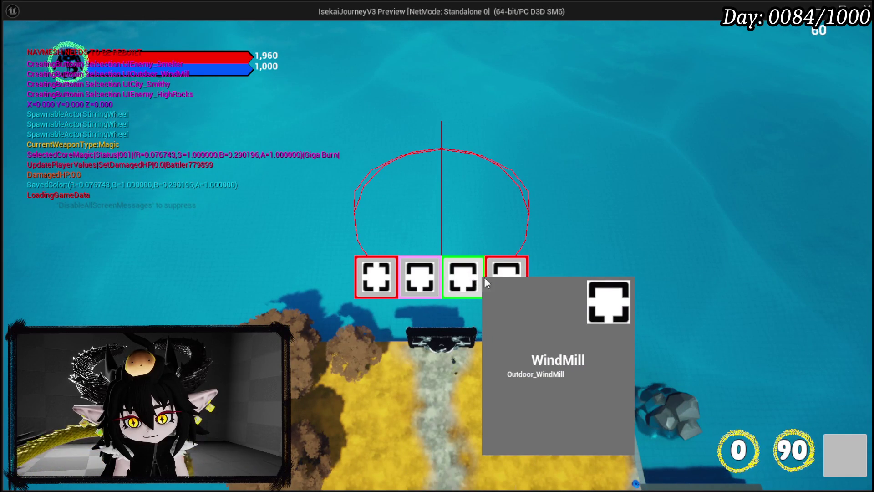
{"action": "mouse_move", "coordinate": [411, 278]}
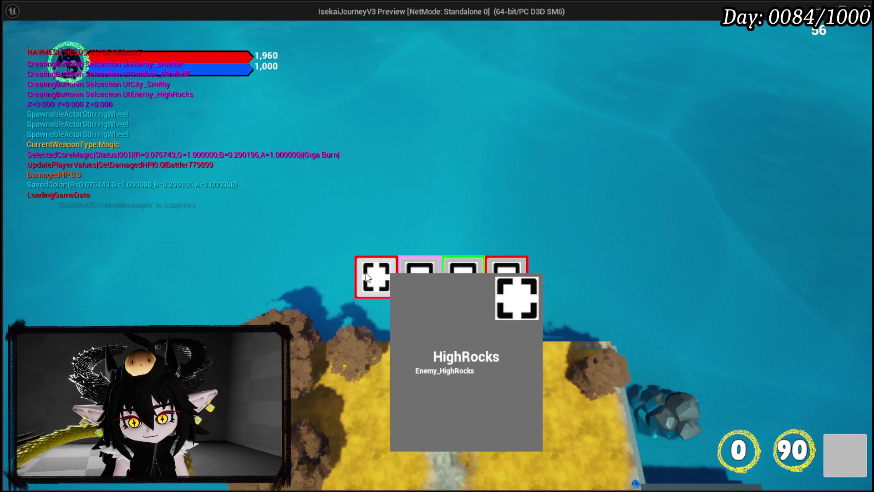
{"action": "left_click", "coordinate": [367, 278]}
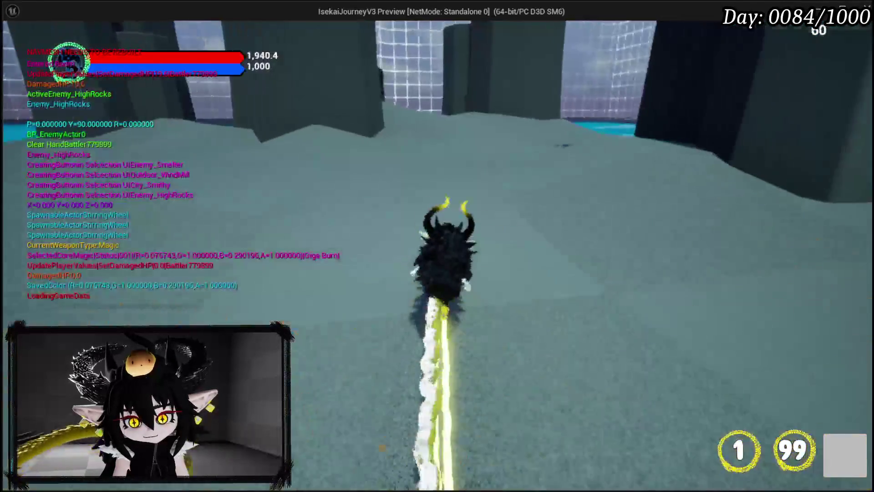
{"action": "key", "text": "w"}
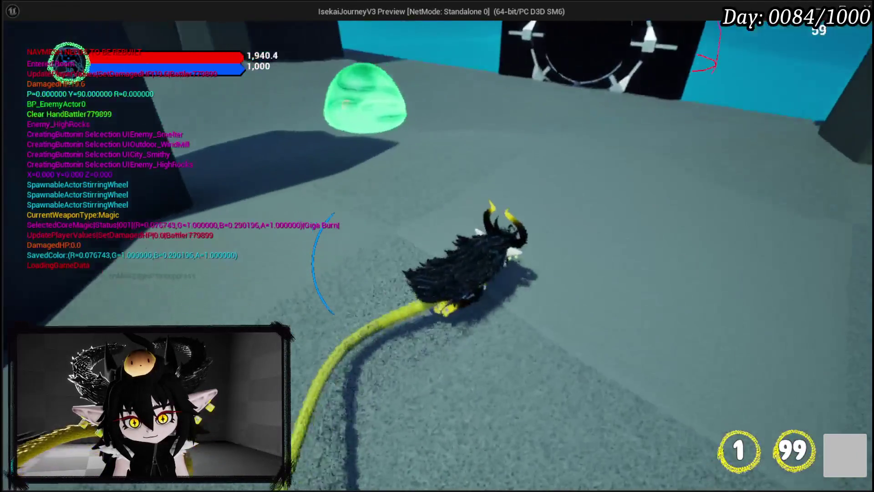
{"action": "key", "text": "e"}
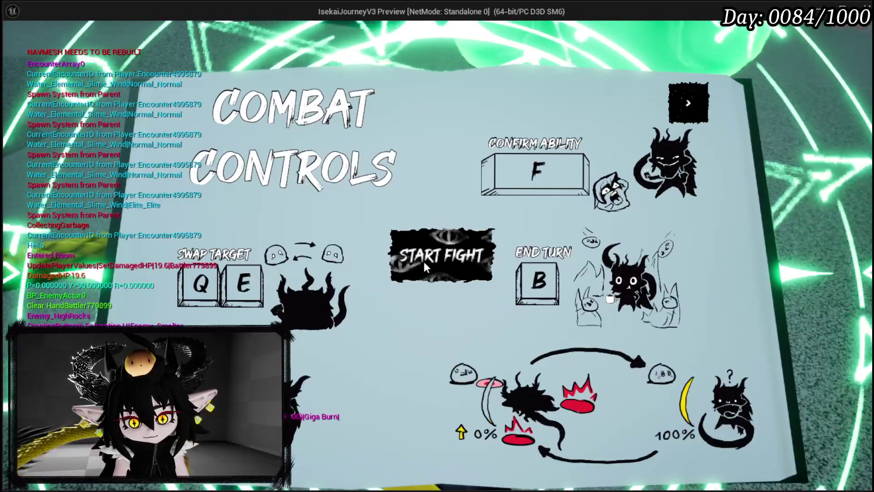
Step: Start the fight and play Giga Draw, Attack Summon, Its Boooming Time and Main Attack cards
{"action": "left_click", "coordinate": [425, 269]}
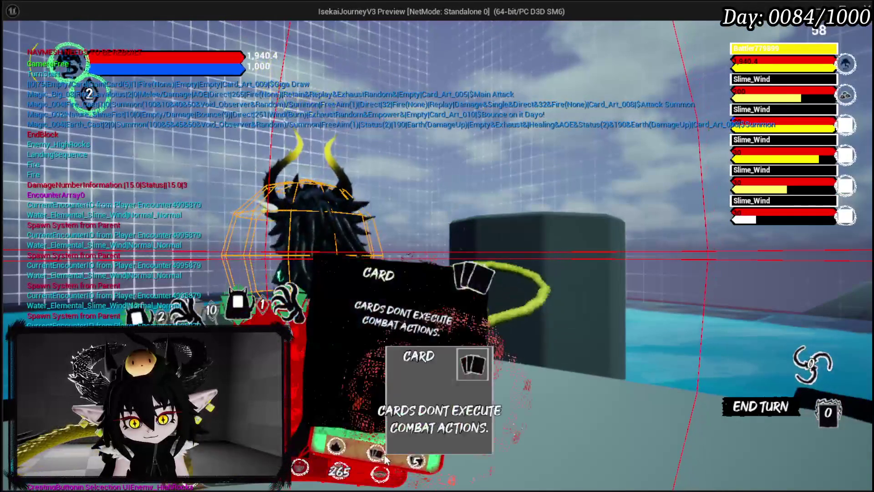
{"action": "left_click", "coordinate": [390, 367]}
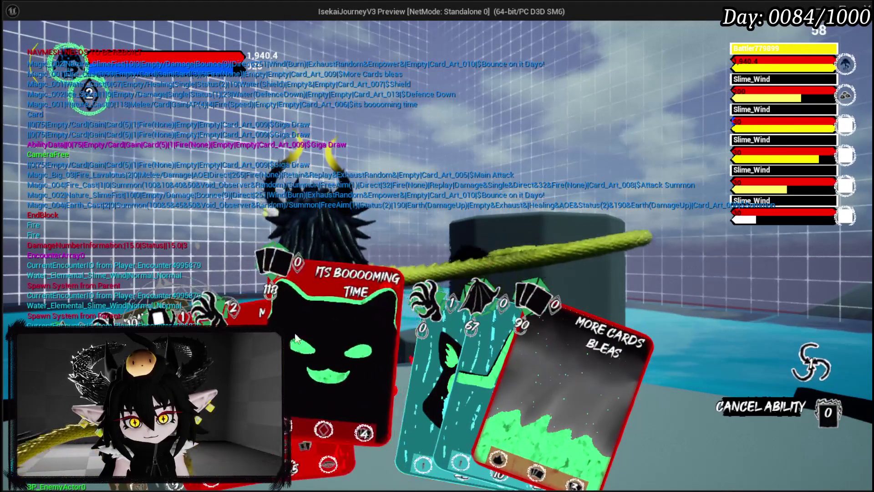
{"action": "left_click", "coordinate": [242, 319]}
{"action": "left_click", "coordinate": [371, 293]}
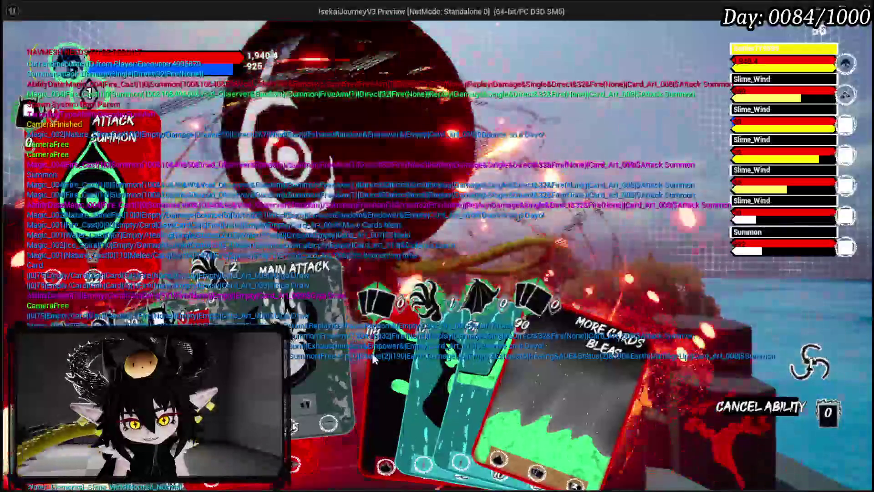
{"action": "left_click", "coordinate": [319, 353]}
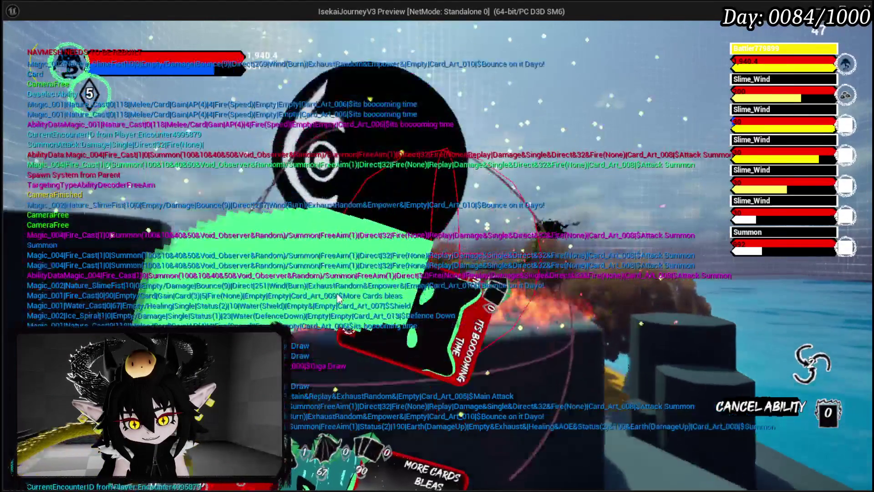
{"action": "left_click", "coordinate": [347, 346]}
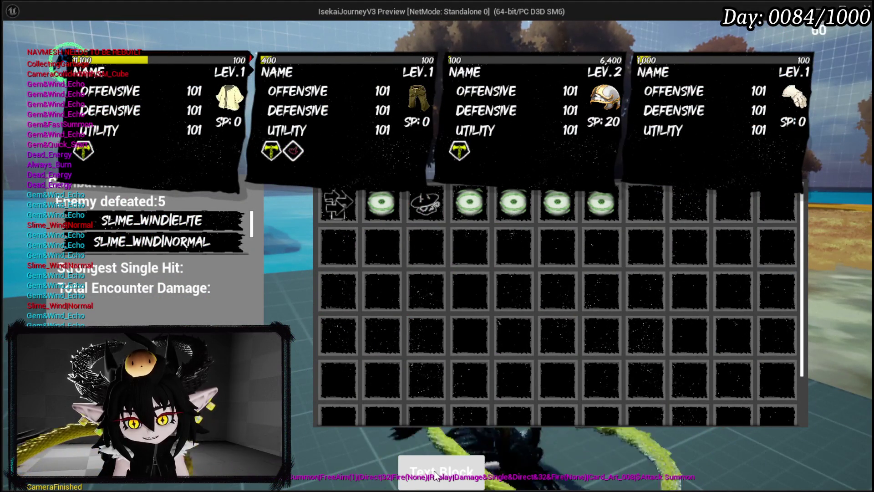
Step: Dismiss the results and eat a Simple Mashroom from the inventory page
{"action": "left_click", "coordinate": [501, 453]}
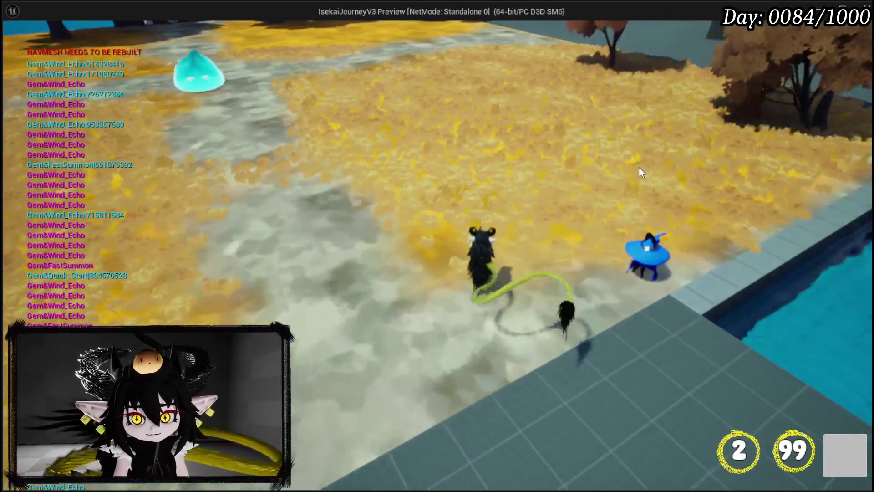
{"action": "left_click", "coordinate": [639, 167]}
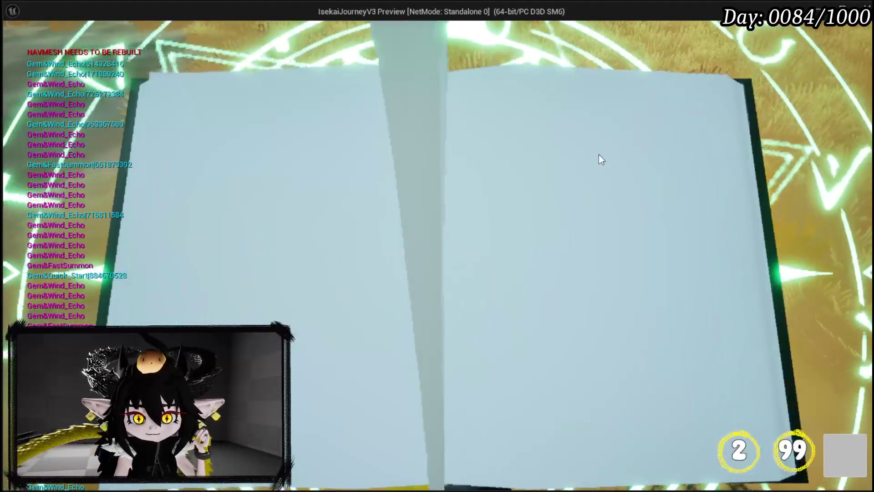
{"action": "left_click", "coordinate": [253, 51]}
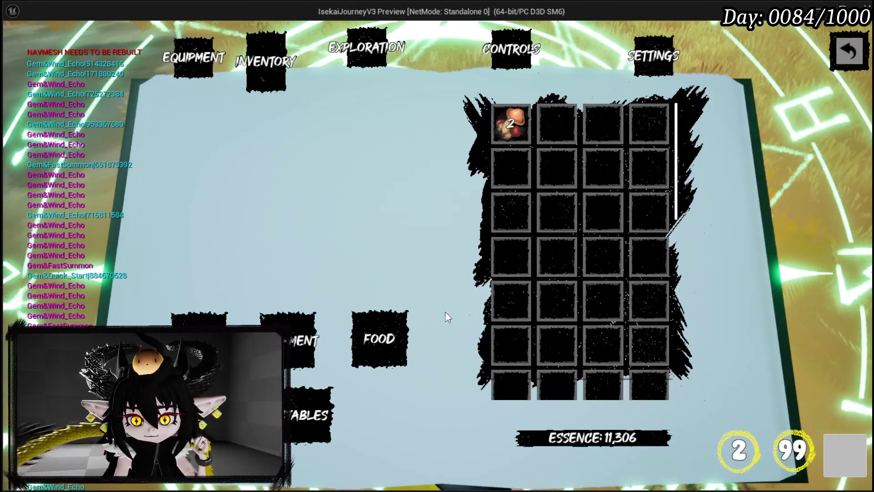
{"action": "left_click", "coordinate": [510, 123]}
{"action": "left_click", "coordinate": [256, 276]}
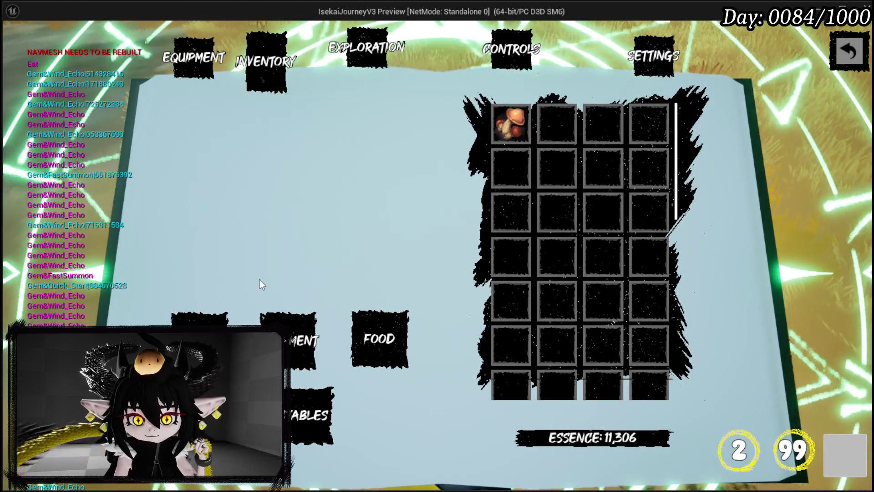
{"action": "key", "text": "Tab"}
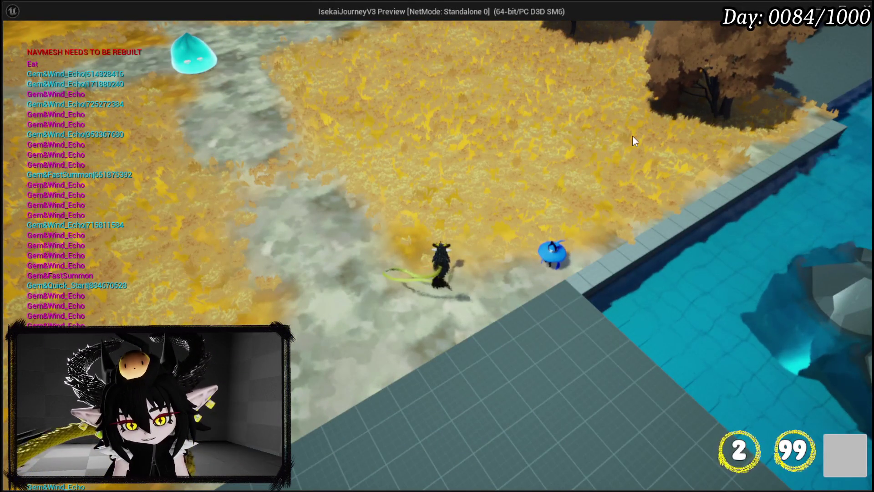
Step: Eat the remaining Simple Mashroom, then stop the play session
{"action": "key", "text": "Tab"}
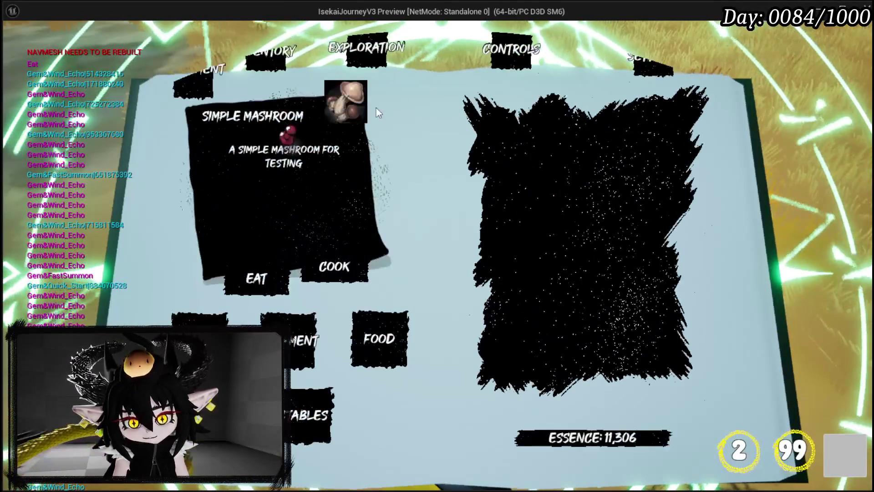
{"action": "left_click", "coordinate": [261, 281]}
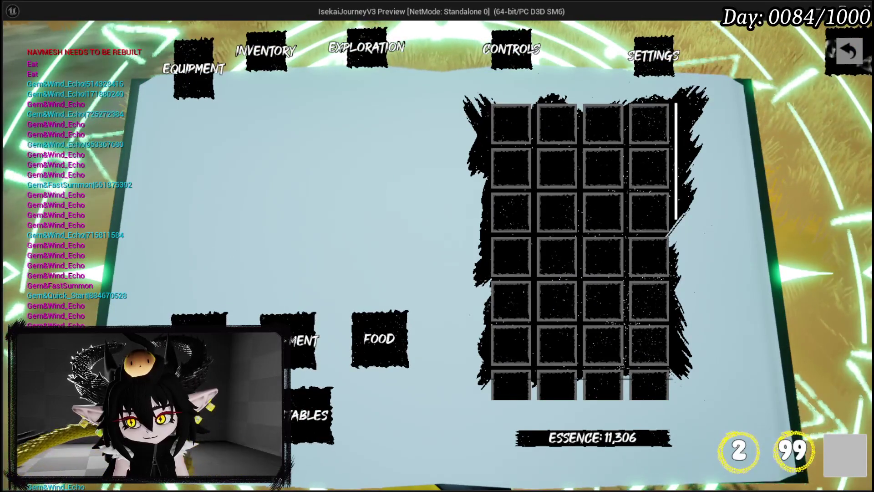
{"action": "key", "text": "Tab"}
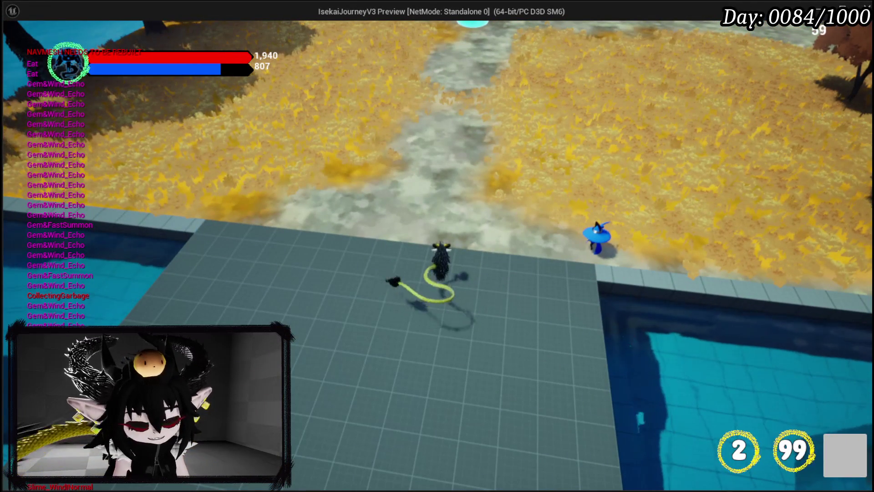
{"action": "key", "text": "Escape"}
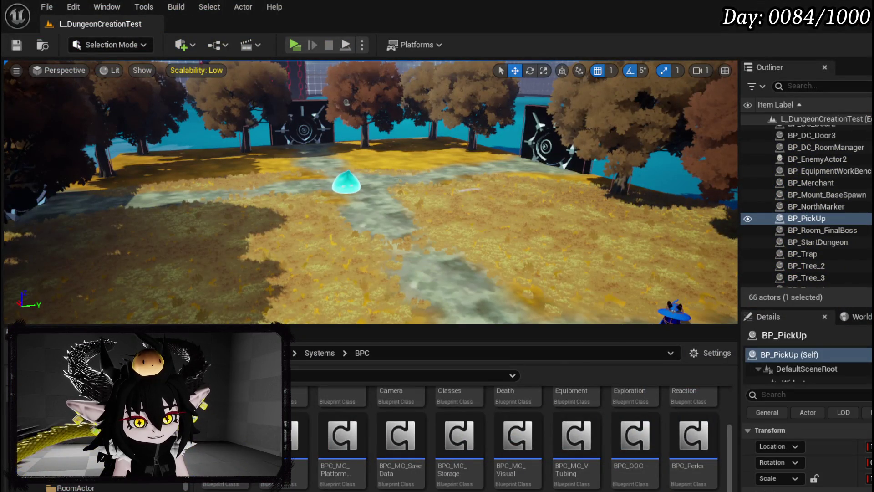
Step: Save all modified assets, including WP_CoreToolTipp and WP_EC_Base
{"action": "left_click", "coordinate": [8, 46]}
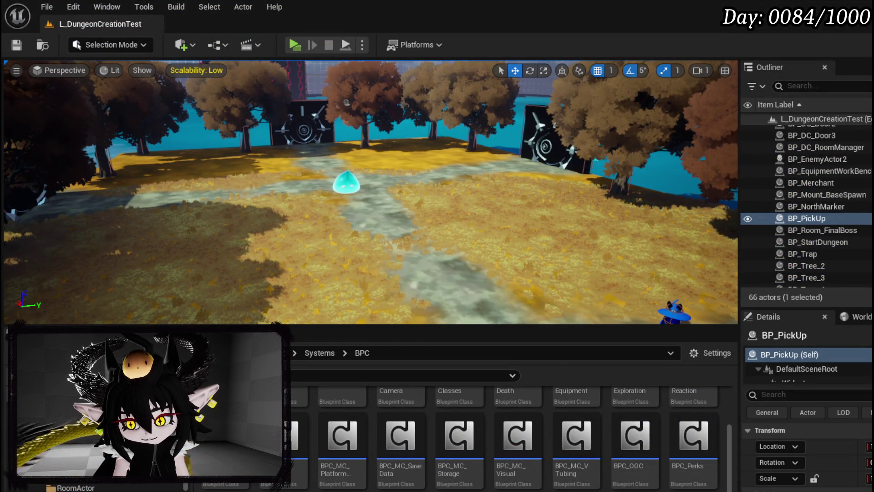
{"action": "key", "text": "ctrl+shift+s"}
{"action": "left_click", "coordinate": [649, 448]}
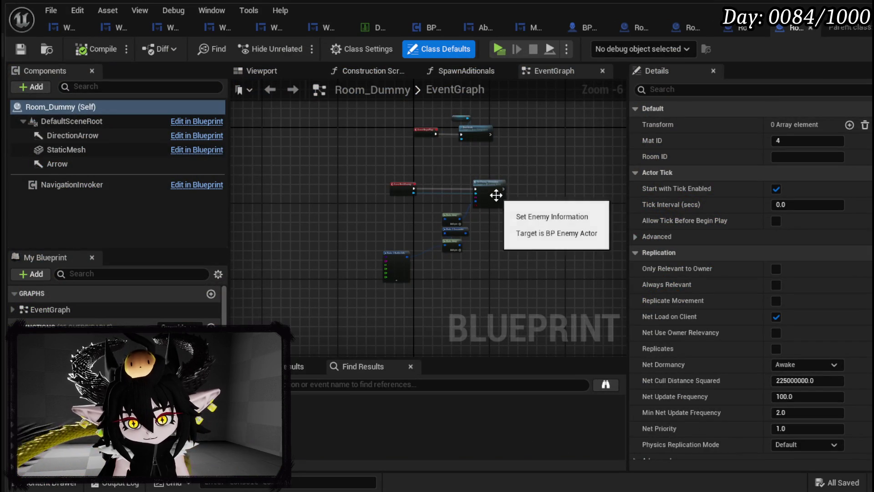
Step: Close the Room_ShallowWater, Room_Windmill, Room_Dummy and other Room tabs, then save
{"action": "left_click", "coordinate": [657, 27]}
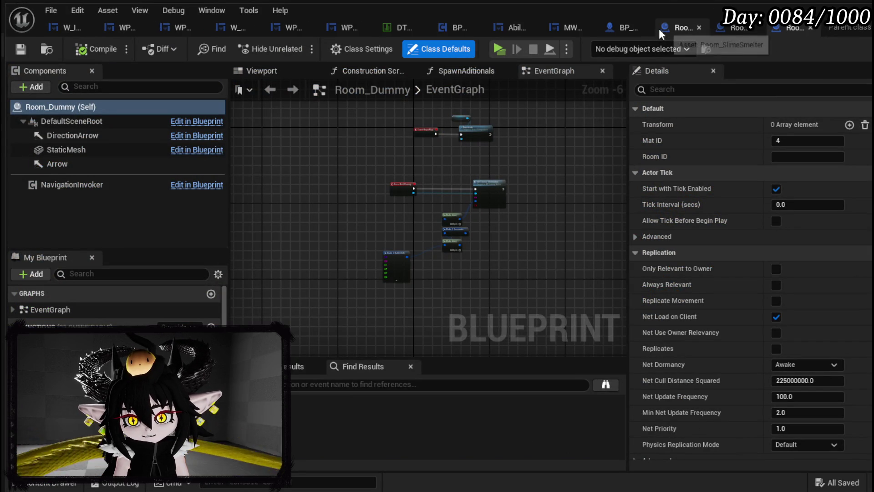
{"action": "left_click", "coordinate": [701, 27]}
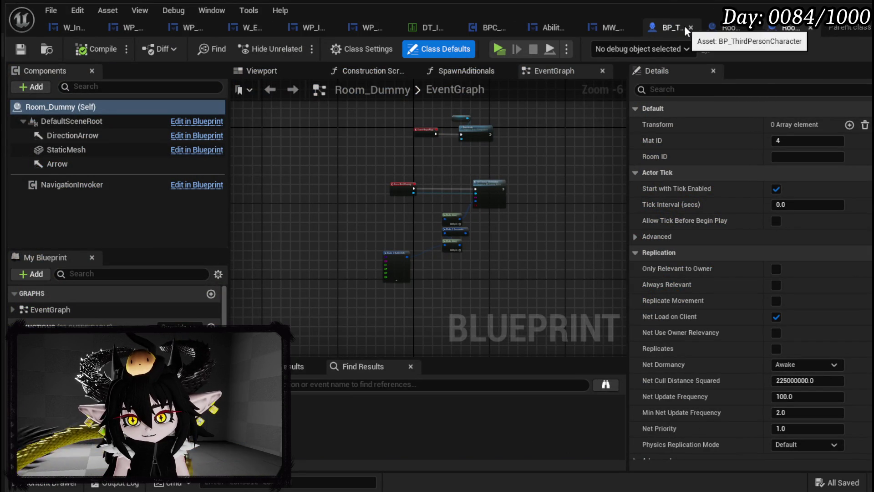
{"action": "left_click", "coordinate": [752, 28]}
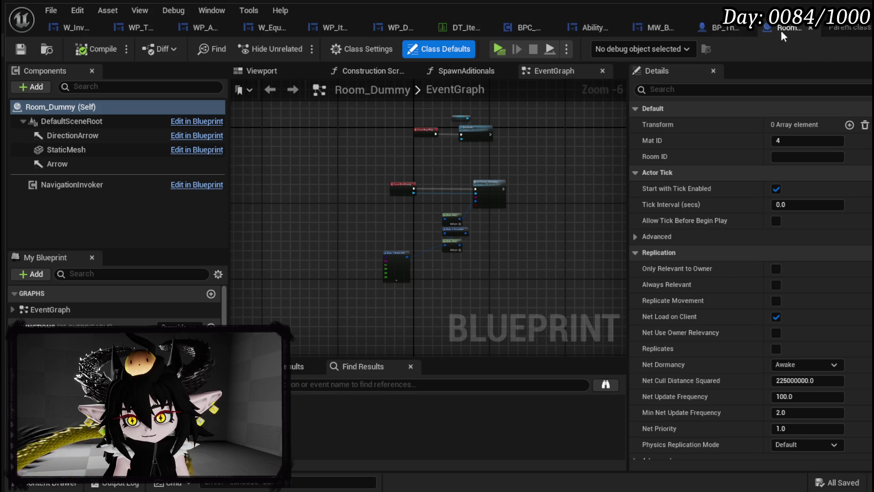
{"action": "left_click", "coordinate": [810, 27]}
{"action": "left_click", "coordinate": [20, 49]}
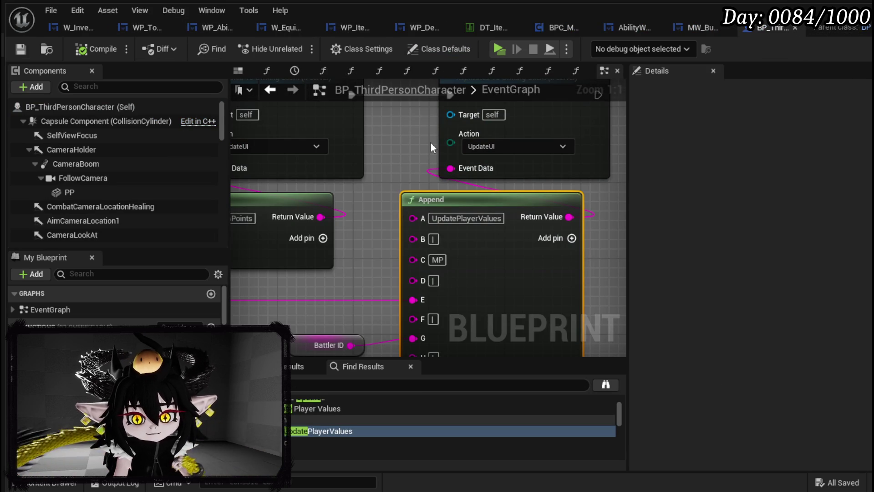
Step: Select the SET Current MP node together with its MP calculation nodes
{"action": "scroll", "coordinate": [431, 142], "scroll_direction": "down", "scroll_amount": 2}
{"action": "mouse_move", "coordinate": [428, 148]}
{"action": "left_mouse_down"}
{"action": "mouse_move", "coordinate": [581, 189]}
{"action": "mouse_move", "coordinate": [471, 156]}
{"action": "mouse_move", "coordinate": [545, 266]}
{"action": "mouse_move", "coordinate": [619, 296]}
{"action": "mouse_move", "coordinate": [410, 289]}
{"action": "mouse_move", "coordinate": [473, 280]}
{"action": "left_mouse_up"}
{"action": "left_click", "coordinate": [523, 151]}
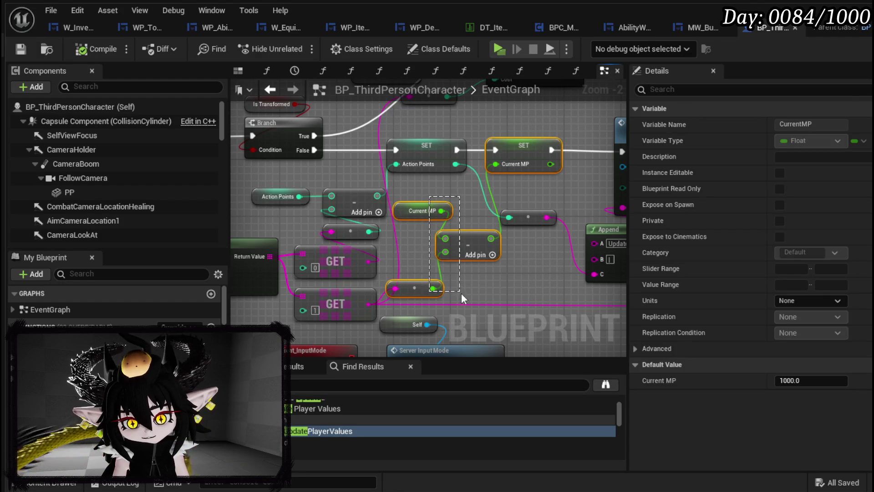
{"action": "left_click_drag", "start_coordinate": [461, 295], "coordinate": [463, 295]}
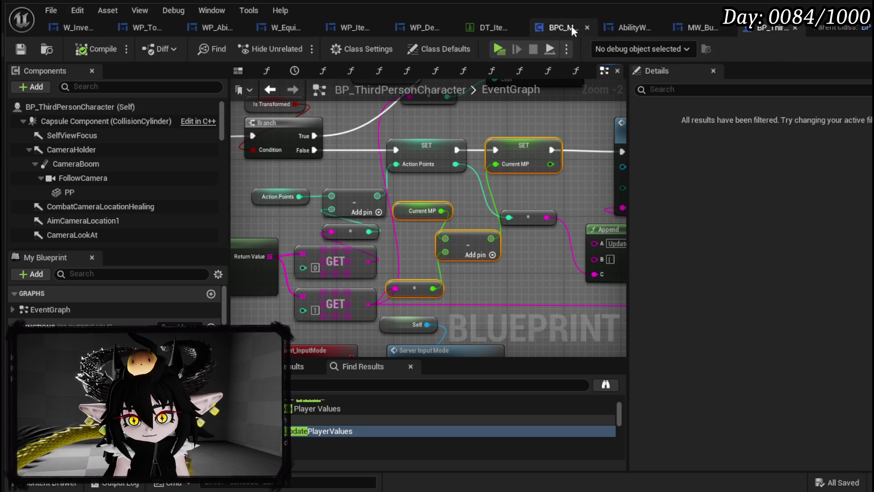
Step: In PressInteractionButton, wire Row Found to SET Current MP and SET to Client Raise Event
{"action": "left_click", "coordinate": [80, 26]}
{"action": "left_click_drag", "start_coordinate": [314, 161], "coordinate": [409, 243]}
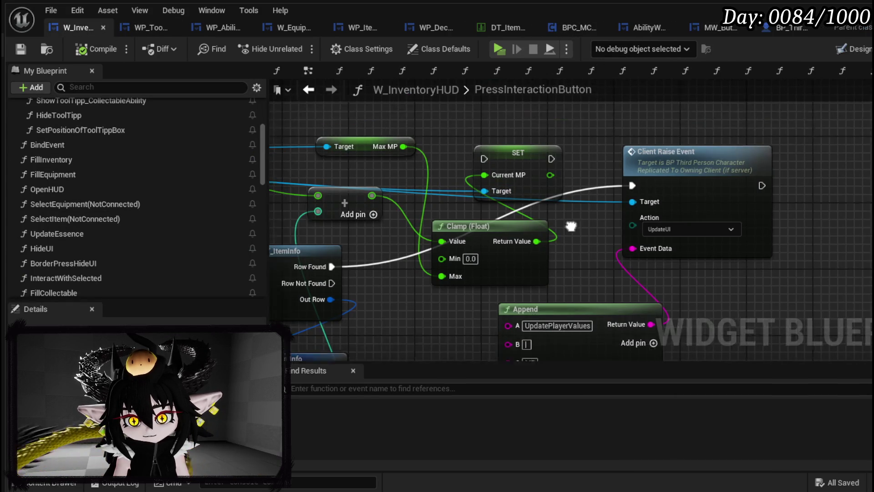
{"action": "left_click_drag", "start_coordinate": [578, 157], "coordinate": [575, 154]}
{"action": "left_click_drag", "start_coordinate": [636, 150], "coordinate": [728, 179]}
{"action": "left_click_drag", "start_coordinate": [753, 168], "coordinate": [753, 147]}
{"action": "mouse_move", "coordinate": [665, 260]}
{"action": "left_mouse_down"}
{"action": "mouse_move", "coordinate": [626, 149]}
{"action": "mouse_move", "coordinate": [585, 235]}
{"action": "mouse_move", "coordinate": [604, 127]}
{"action": "left_mouse_up"}
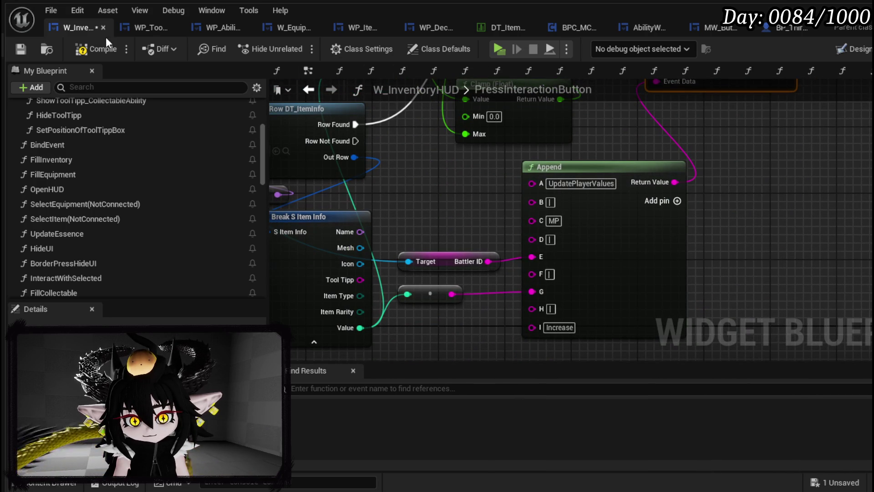
Step: Compile and save W_InventoryHUD, then look over the newly wired graph
{"action": "left_click", "coordinate": [20, 49]}
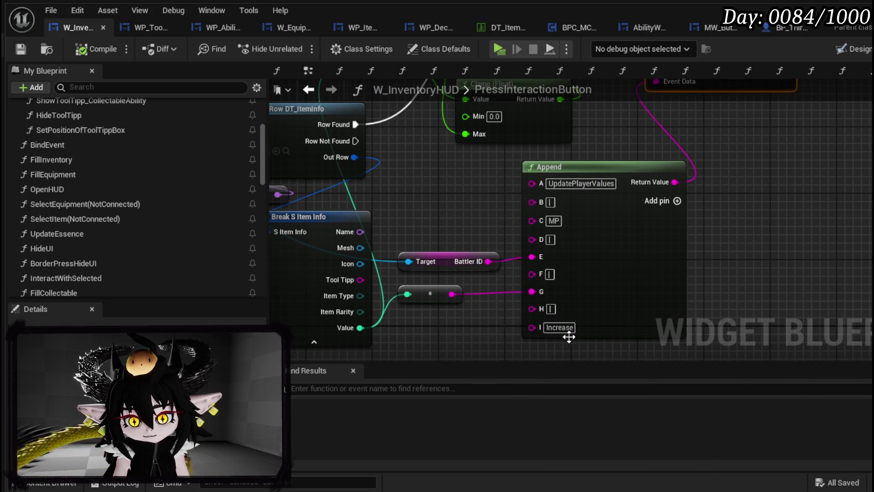
{"action": "mouse_move", "coordinate": [773, 201]}
{"action": "left_mouse_down"}
{"action": "mouse_move", "coordinate": [728, 260]}
{"action": "mouse_move", "coordinate": [618, 218]}
{"action": "left_mouse_up"}
{"action": "mouse_move", "coordinate": [456, 144]}
{"action": "left_mouse_down"}
{"action": "mouse_move", "coordinate": [409, 89]}
{"action": "mouse_move", "coordinate": [438, 61]}
{"action": "mouse_move", "coordinate": [616, 210]}
{"action": "left_mouse_up"}
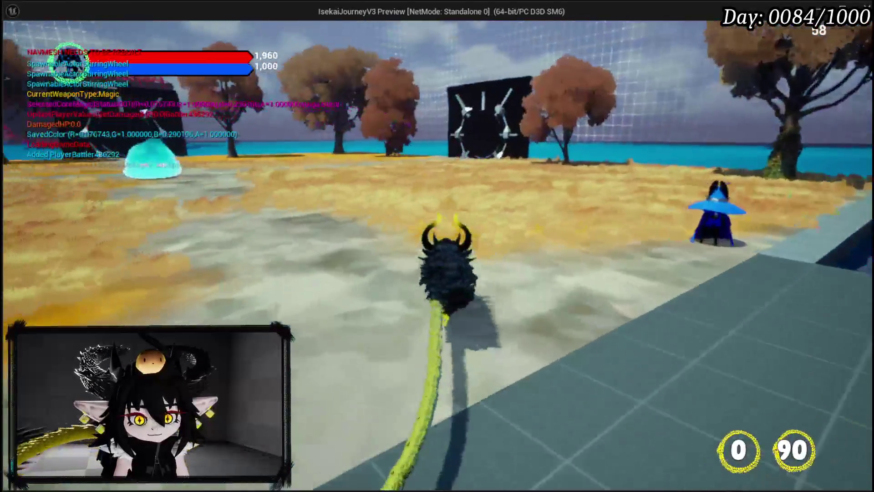
Step: Travel through the portals to the Smithy city area, then to the Canyon area
{"action": "key", "text": "w"}
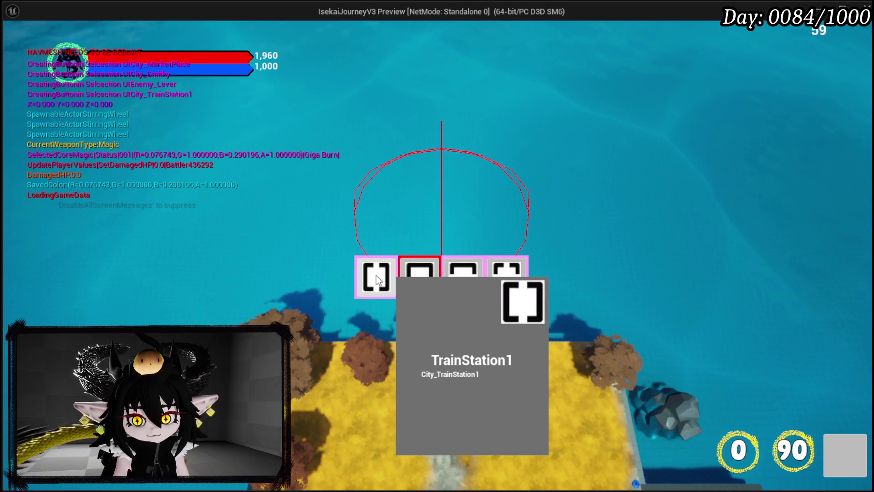
{"action": "left_click", "coordinate": [467, 282]}
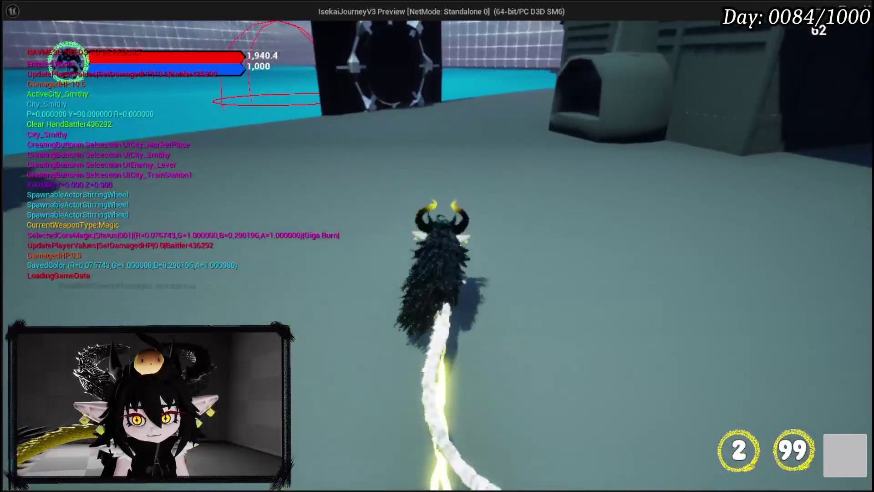
{"action": "key", "text": "w"}
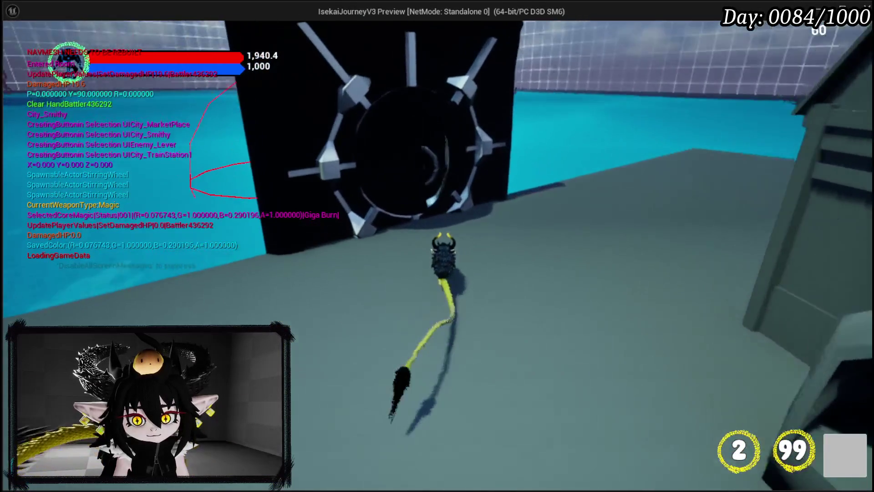
{"action": "key", "text": "w"}
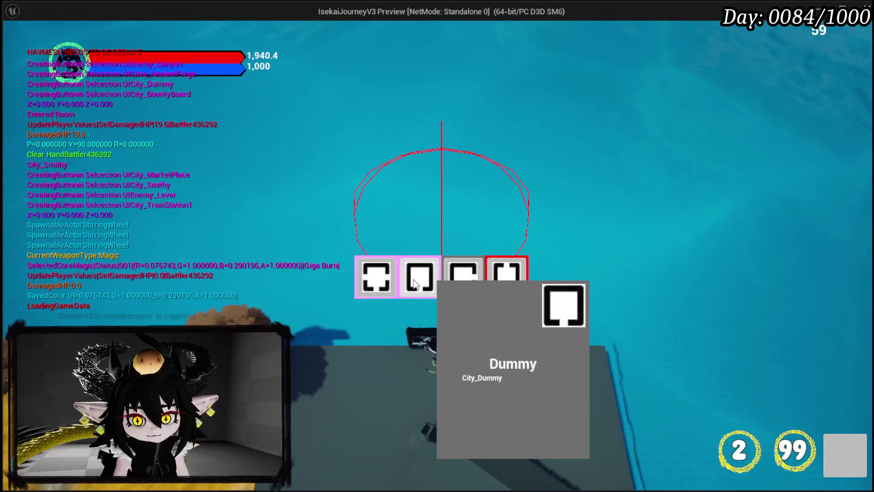
{"action": "left_click", "coordinate": [513, 274]}
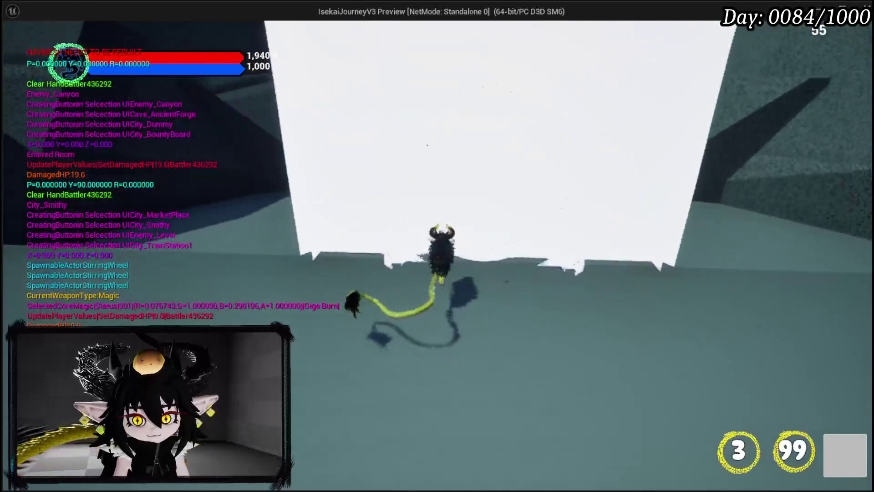
Step: Cast a fire meteor, then run over the rocks into the earth slime to start a battle
{"action": "key", "text": "1"}
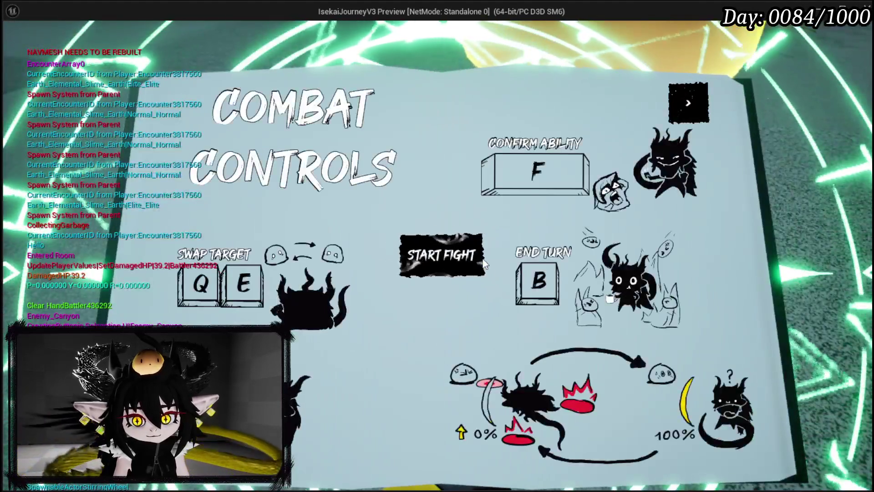
{"action": "left_click", "coordinate": [466, 258]}
{"action": "key", "text": "d"}
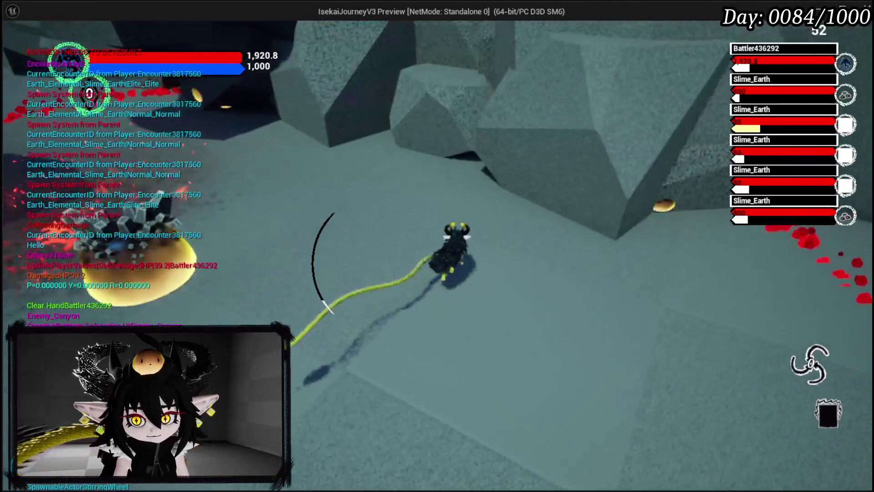
{"action": "key", "text": "w"}
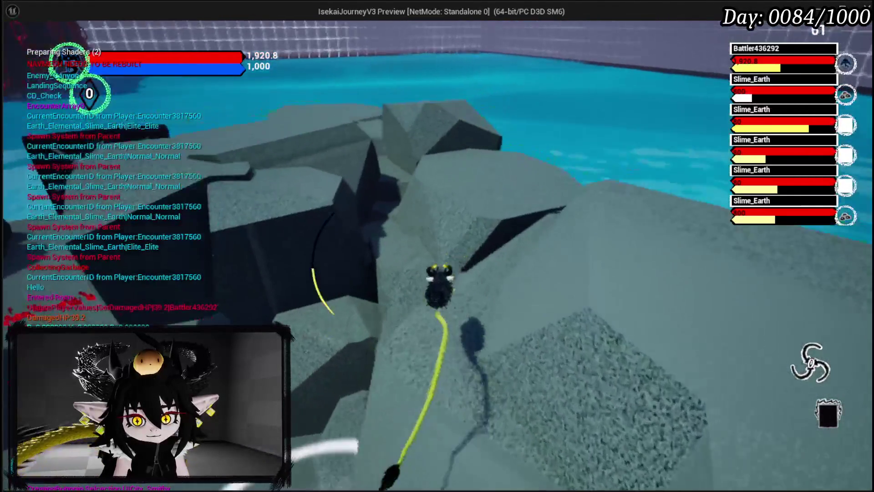
{"action": "key", "text": "s"}
{"action": "key", "text": "a"}
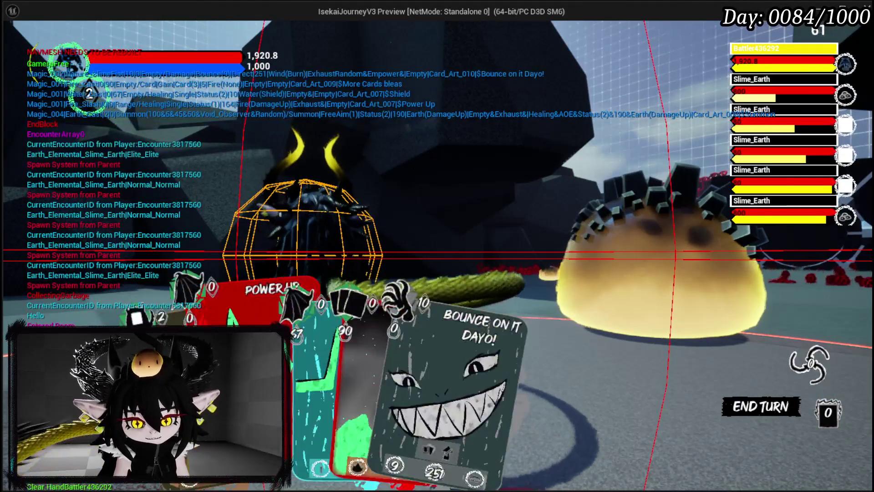
Step: Play the card-draw card and then the Claw card to defeat the Canyon Earth slimes
{"action": "left_click", "coordinate": [387, 347]}
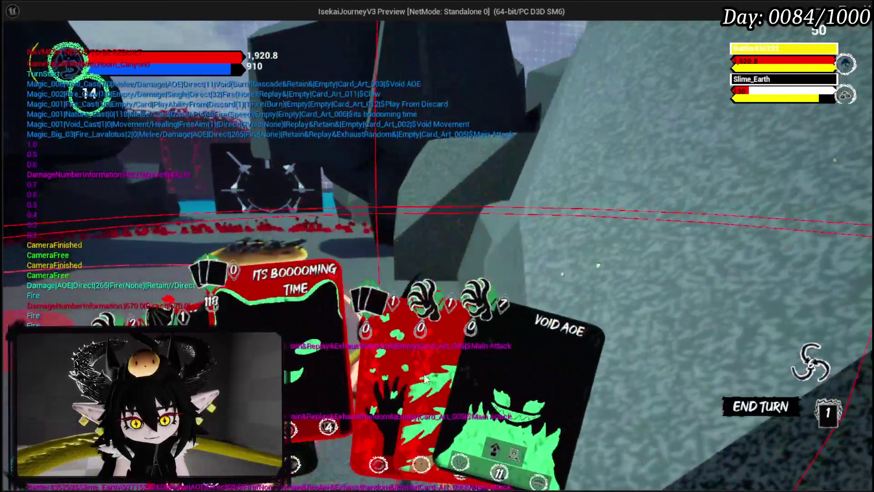
{"action": "left_click", "coordinate": [391, 350]}
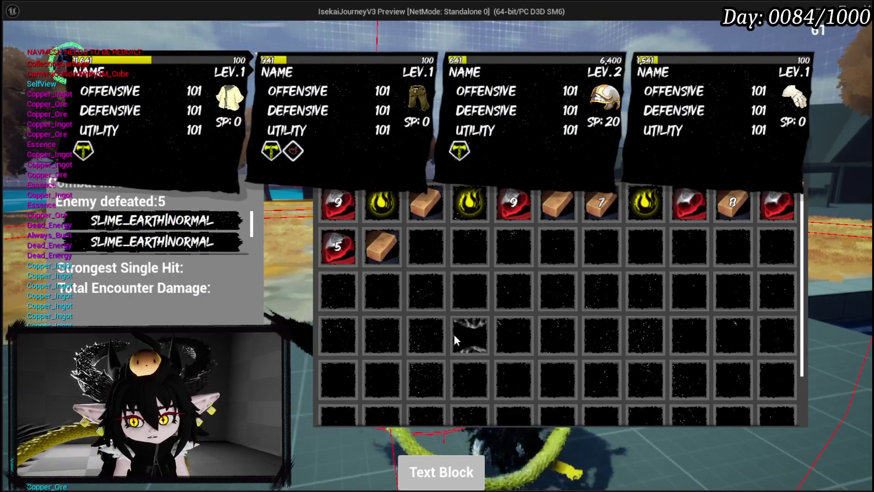
Step: Take the battle loot, eat one Simple Mashroom from the Food inventory, and end the test
{"action": "left_click", "coordinate": [463, 476]}
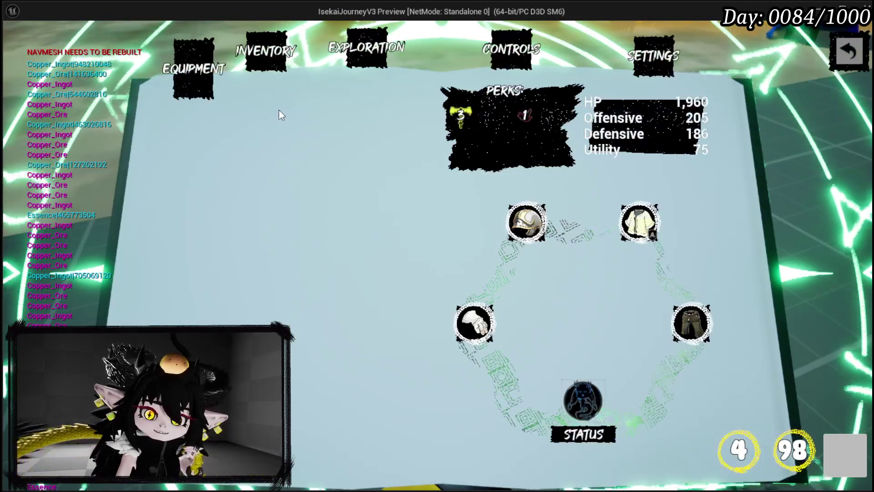
{"action": "left_click", "coordinate": [267, 72]}
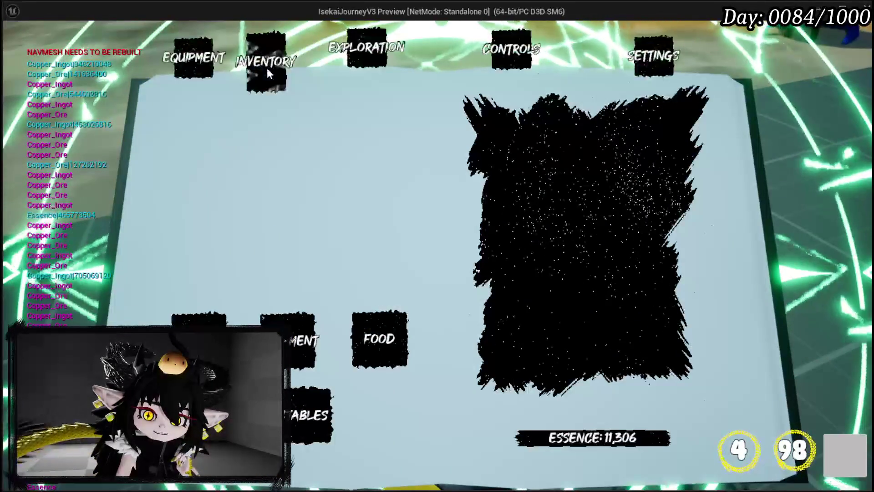
{"action": "left_click", "coordinate": [399, 318]}
{"action": "left_click", "coordinate": [511, 123]}
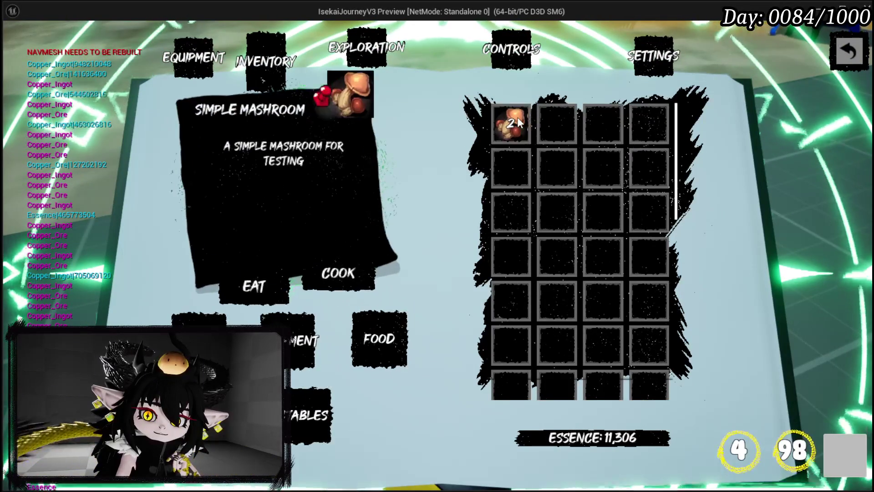
{"action": "left_click", "coordinate": [253, 280]}
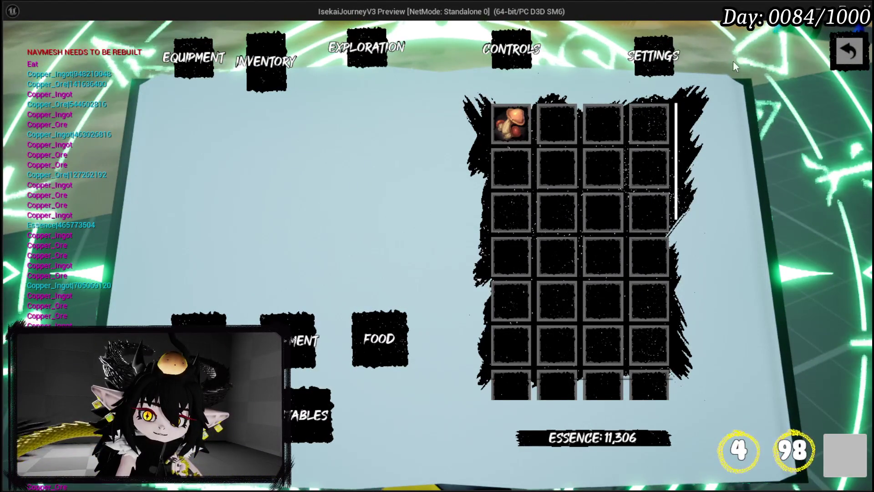
{"action": "left_click", "coordinate": [847, 55]}
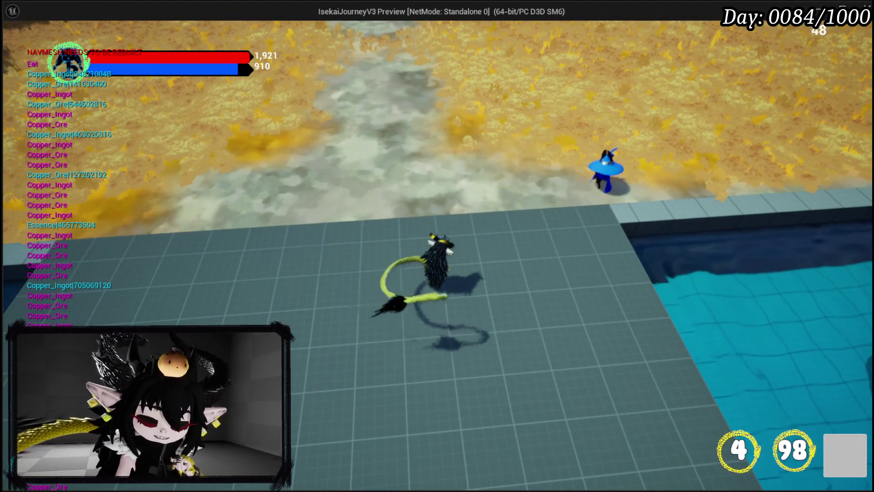
{"action": "key", "text": "Escape"}
Step: Save the map and add a breakpoint on the Get Data Table Row DT_ItemInfo node
{"action": "left_click", "coordinate": [21, 43]}
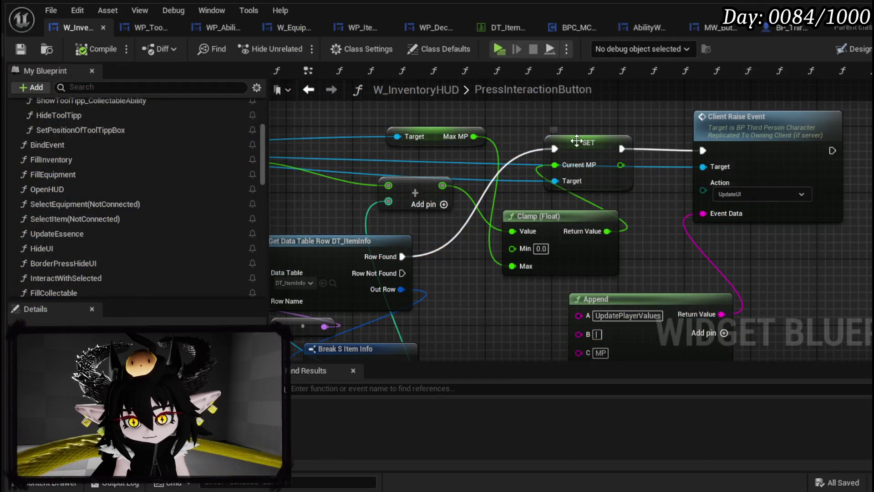
{"action": "right_click", "coordinate": [576, 141]}
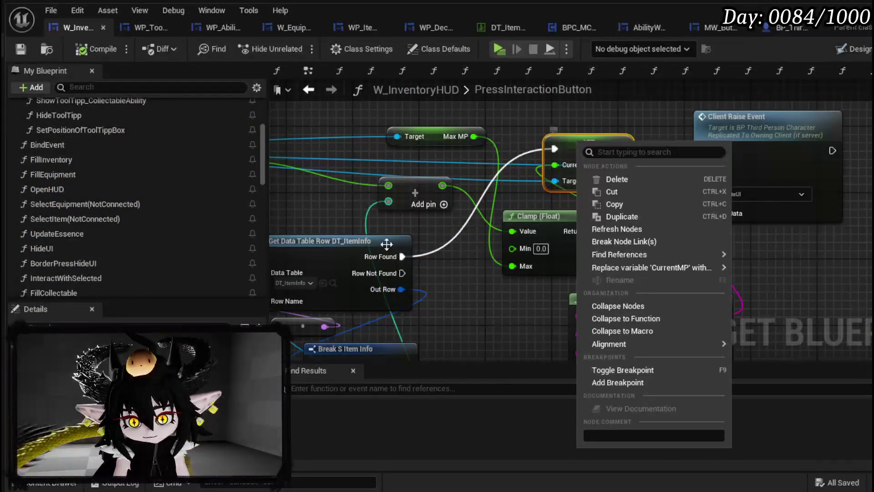
{"action": "right_click", "coordinate": [382, 240]}
{"action": "left_click", "coordinate": [445, 471]}
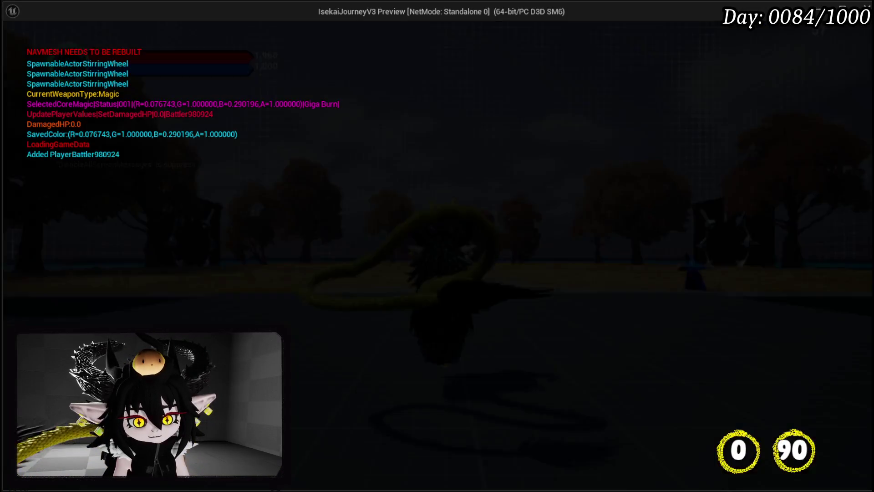
Step: In the running game, eat the Simple Mashroom from Inventory > Food to hit the breakpoint
{"action": "key", "text": "Tab"}
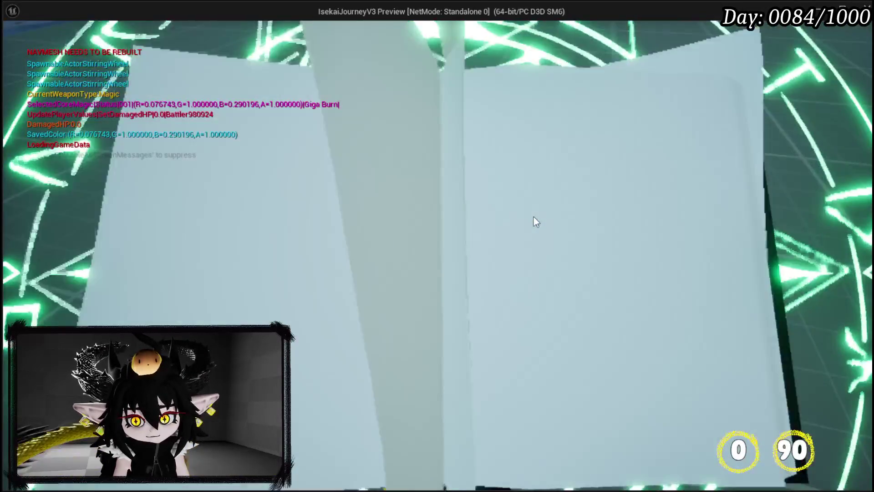
{"action": "left_click", "coordinate": [268, 54]}
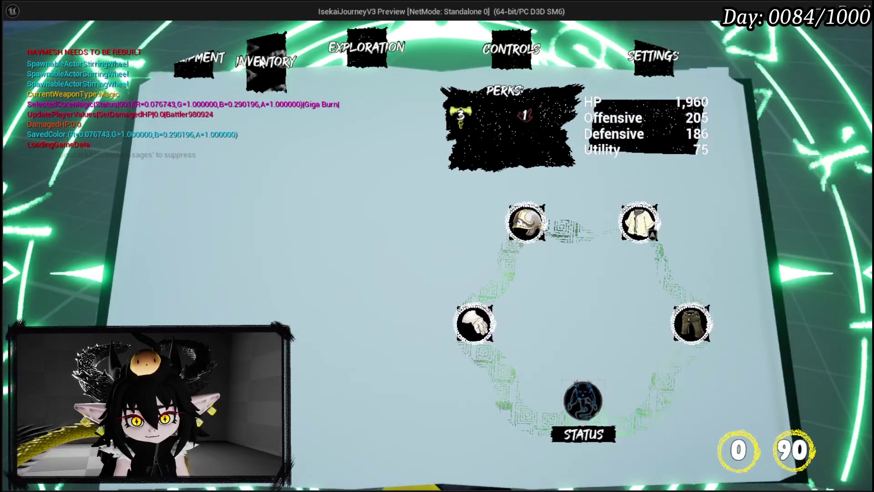
{"action": "left_click", "coordinate": [392, 328]}
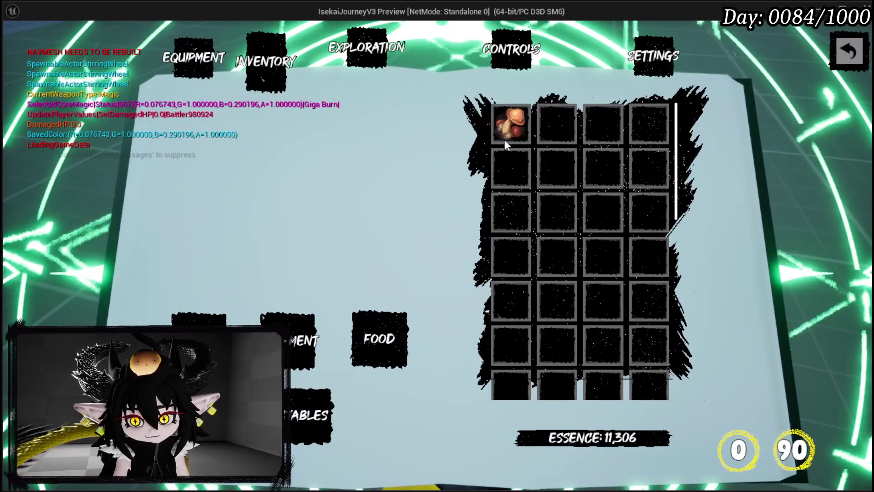
{"action": "left_click", "coordinate": [510, 121]}
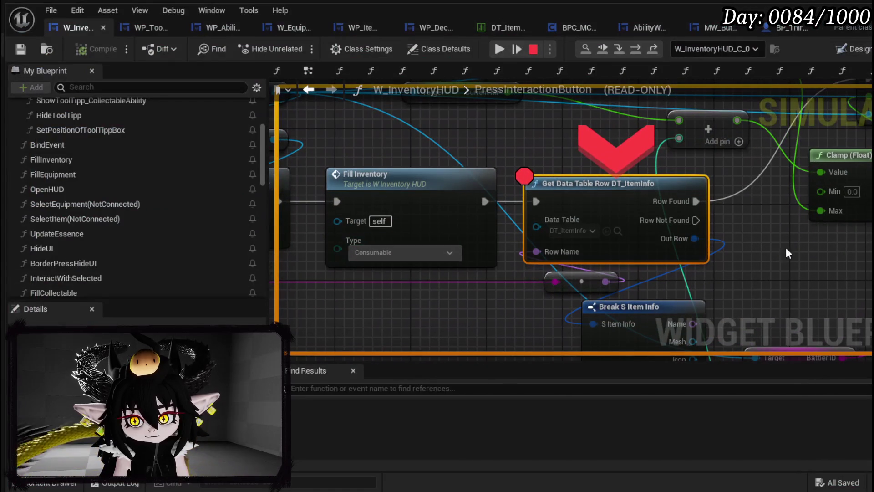
Step: Step over to SET Current MP (sum 1020) and Client Raise Event, then step into Client_RaiseEvent
{"action": "left_click_drag", "start_coordinate": [811, 253], "coordinate": [629, 261]}
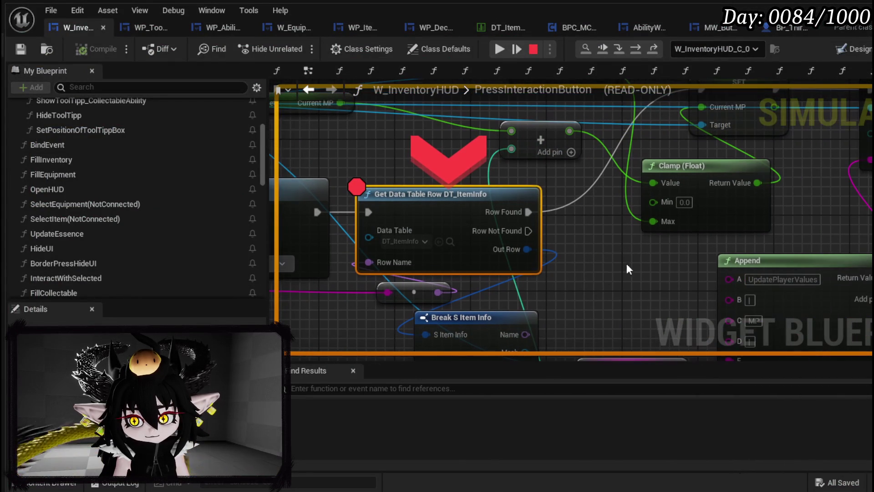
{"action": "left_click", "coordinate": [641, 52]}
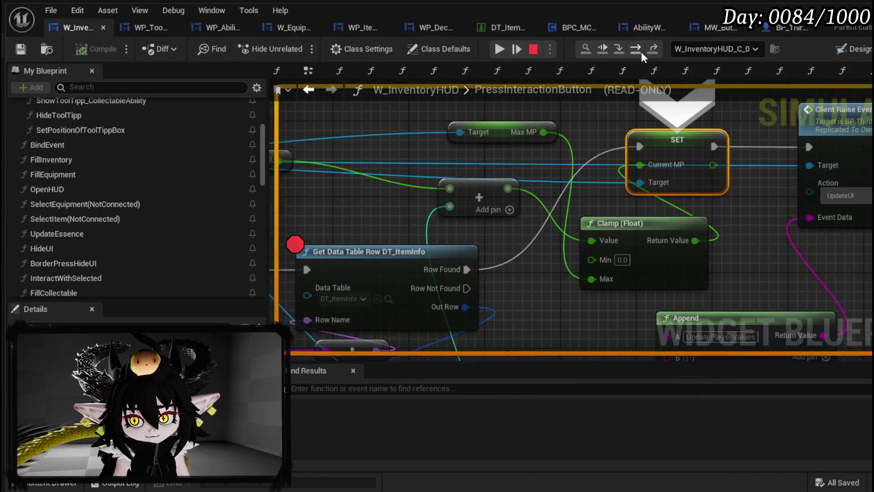
{"action": "left_click_drag", "start_coordinate": [578, 222], "coordinate": [562, 167]}
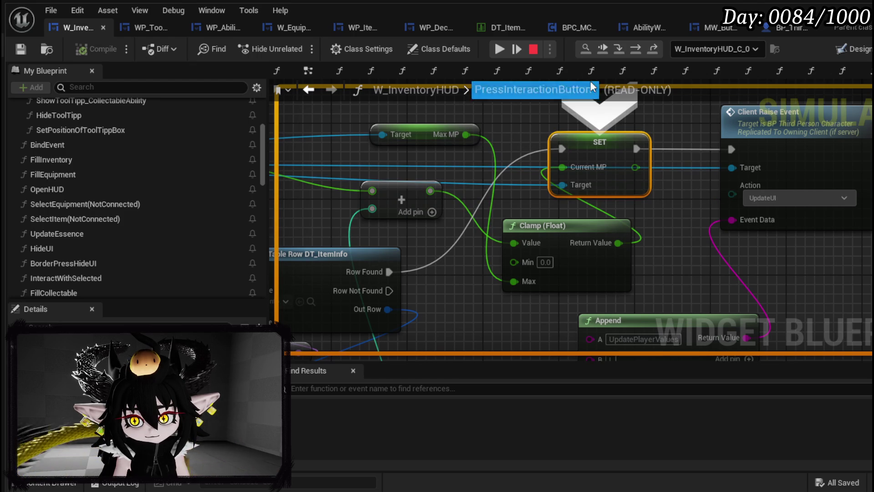
{"action": "left_click", "coordinate": [629, 48]}
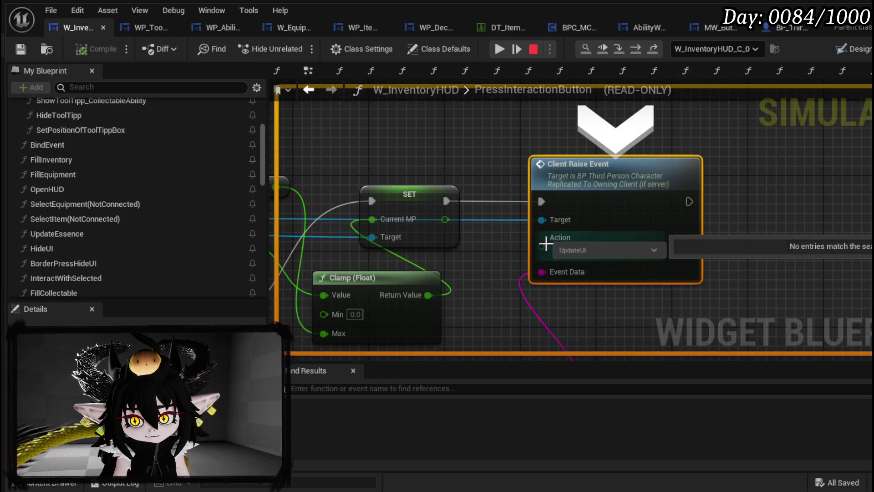
{"action": "mouse_move", "coordinate": [556, 269]}
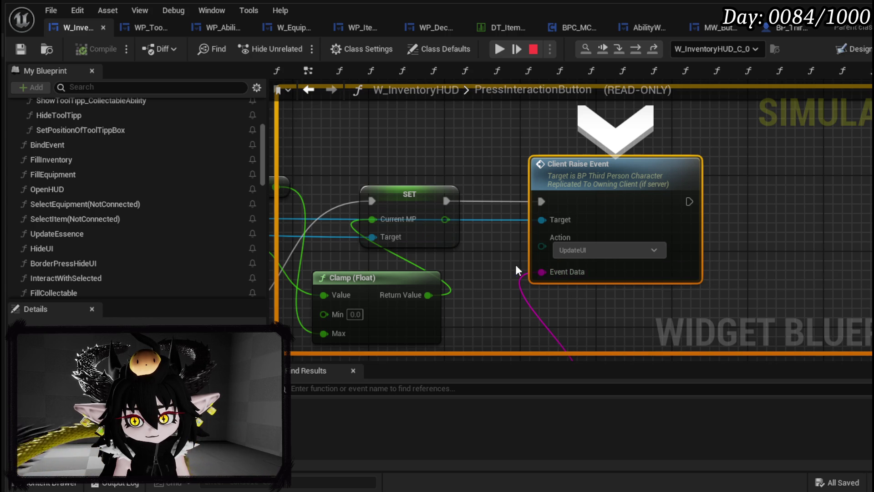
{"action": "left_click", "coordinate": [620, 49]}
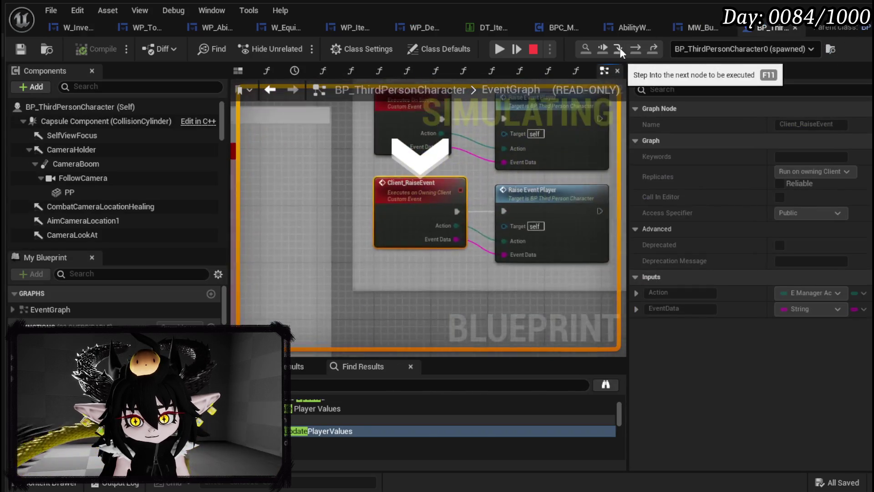
Step: Step through Raise Event Player, General_Manager and GeneralUI_Manager into WP_PlayerValuesHUD's UpdateValues
{"action": "left_click", "coordinate": [637, 48]}
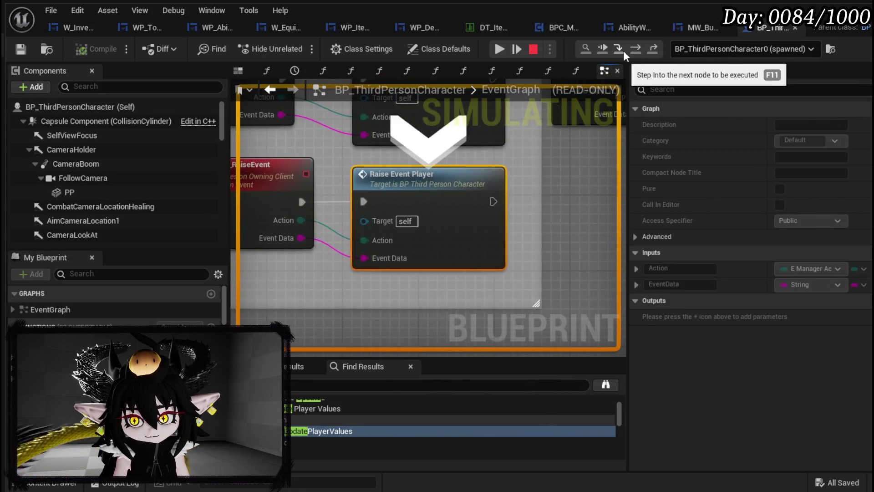
{"action": "left_click", "coordinate": [620, 49]}
{"action": "left_click", "coordinate": [635, 50]}
{"action": "left_click", "coordinate": [635, 51]}
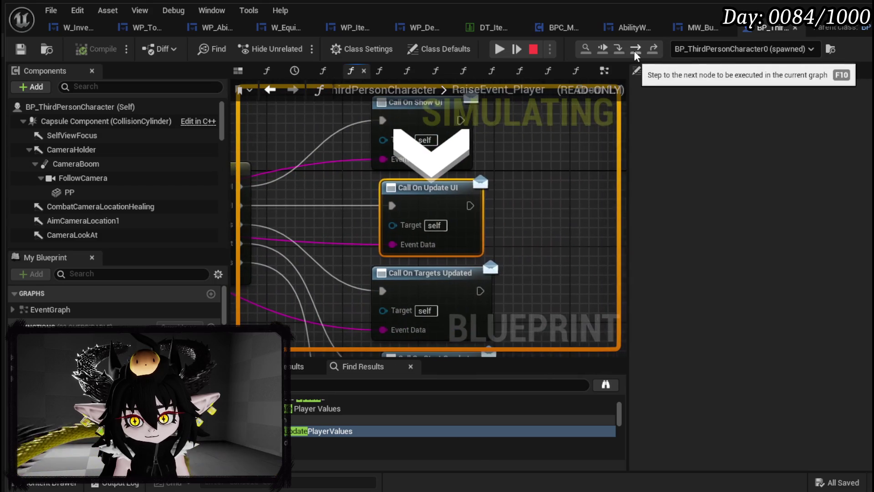
{"action": "left_click", "coordinate": [635, 50]}
{"action": "left_click", "coordinate": [635, 49]}
{"action": "left_click", "coordinate": [637, 48]}
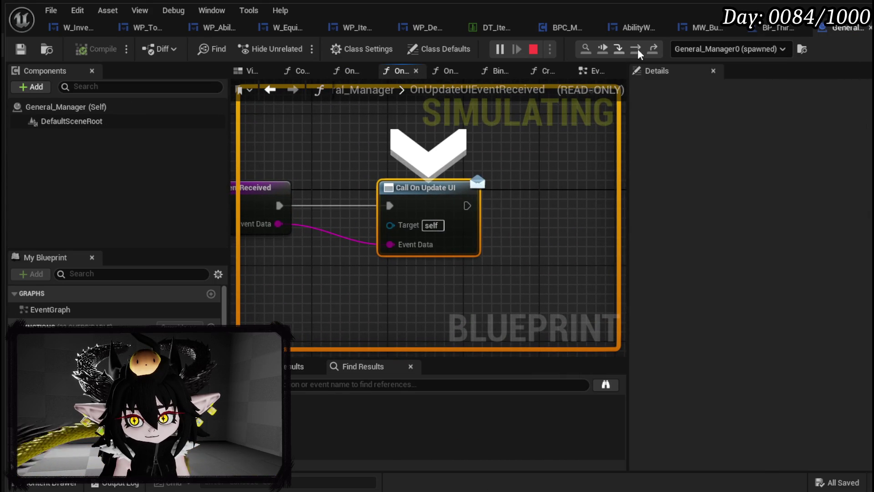
{"action": "left_click", "coordinate": [637, 48]}
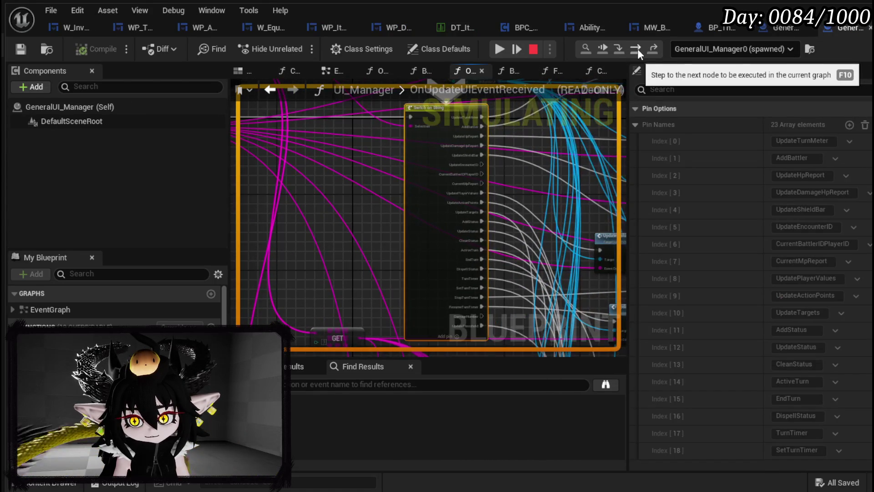
{"action": "left_click", "coordinate": [637, 49]}
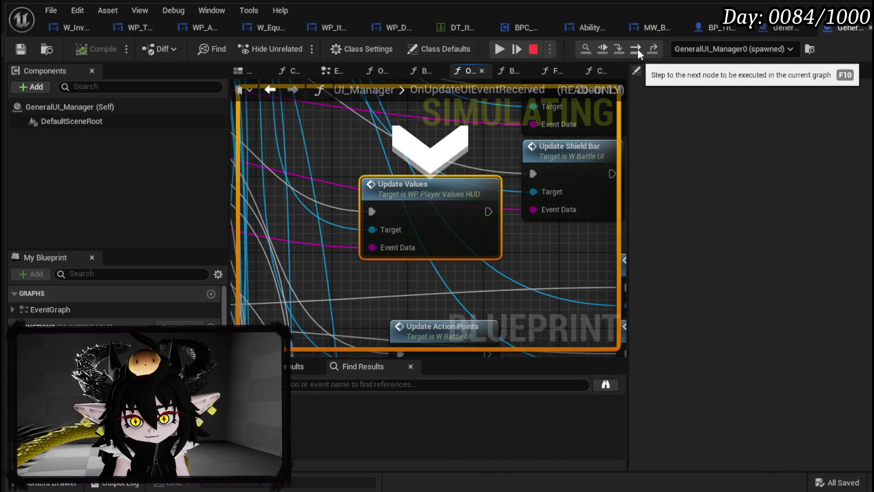
{"action": "left_click", "coordinate": [636, 48]}
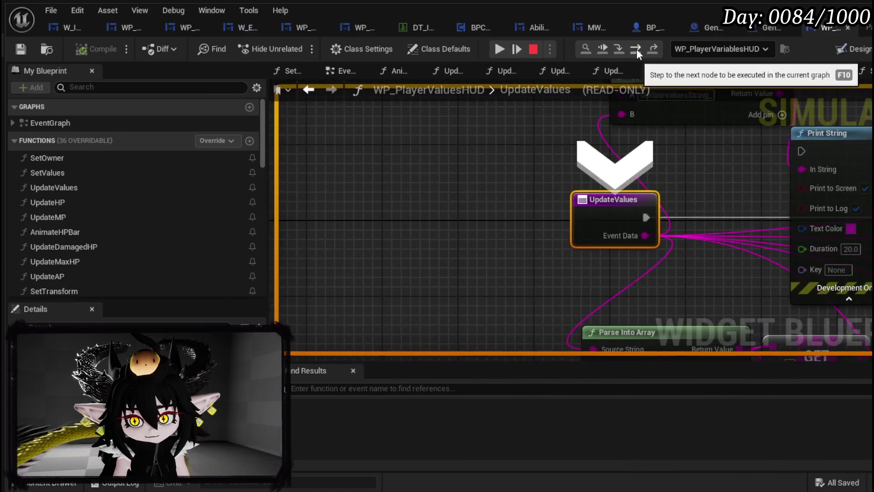
Step: Step into UpdateMP and advance past SET Current MP and Set Percent to the MPText SetText node
{"action": "left_click", "coordinate": [636, 48]}
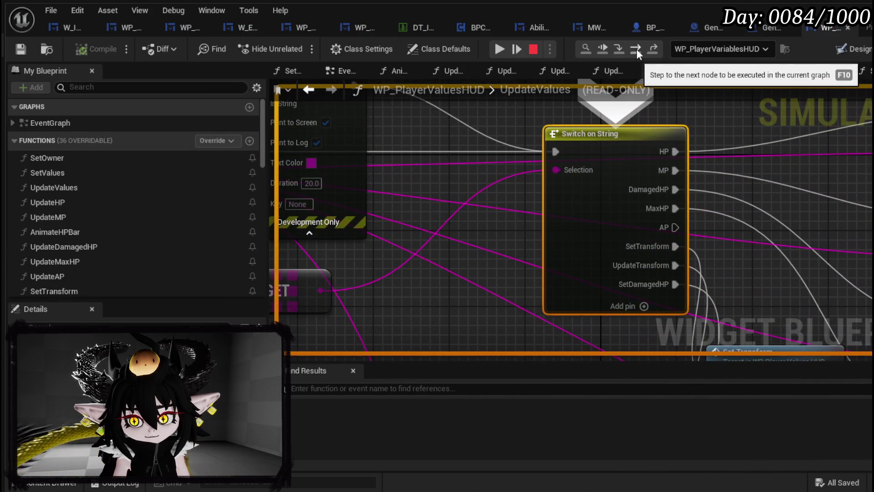
{"action": "left_click", "coordinate": [636, 48]}
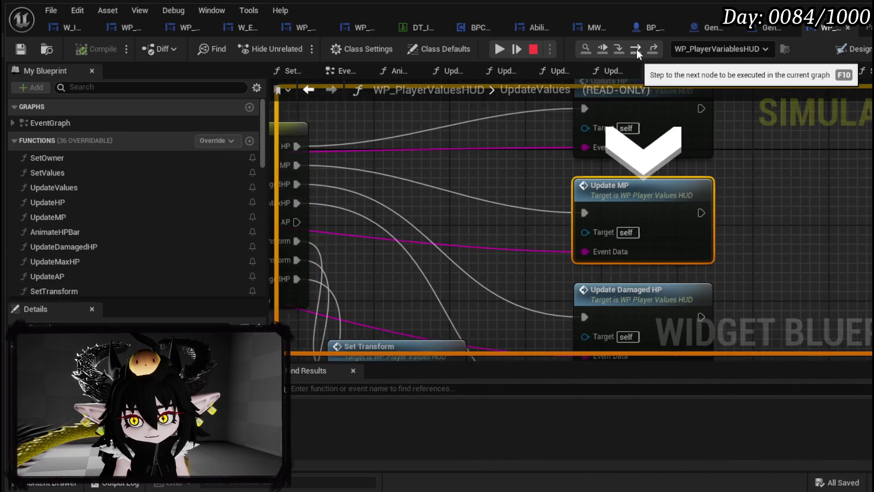
{"action": "left_click", "coordinate": [635, 50]}
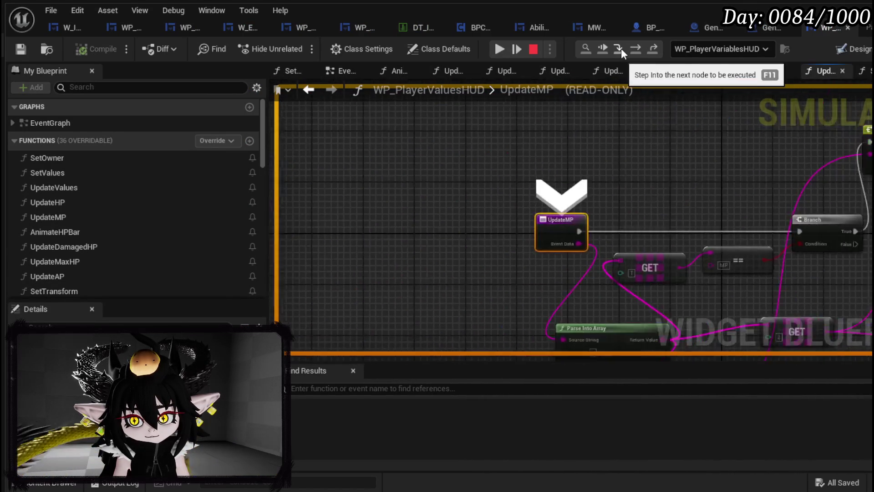
{"action": "left_click", "coordinate": [635, 48]}
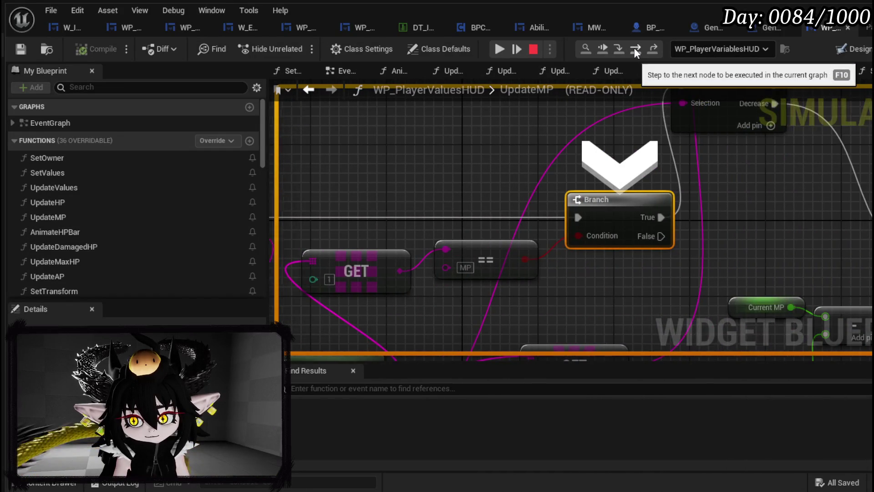
{"action": "left_click", "coordinate": [635, 48]}
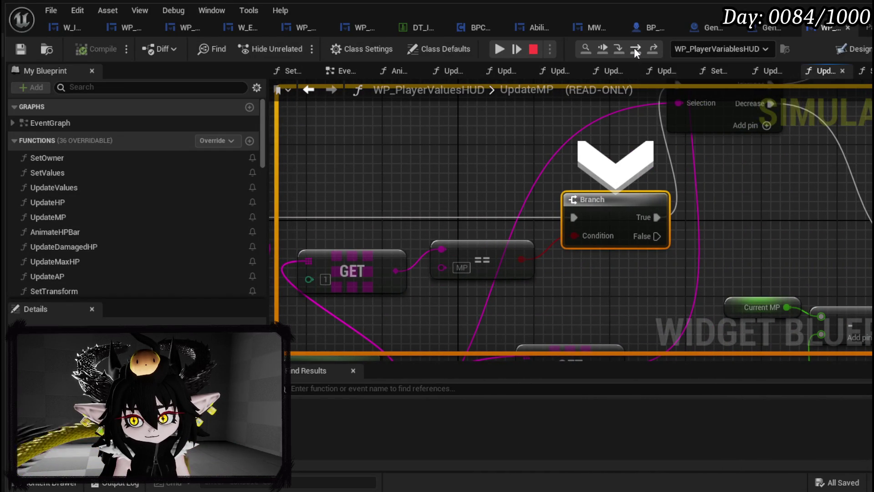
{"action": "left_click", "coordinate": [635, 48]}
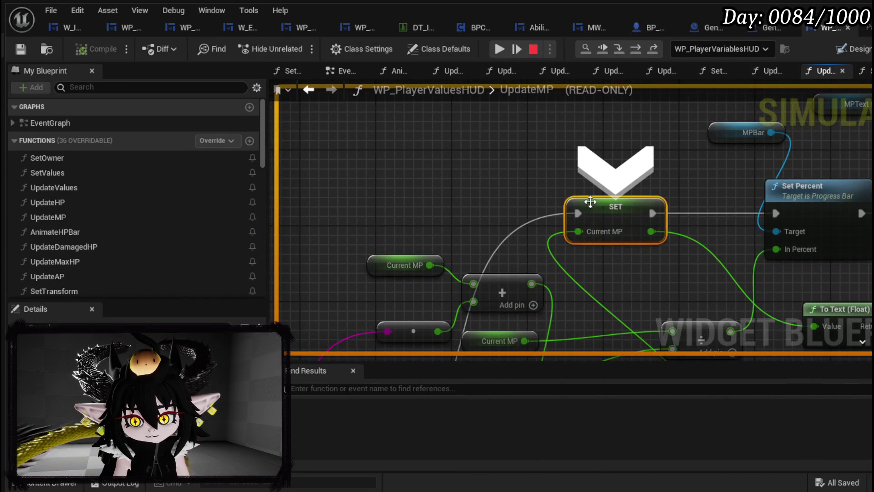
{"action": "left_click_drag", "start_coordinate": [644, 289], "coordinate": [549, 186]}
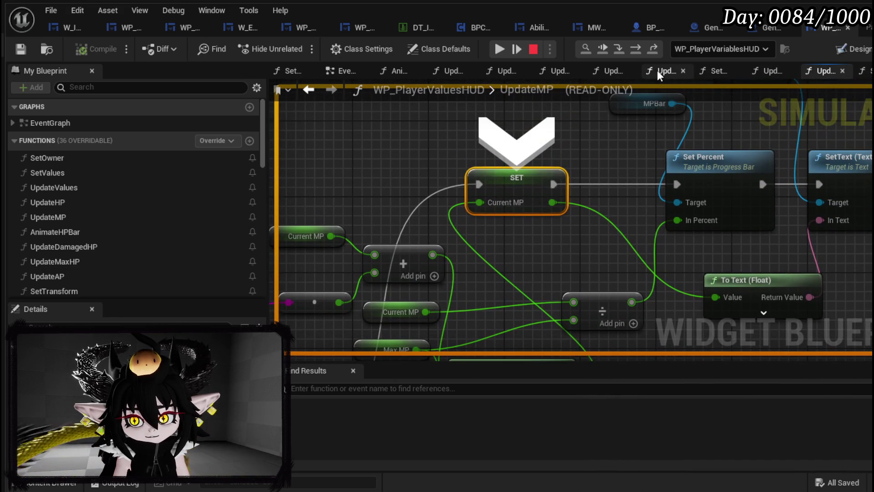
{"action": "left_click", "coordinate": [635, 54]}
{"action": "left_click", "coordinate": [635, 55]}
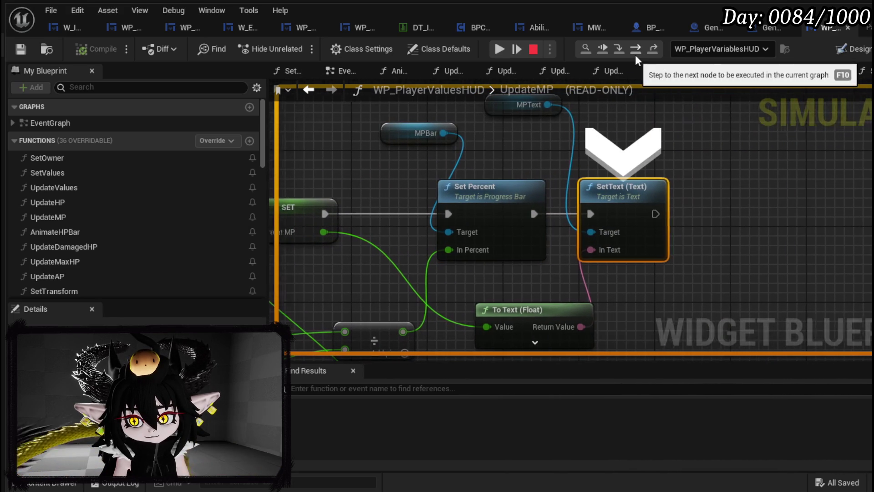
{"action": "mouse_move", "coordinate": [524, 106]}
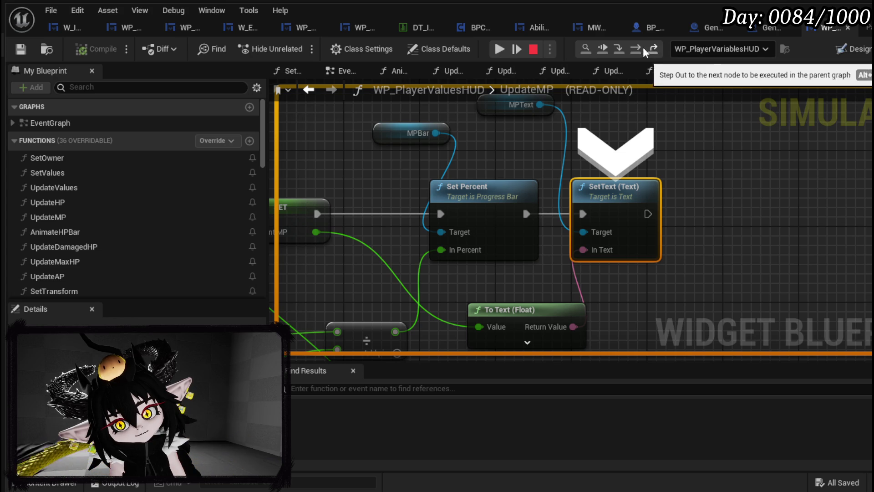
Step: Resume the paused game and close the in-game inventory menu
{"action": "left_click", "coordinate": [504, 48]}
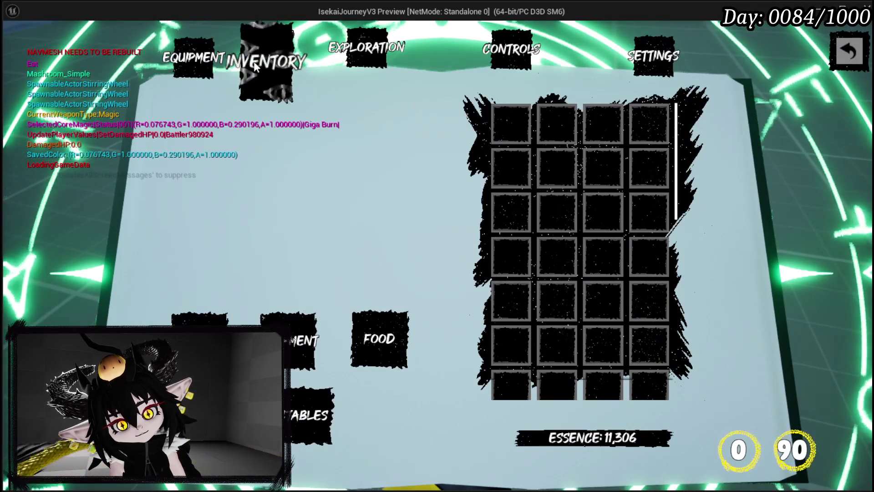
{"action": "left_click", "coordinate": [192, 59]}
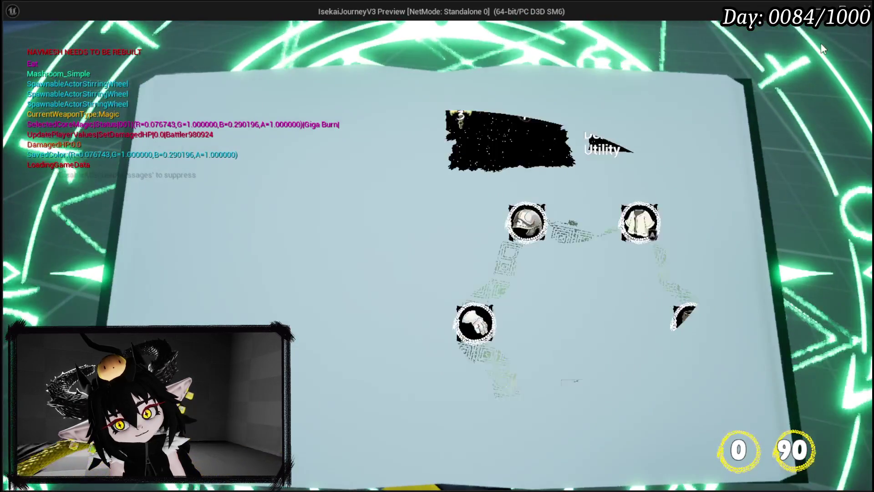
{"action": "left_click", "coordinate": [843, 53]}
Step: Walk the character forward and left, then stop the Play In Editor session
{"action": "key", "text": "w"}
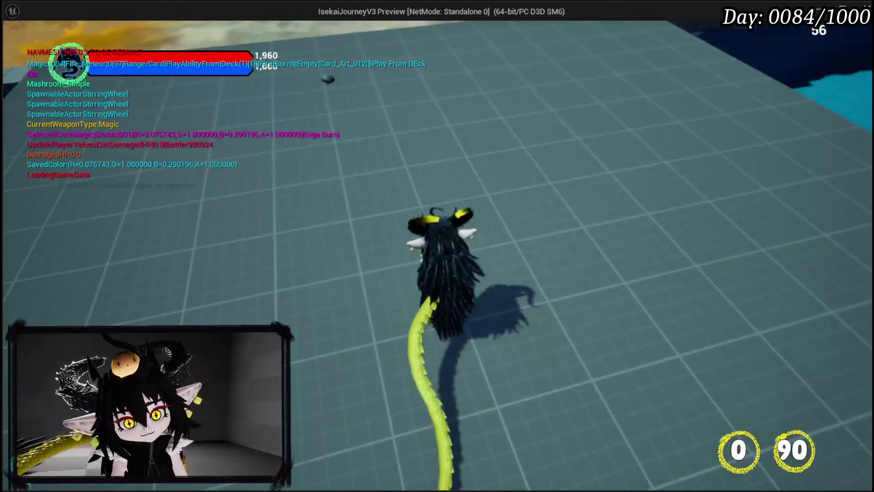
{"action": "key", "text": "a"}
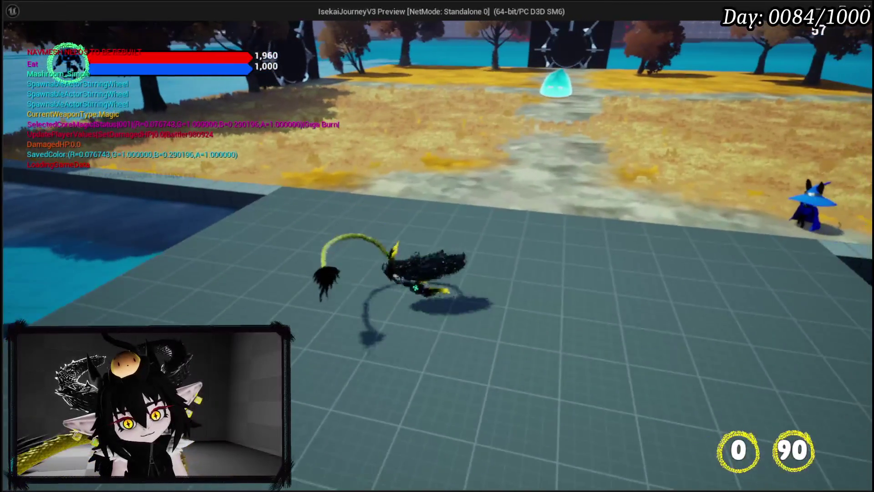
{"action": "key", "text": "Escape"}
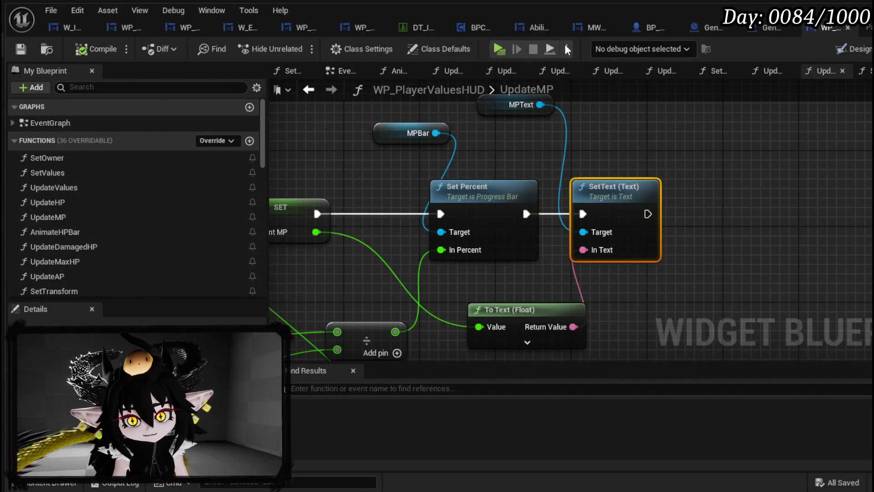
Step: Bring up BP_ThirdPersonCharacter's EventGraph and locate the Client Raise Event and UpdatePlayerValues Append nodes
{"action": "left_click", "coordinate": [648, 28]}
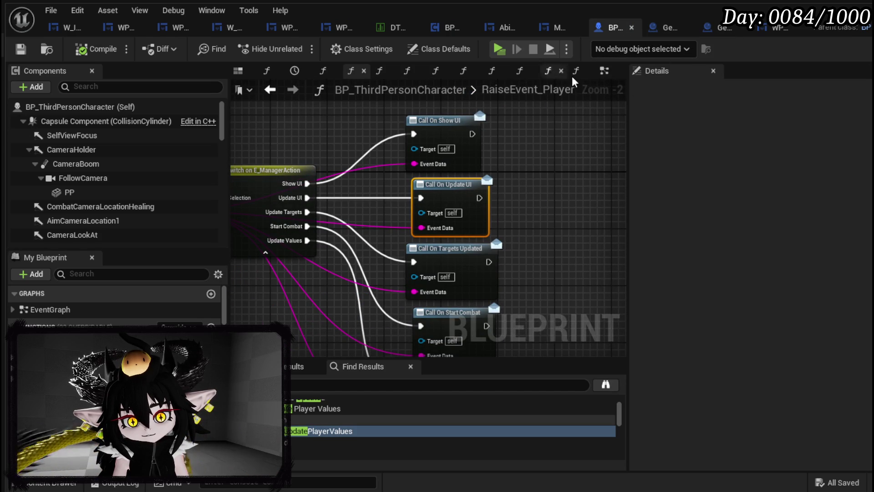
{"action": "left_click", "coordinate": [604, 71]}
{"action": "scroll", "coordinate": [412, 163], "scroll_direction": "down", "scroll_amount": 8}
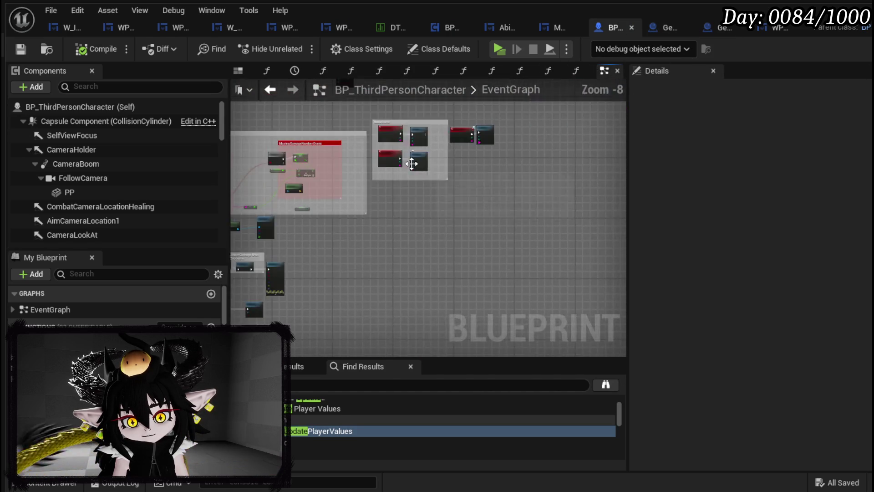
{"action": "scroll", "coordinate": [411, 163], "scroll_direction": "down", "scroll_amount": 4}
{"action": "scroll", "coordinate": [488, 212], "scroll_direction": "up", "scroll_amount": 8}
{"action": "scroll", "coordinate": [488, 213], "scroll_direction": "down", "scroll_amount": 2}
{"action": "scroll", "coordinate": [529, 296], "scroll_direction": "up", "scroll_amount": 3}
{"action": "mouse_move", "coordinate": [528, 245]}
{"action": "left_mouse_down"}
{"action": "mouse_move", "coordinate": [532, 282]}
{"action": "mouse_move", "coordinate": [615, 321]}
{"action": "mouse_move", "coordinate": [683, 278]}
{"action": "mouse_move", "coordinate": [728, 275]}
{"action": "mouse_move", "coordinate": [547, 242]}
{"action": "mouse_move", "coordinate": [592, 214]}
{"action": "mouse_move", "coordinate": [604, 189]}
{"action": "mouse_move", "coordinate": [550, 176]}
{"action": "mouse_move", "coordinate": [462, 306]}
{"action": "left_mouse_up"}
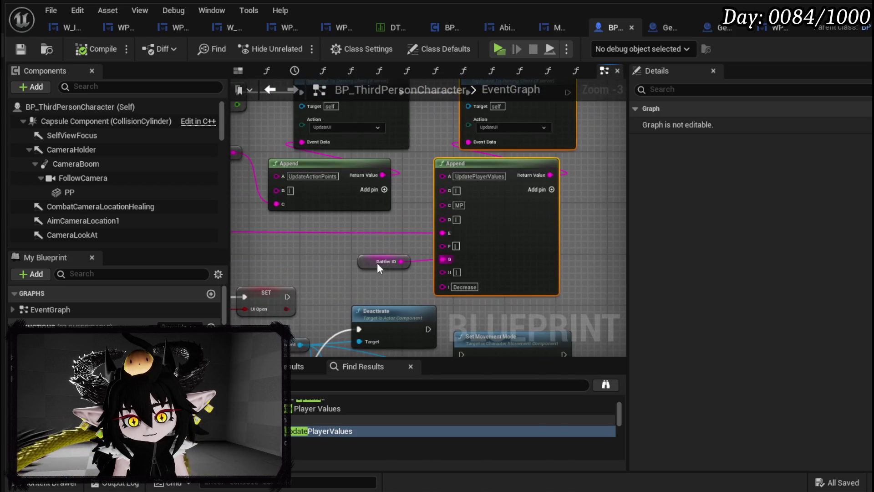
{"action": "scroll", "coordinate": [499, 253], "scroll_direction": "down", "scroll_amount": 2}
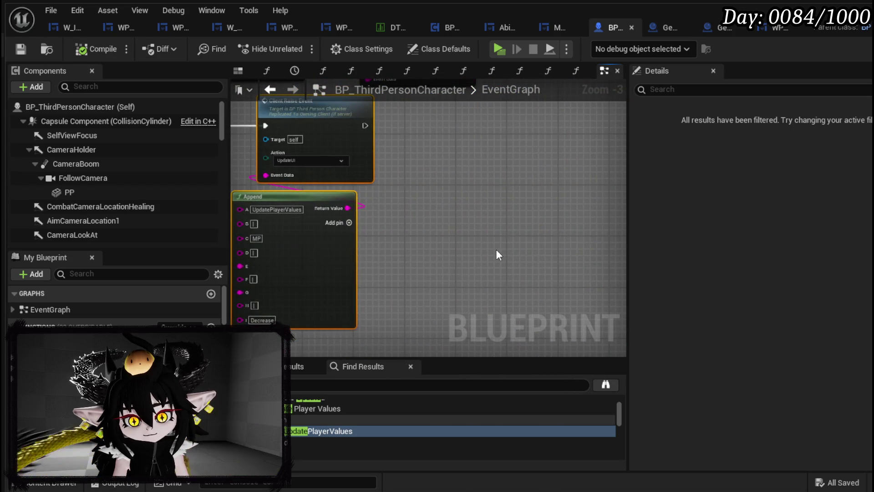
{"action": "mouse_move", "coordinate": [551, 239]}
{"action": "left_mouse_down"}
{"action": "mouse_move", "coordinate": [463, 204]}
{"action": "mouse_move", "coordinate": [342, 228]}
{"action": "left_mouse_up"}
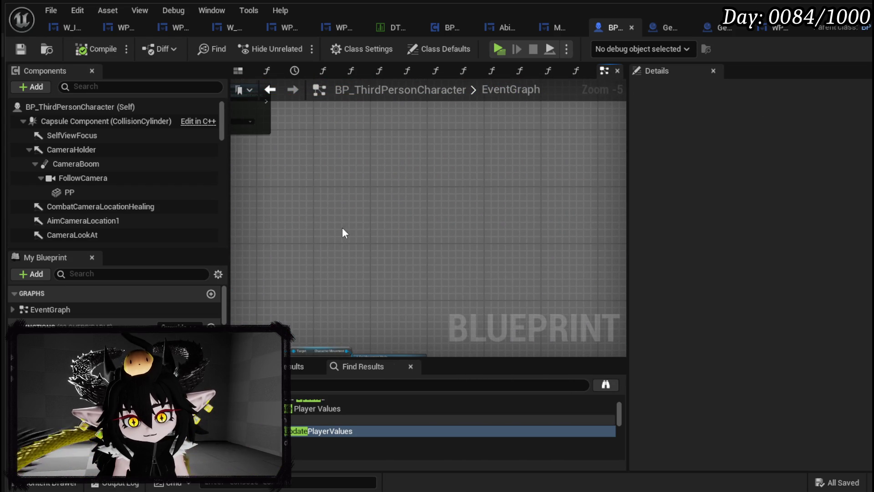
{"action": "scroll", "coordinate": [429, 232], "scroll_direction": "up", "scroll_amount": 4}
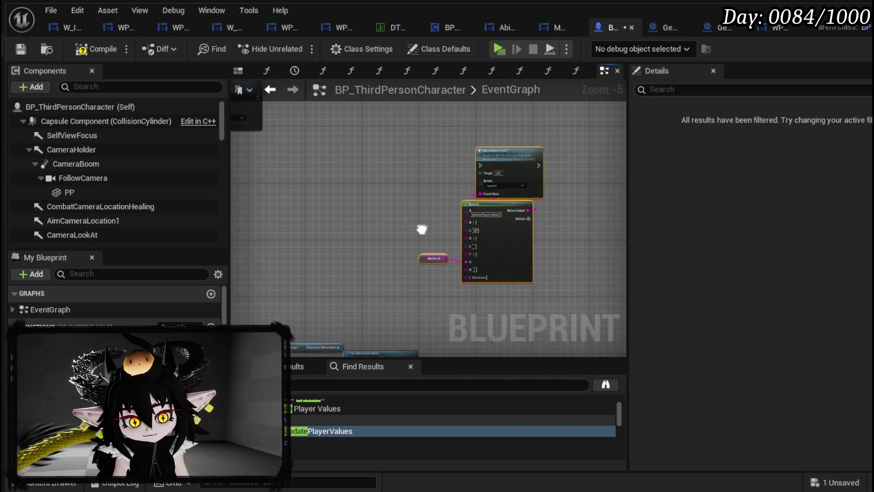
Step: Add a Debug Key G event and wire it to the UpdateUI Client Raise Event
{"action": "right_click", "coordinate": [355, 206]}
{"action": "type", "text": "debug ke"}
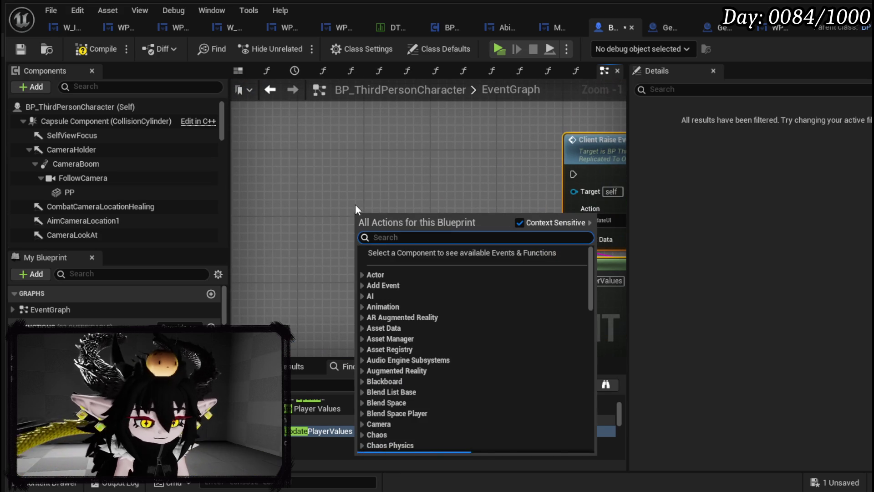
{"action": "type", "text": "y"}
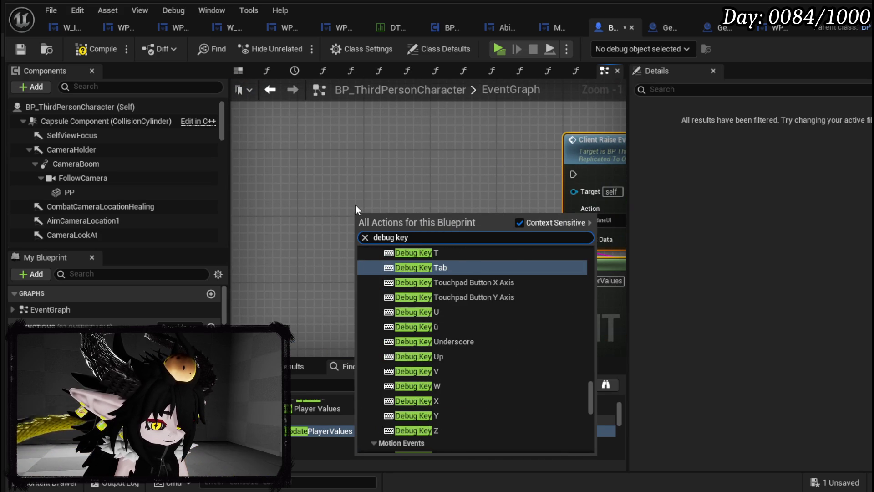
{"action": "type", "text": " g"}
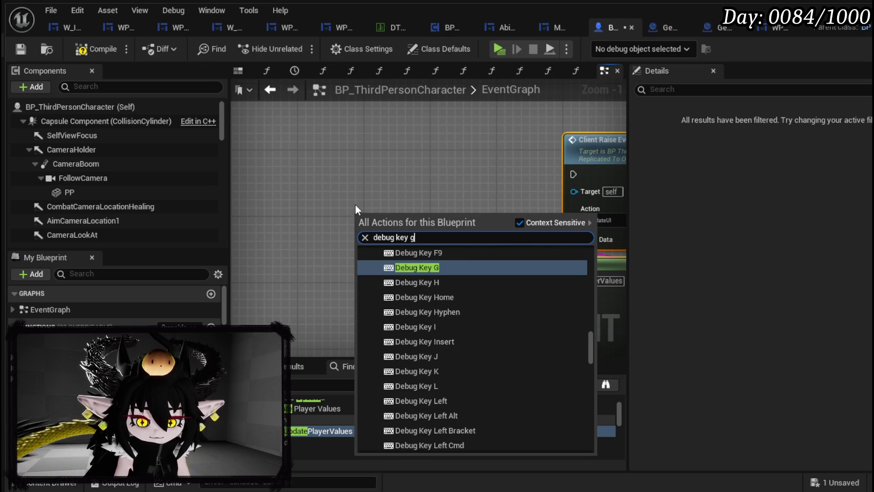
{"action": "left_click", "coordinate": [458, 268]}
{"action": "left_click_drag", "start_coordinate": [411, 230], "coordinate": [574, 174]}
{"action": "mouse_move", "coordinate": [414, 210]}
{"action": "left_mouse_down"}
{"action": "mouse_move", "coordinate": [413, 185]}
{"action": "mouse_move", "coordinate": [308, 31]}
{"action": "left_mouse_up"}
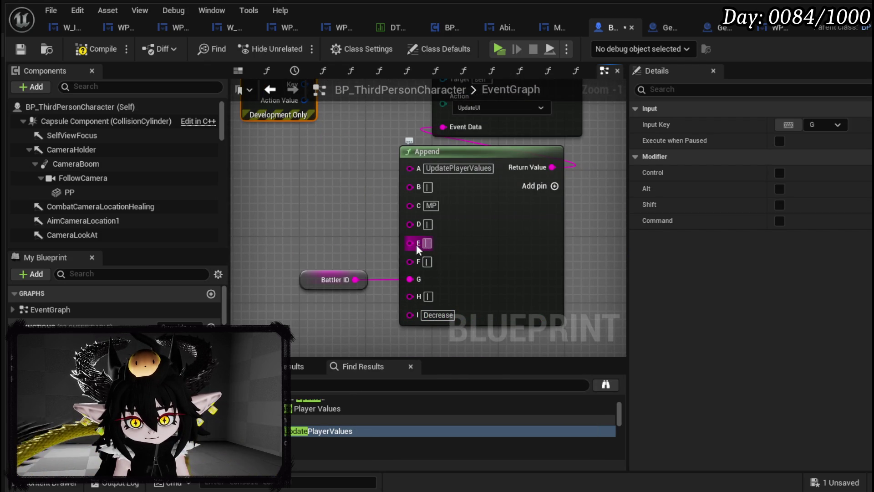
Step: Set the Append node's E pin to 100 and compile BP_ThirdPersonCharacter
{"action": "type", "text": "100"}
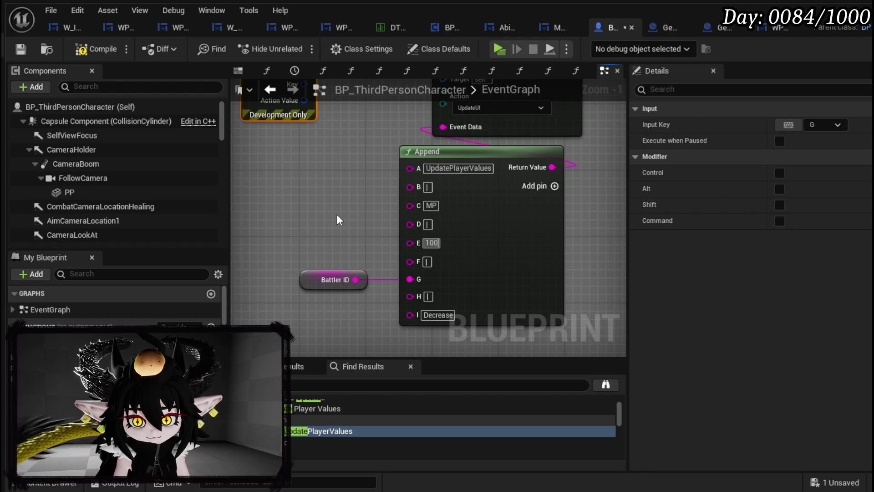
{"action": "left_click", "coordinate": [337, 220]}
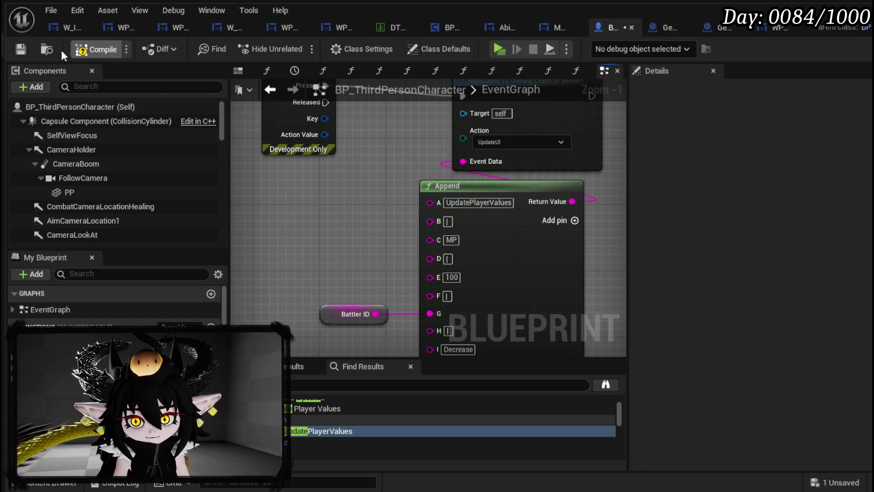
{"action": "left_click", "coordinate": [18, 48]}
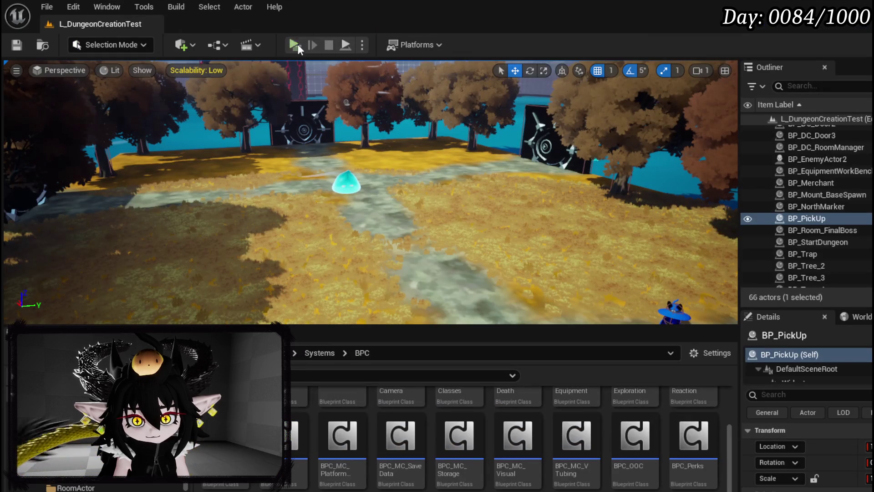
Step: Start a play-in-editor session and eat a Simple Mashroom from the Food inventory
{"action": "key", "text": "alt+p"}
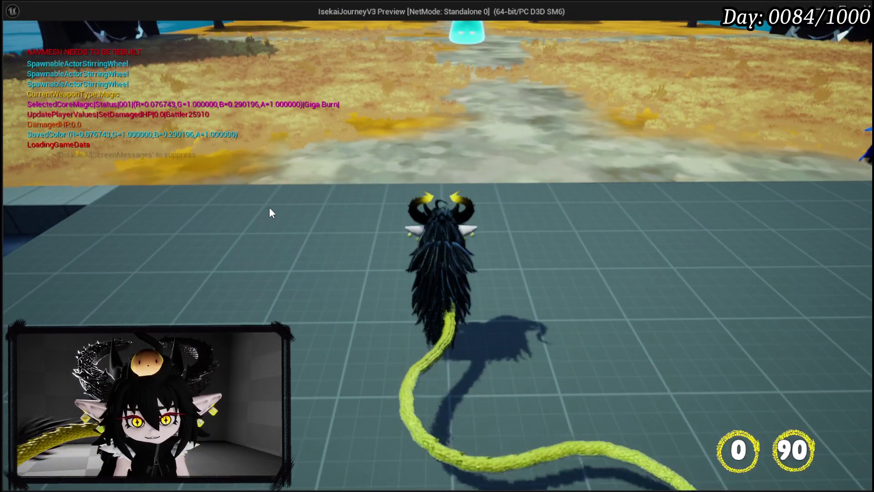
{"action": "key", "text": "Tab"}
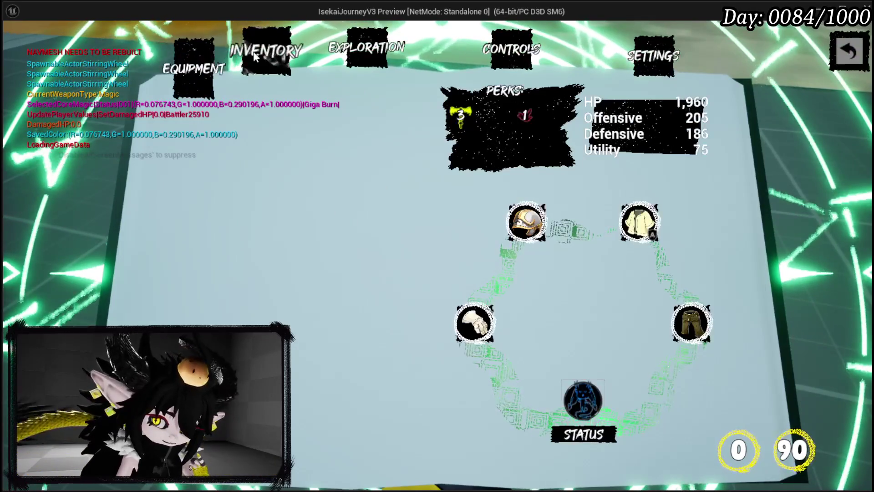
{"action": "key", "text": "Tab"}
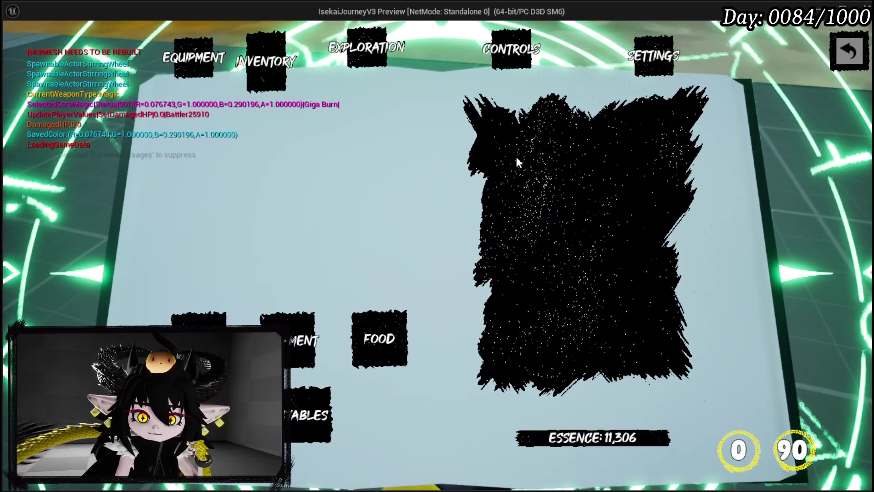
{"action": "left_click", "coordinate": [376, 337]}
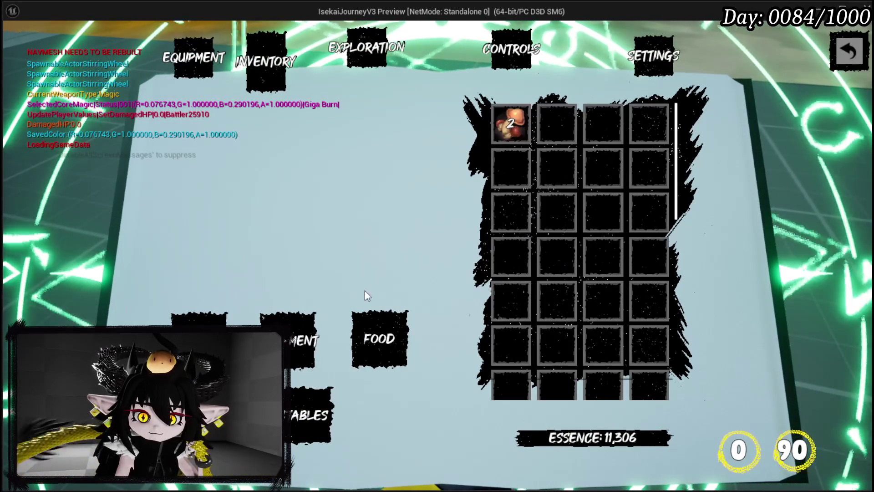
{"action": "left_click", "coordinate": [492, 123]}
{"action": "left_click", "coordinate": [261, 269]}
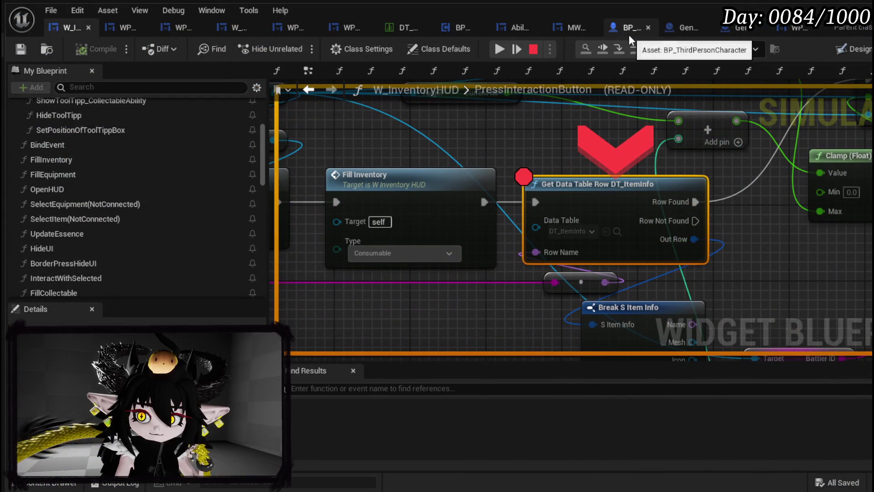
Step: Resume from the breakpoint, close the menu, and press E to hit PressInteractionButton
{"action": "left_click", "coordinate": [516, 47]}
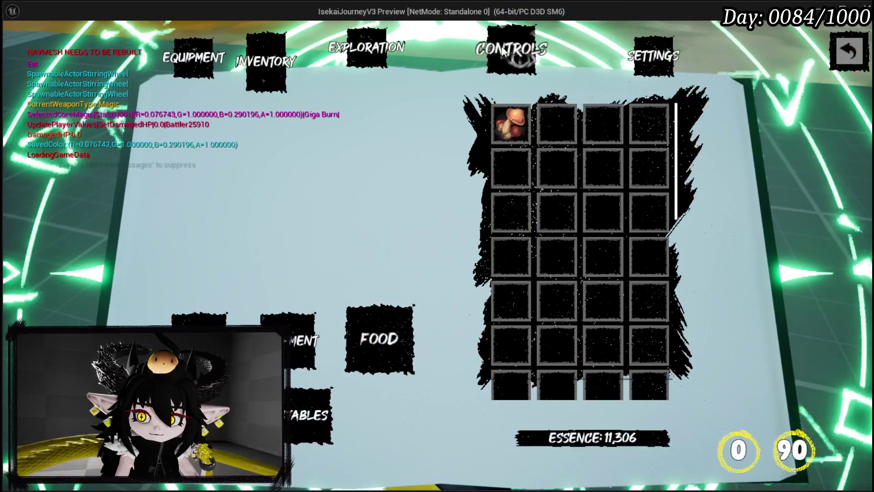
{"action": "left_click", "coordinate": [855, 54]}
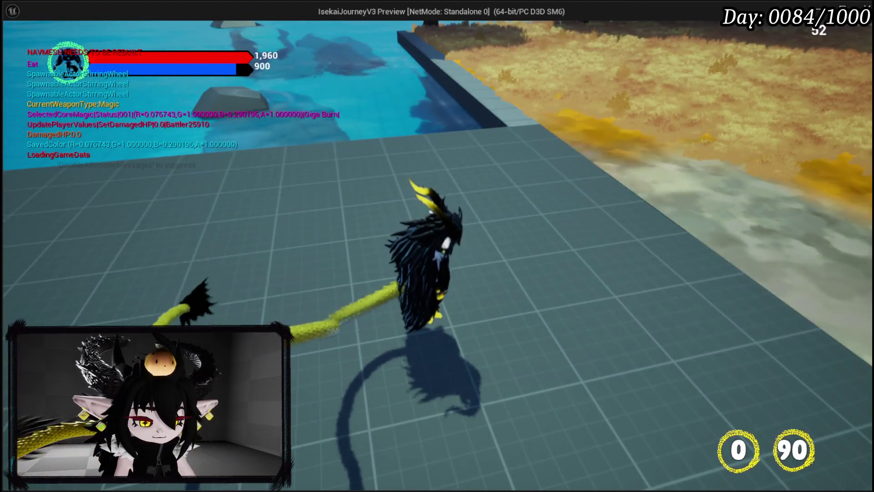
{"action": "key", "text": "e"}
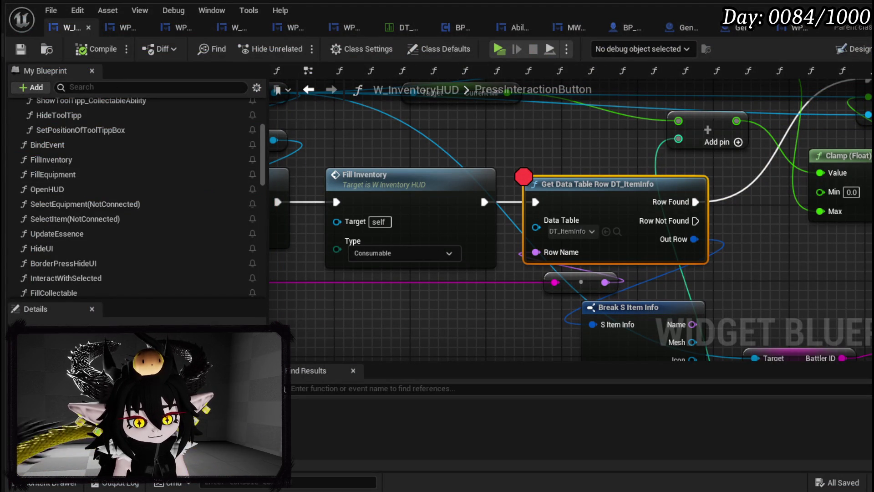
Step: Pan the W_InventoryHUD graph over the MP update, Append and Client Raise Event nodes
{"action": "scroll", "coordinate": [578, 184], "scroll_direction": "down", "scroll_amount": 2}
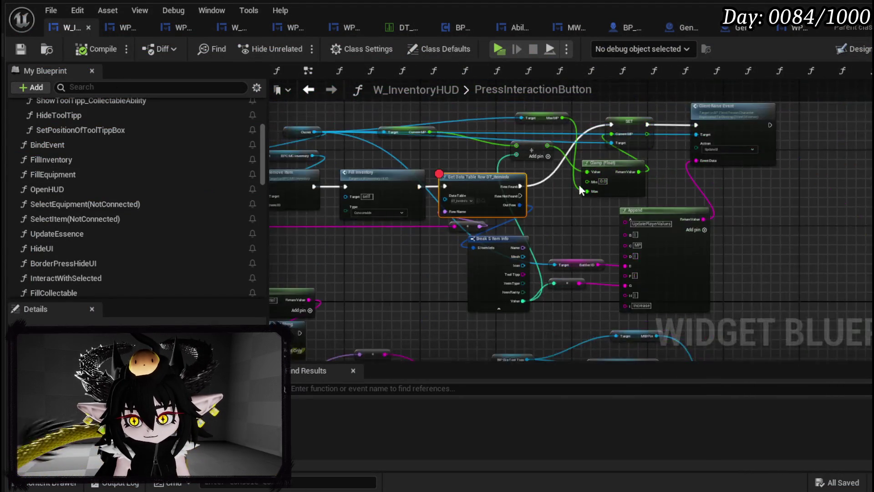
{"action": "mouse_move", "coordinate": [483, 210]}
{"action": "left_mouse_down"}
{"action": "mouse_move", "coordinate": [585, 237]}
{"action": "mouse_move", "coordinate": [539, 201]}
{"action": "mouse_move", "coordinate": [537, 219]}
{"action": "left_mouse_up"}
{"action": "left_click_drag", "start_coordinate": [536, 212], "coordinate": [529, 192]}
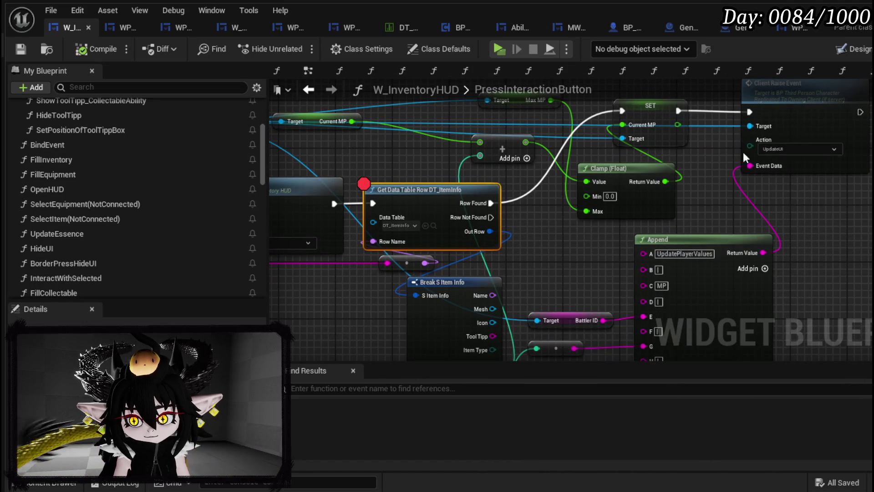
{"action": "mouse_move", "coordinate": [767, 160]}
{"action": "left_mouse_down"}
{"action": "mouse_move", "coordinate": [789, 166]}
{"action": "mouse_move", "coordinate": [771, 156]}
{"action": "mouse_move", "coordinate": [769, 177]}
{"action": "left_mouse_up"}
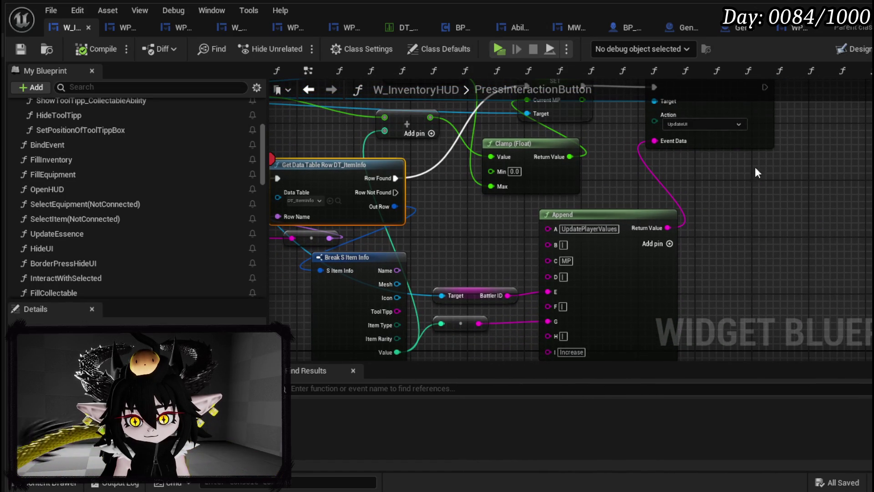
Step: In BP_ThirdPersonCharacter's EventGraph, move the Debug Key G event node left to make space
{"action": "left_click", "coordinate": [624, 28]}
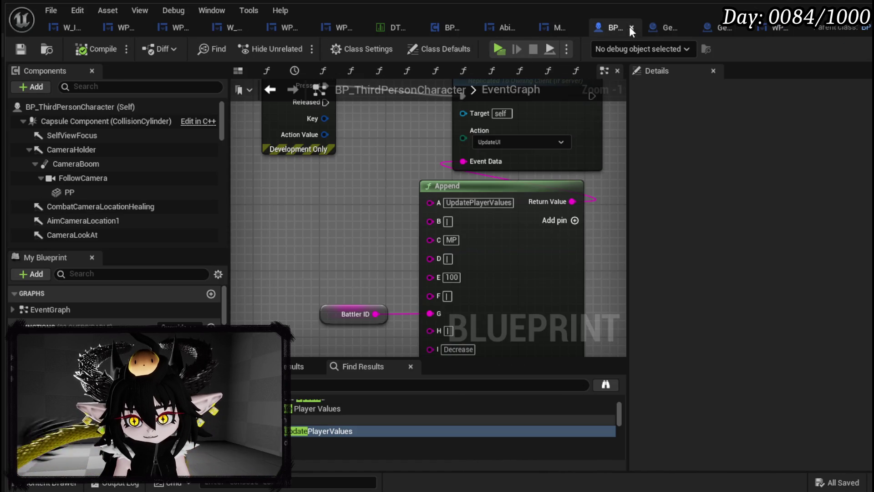
{"action": "scroll", "coordinate": [501, 155], "scroll_direction": "up", "scroll_amount": 1}
{"action": "left_click_drag", "start_coordinate": [442, 167], "coordinate": [515, 197]}
{"action": "mouse_move", "coordinate": [361, 179]}
{"action": "left_mouse_down"}
{"action": "mouse_move", "coordinate": [297, 200]}
{"action": "mouse_move", "coordinate": [274, 195]}
{"action": "left_mouse_up"}
{"action": "mouse_move", "coordinate": [434, 186]}
{"action": "left_mouse_down"}
{"action": "mouse_move", "coordinate": [420, 186]}
{"action": "mouse_move", "coordinate": [449, 202]}
{"action": "mouse_move", "coordinate": [463, 145]}
{"action": "mouse_move", "coordinate": [523, 154]}
{"action": "left_mouse_up"}
{"action": "left_click", "coordinate": [387, 184]}
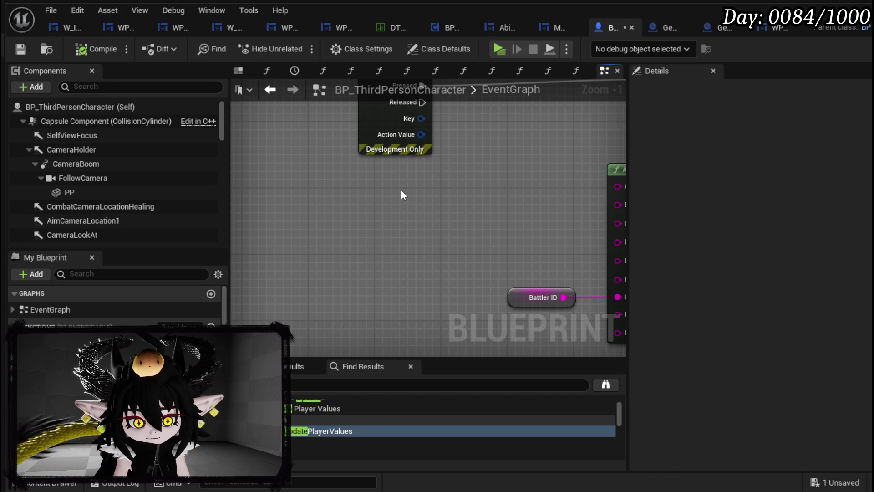
Step: Place a Debug Key B event node in the character's event graph
{"action": "key", "text": "ctrl+v"}
{"action": "right_click", "coordinate": [378, 255]}
{"action": "key", "text": "Escape"}
{"action": "key", "text": "Delete"}
{"action": "right_click", "coordinate": [377, 199]}
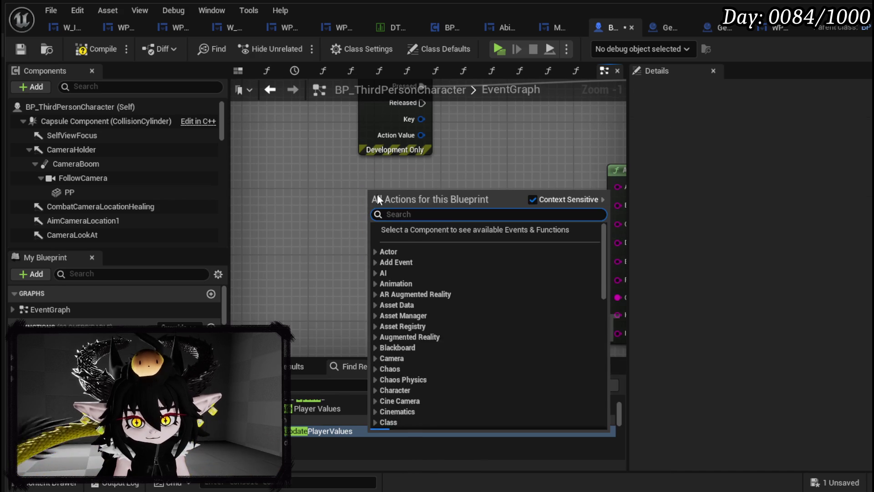
{"action": "type", "text": "debug key"}
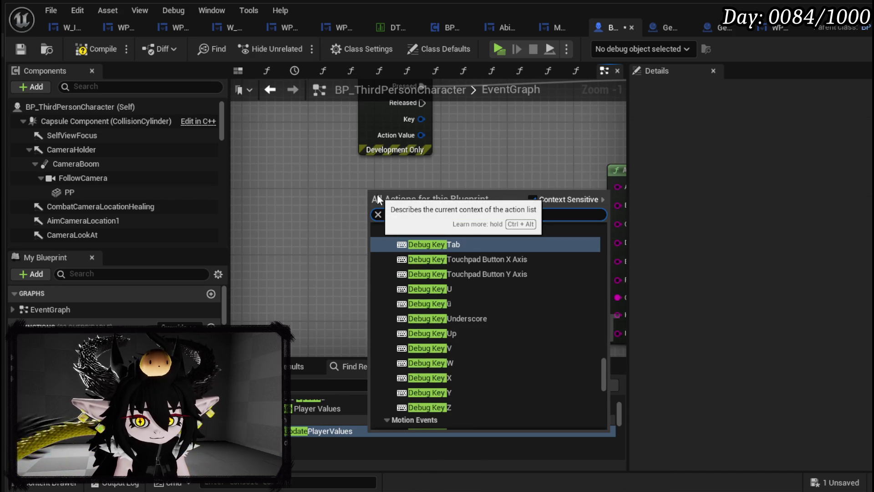
{"action": "type", "text": " b"}
{"action": "key", "text": "Return"}
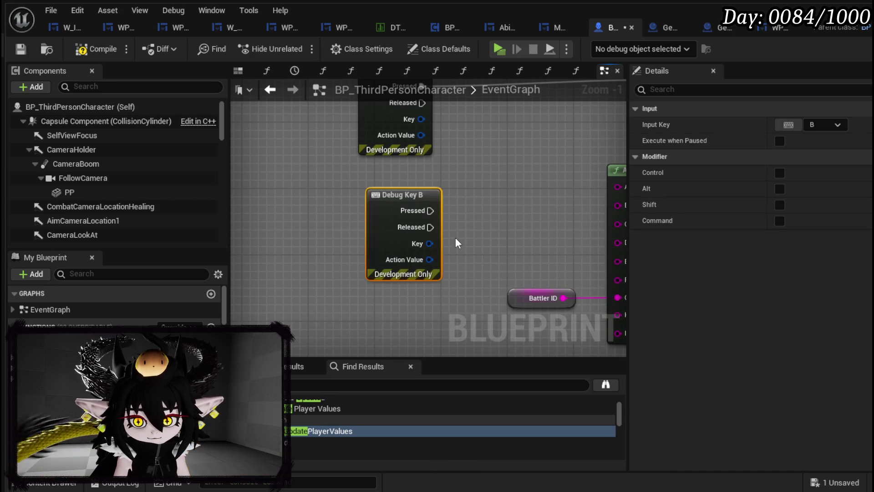
Step: Copy the MP update nodes to Debug Key B, set E to 10 with Increase, and save
{"action": "scroll", "coordinate": [454, 230], "scroll_direction": "down", "scroll_amount": 1}
{"action": "scroll", "coordinate": [418, 226], "scroll_direction": "down", "scroll_amount": 2}
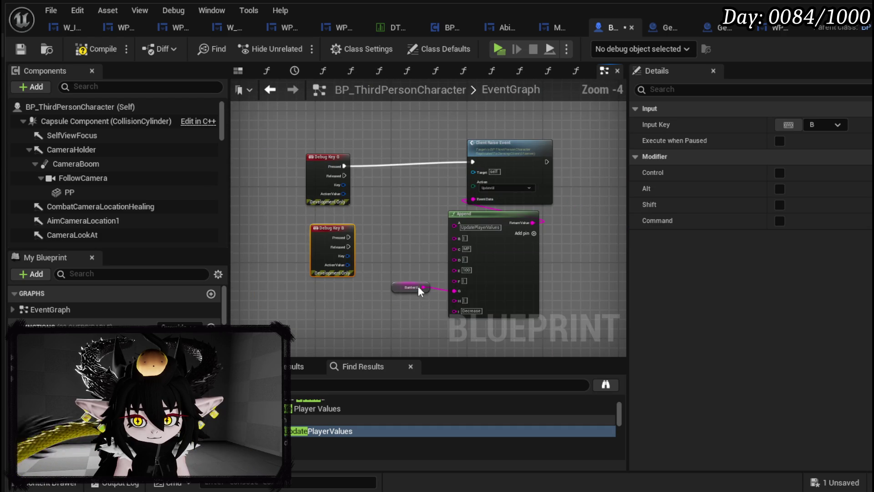
{"action": "mouse_move", "coordinate": [429, 290]}
{"action": "left_mouse_down"}
{"action": "mouse_move", "coordinate": [524, 148]}
{"action": "mouse_move", "coordinate": [621, 116]}
{"action": "left_mouse_up"}
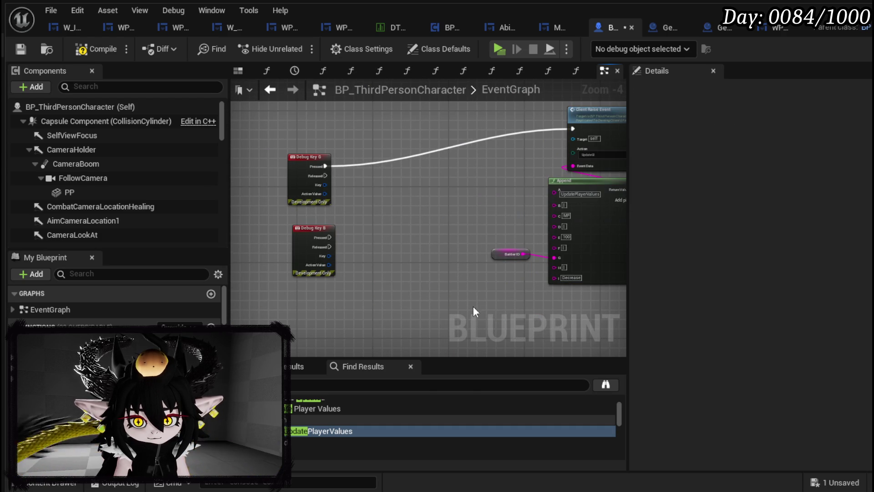
{"action": "key", "text": "ctrl+v"}
{"action": "left_click_drag", "start_coordinate": [514, 160], "coordinate": [440, 232]}
{"action": "scroll", "coordinate": [326, 236], "scroll_direction": "up", "scroll_amount": 2}
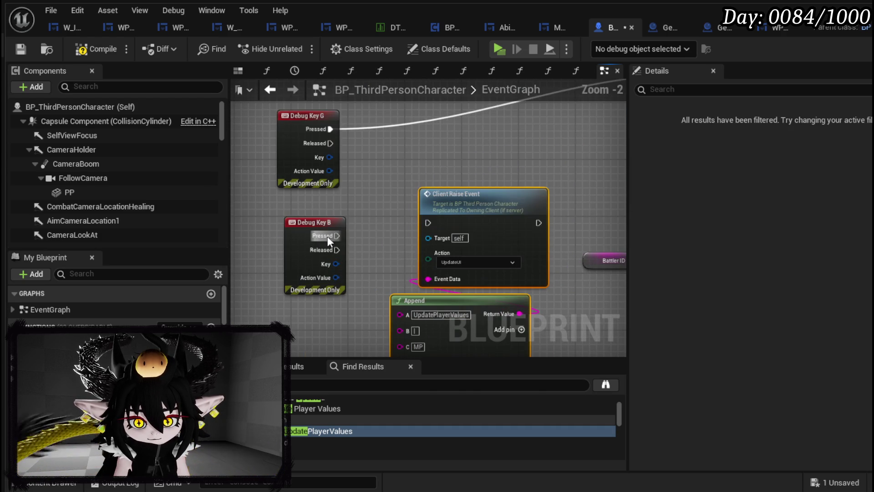
{"action": "left_click_drag", "start_coordinate": [382, 263], "coordinate": [393, 241]}
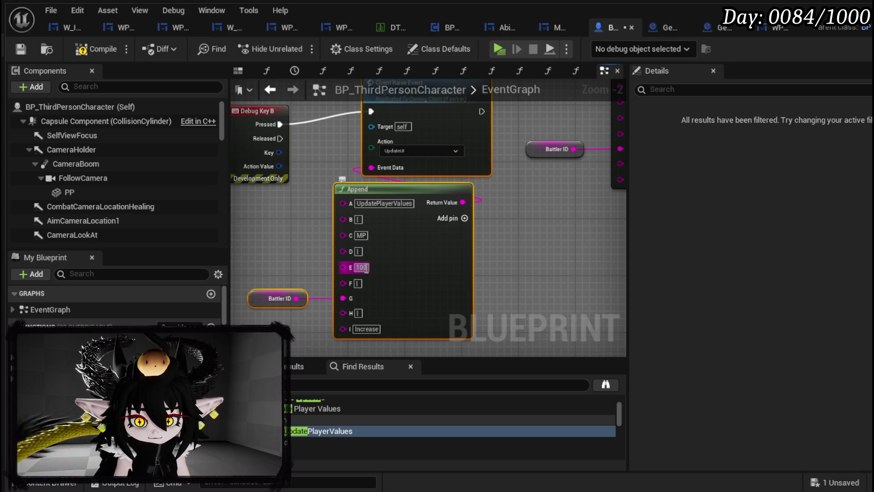
{"action": "left_click", "coordinate": [588, 245]}
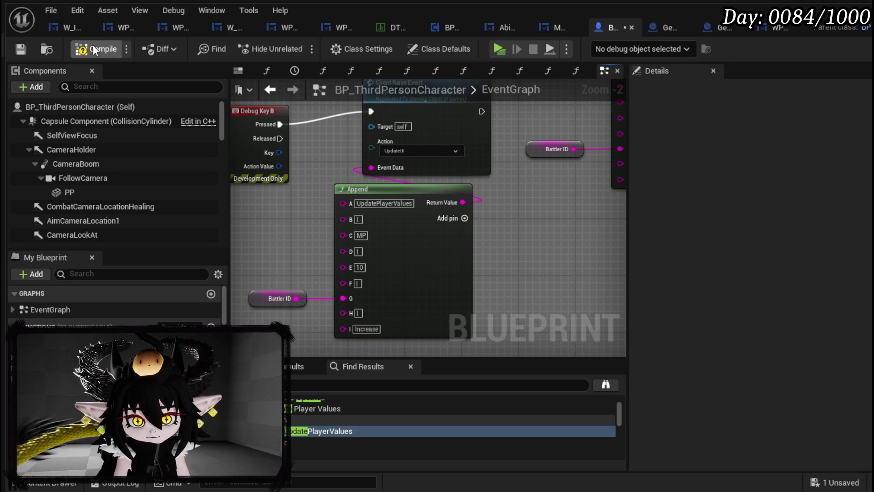
{"action": "left_click", "coordinate": [20, 49]}
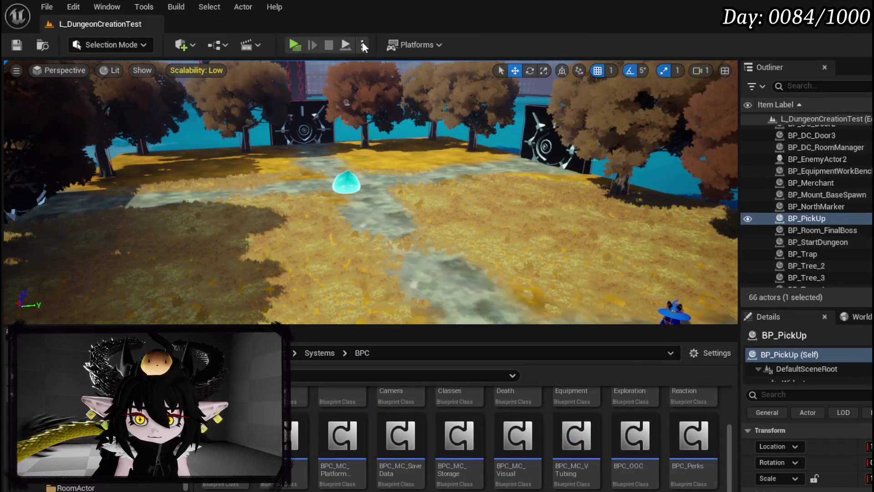
Step: Play standalone, drain MP to 380 with two tail attacks, stop, and save the level
{"action": "key", "text": "alt+p"}
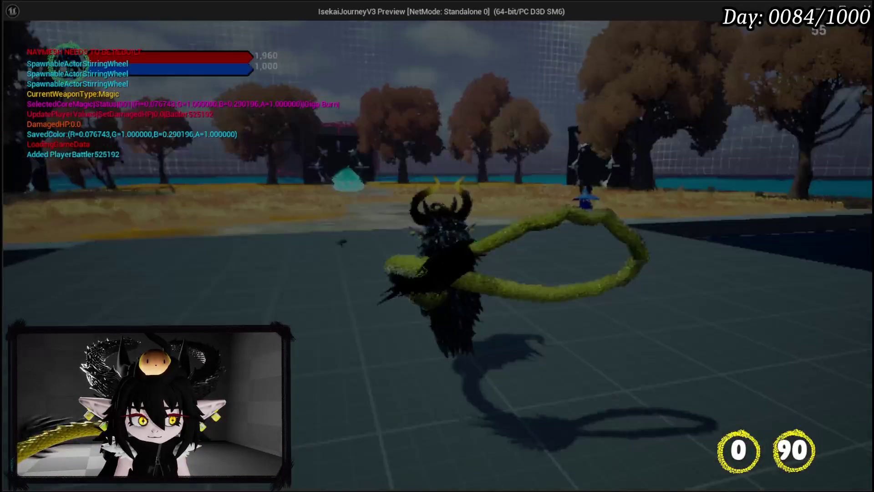
{"action": "key", "text": "Tab"}
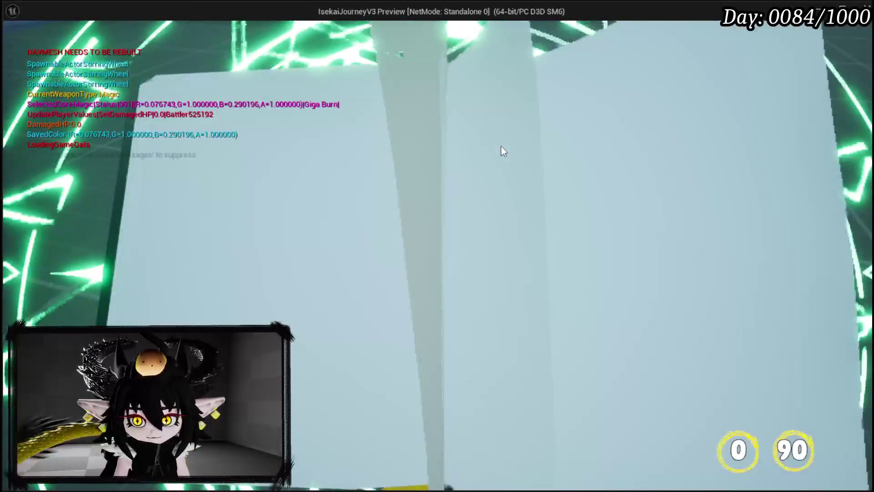
{"action": "key", "text": "Tab"}
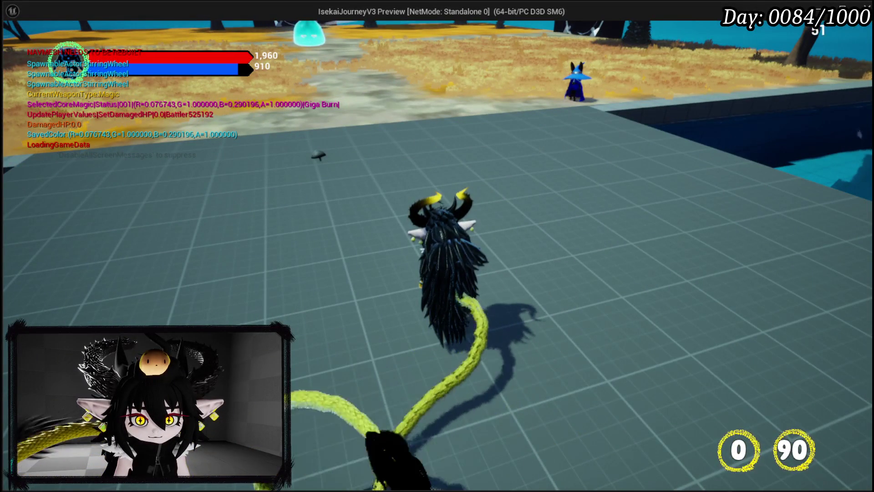
{"action": "key", "text": "e"}
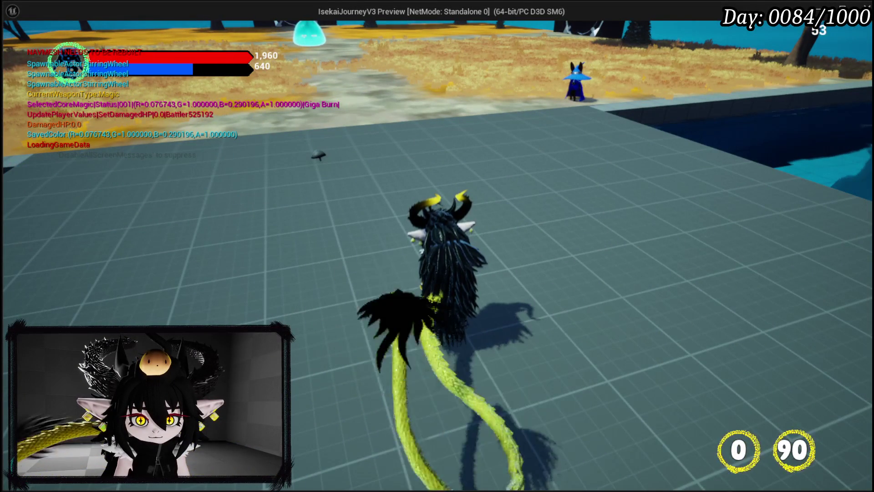
{"action": "key", "text": "e"}
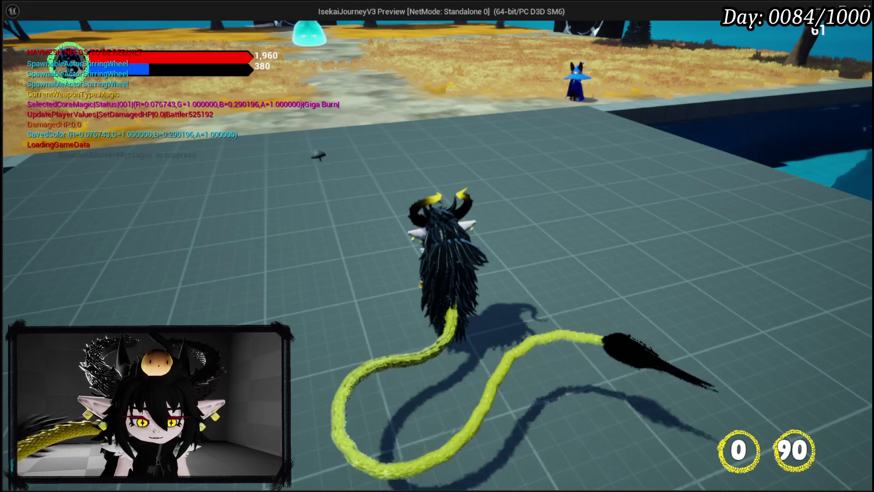
{"action": "key", "text": "Escape"}
{"action": "left_click", "coordinate": [16, 45]}
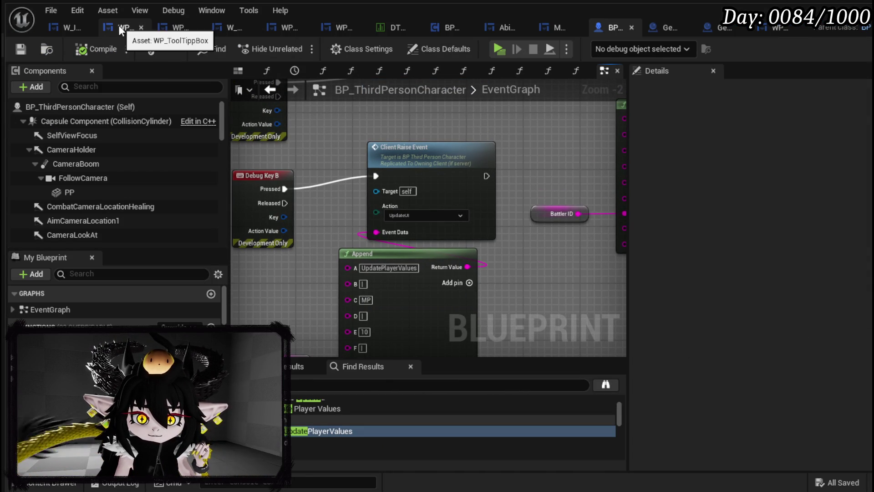
Step: In W_InventoryHUD, delete the SET, Clamp, Max MP and Add nodes and move Client Raise Event beside Append
{"action": "left_click", "coordinate": [69, 27]}
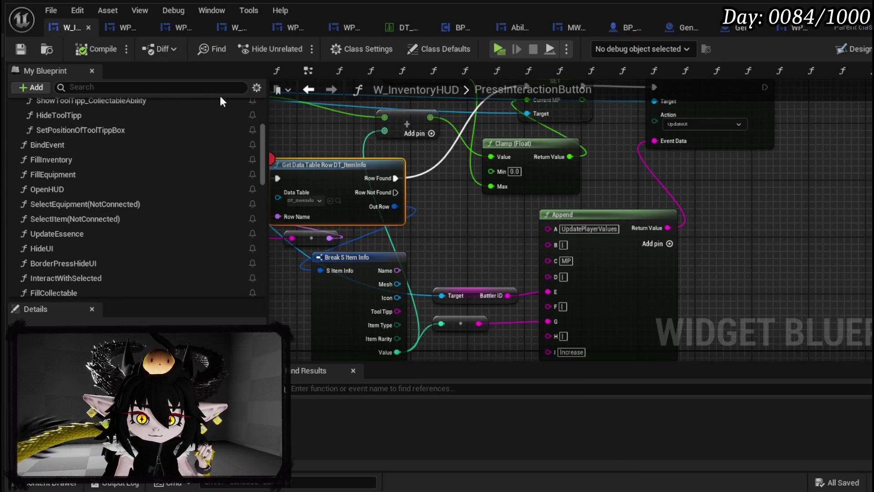
{"action": "left_click_drag", "start_coordinate": [449, 238], "coordinate": [448, 240]}
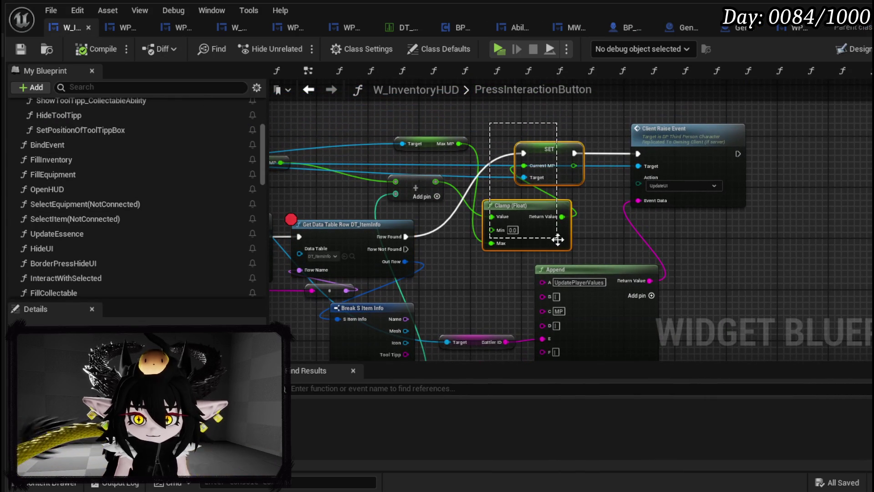
{"action": "left_click_drag", "start_coordinate": [560, 245], "coordinate": [560, 245]}
{"action": "key", "text": "Delete"}
{"action": "key", "text": "Delete"}
{"action": "mouse_move", "coordinate": [337, 194]}
{"action": "left_mouse_down"}
{"action": "mouse_move", "coordinate": [445, 192]}
{"action": "mouse_move", "coordinate": [269, 188]}
{"action": "left_mouse_up"}
{"action": "mouse_move", "coordinate": [573, 124]}
{"action": "left_mouse_down"}
{"action": "mouse_move", "coordinate": [511, 178]}
{"action": "mouse_move", "coordinate": [486, 182]}
{"action": "left_mouse_up"}
{"action": "mouse_move", "coordinate": [345, 234]}
{"action": "left_mouse_down"}
{"action": "mouse_move", "coordinate": [379, 190]}
{"action": "mouse_move", "coordinate": [365, 156]}
{"action": "mouse_move", "coordinate": [357, 165]}
{"action": "left_mouse_up"}
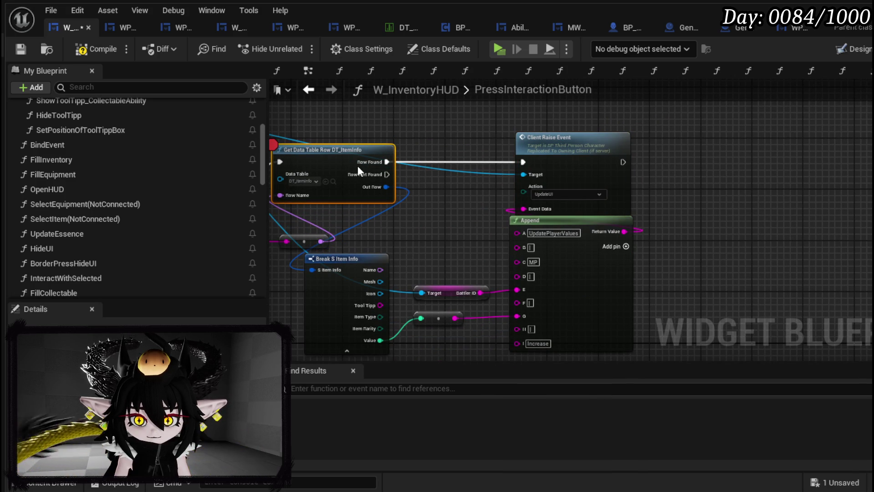
Step: Remove the value-to-string conversion so Append's G is a fixed 50, save, and start play
{"action": "left_click_drag", "start_coordinate": [412, 214], "coordinate": [525, 192]}
{"action": "left_click", "coordinate": [426, 209]}
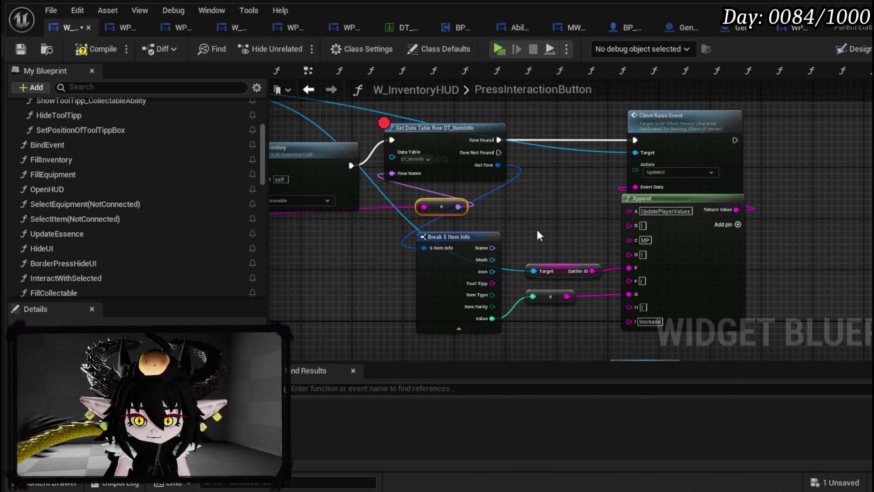
{"action": "left_click_drag", "start_coordinate": [514, 228], "coordinate": [433, 165]}
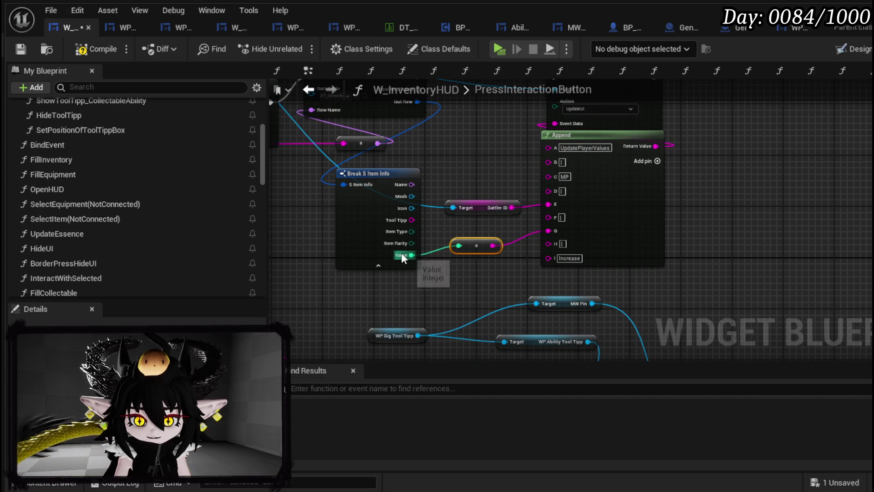
{"action": "scroll", "coordinate": [578, 200], "scroll_direction": "up", "scroll_amount": 2}
{"action": "key", "text": "Delete"}
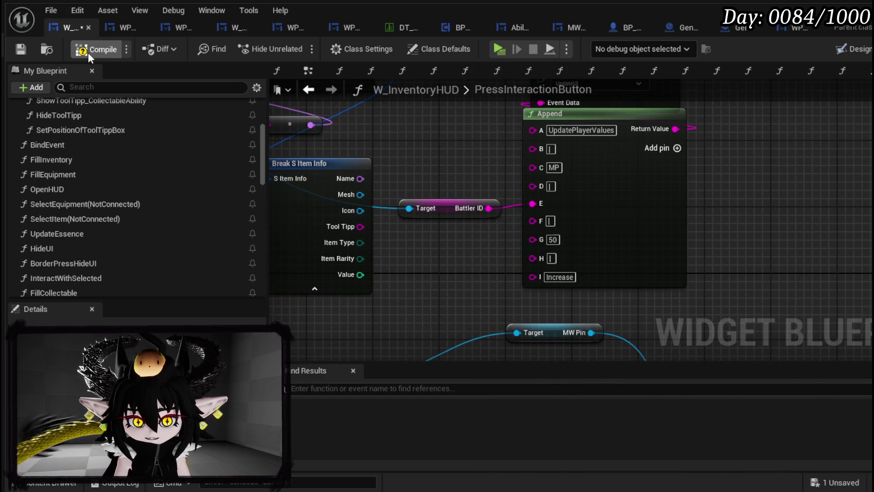
{"action": "left_click", "coordinate": [19, 51]}
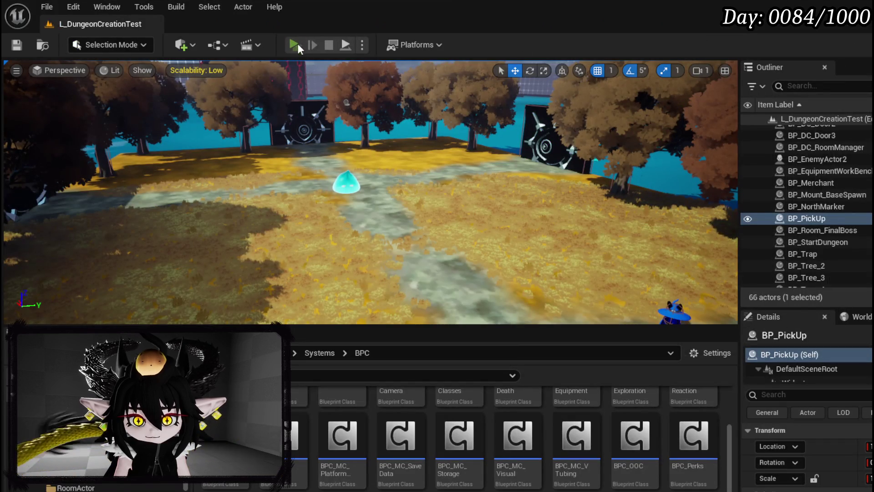
{"action": "left_click", "coordinate": [295, 45]}
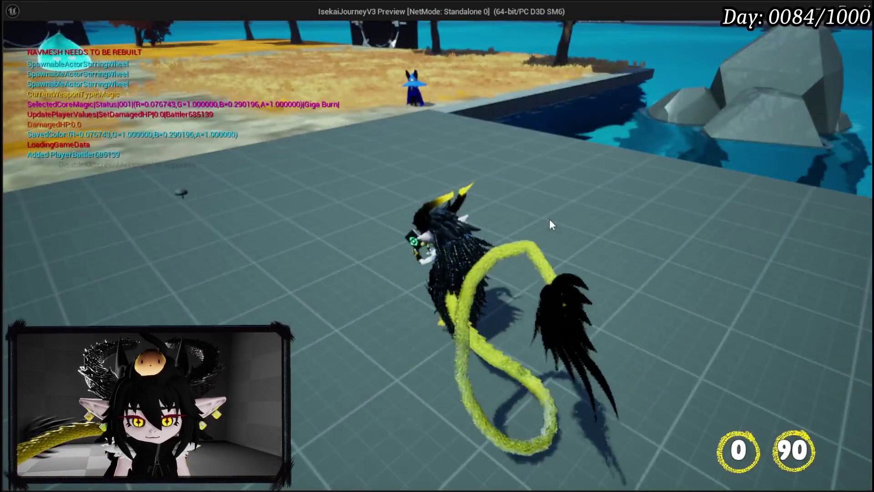
Step: In play, open the menu book's inventory and eat the Simple Mashroom, hitting the breakpoint
{"action": "key", "text": "Tab"}
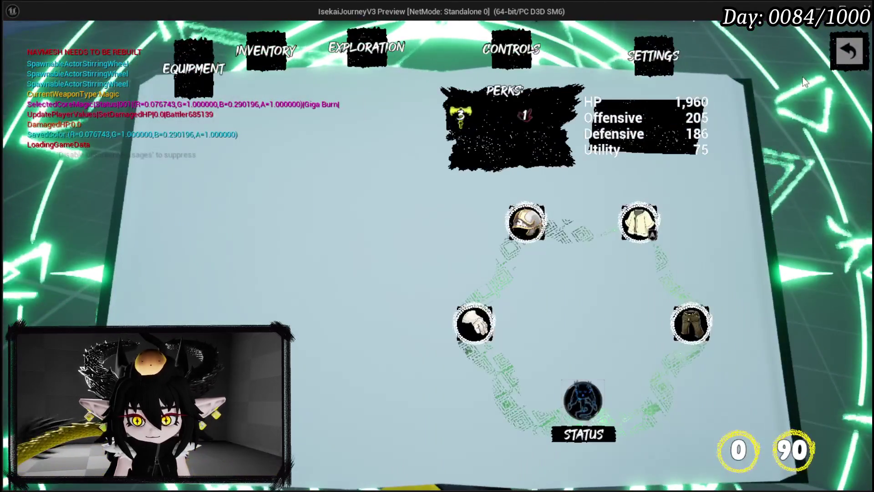
{"action": "key", "text": "Tab"}
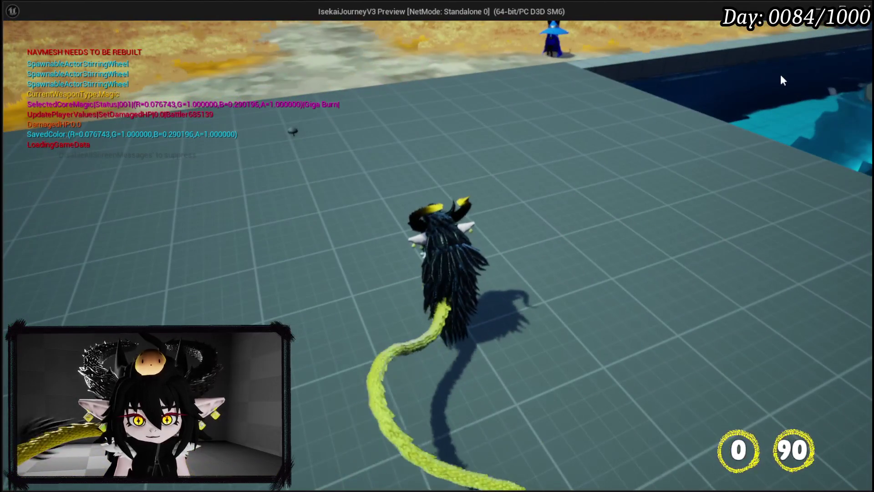
{"action": "key", "text": "Tab"}
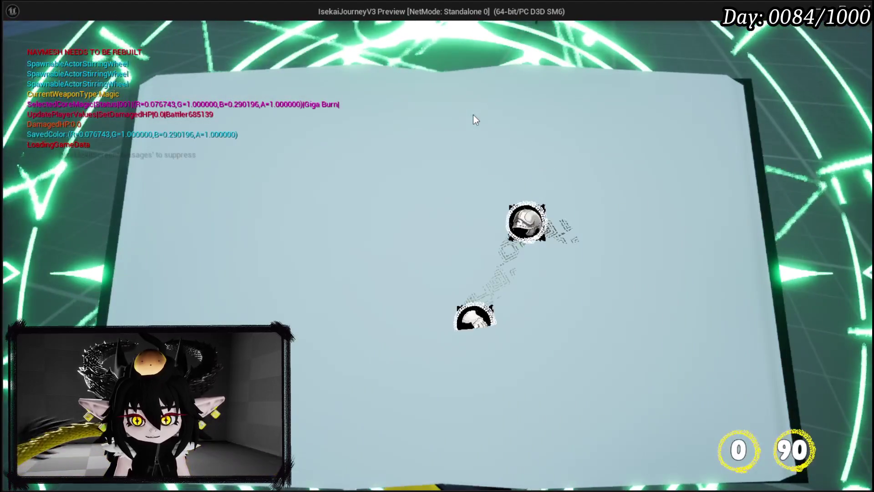
{"action": "left_click", "coordinate": [369, 43]}
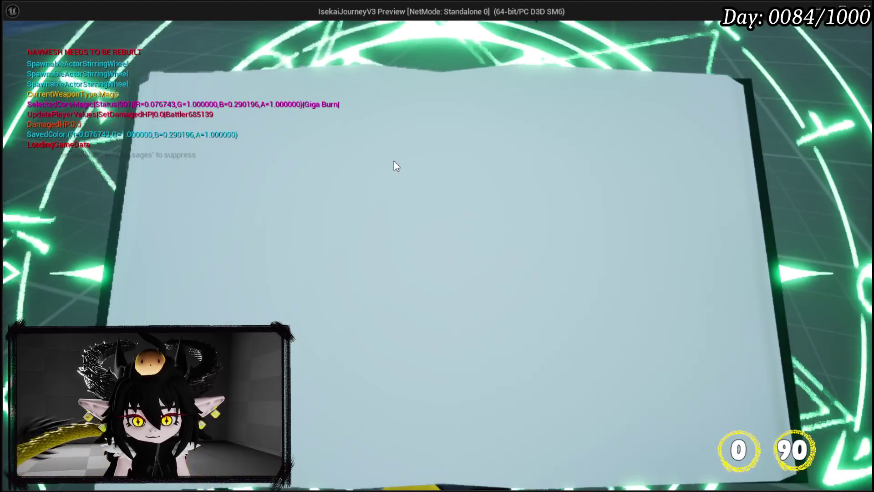
{"action": "left_click", "coordinate": [507, 139]}
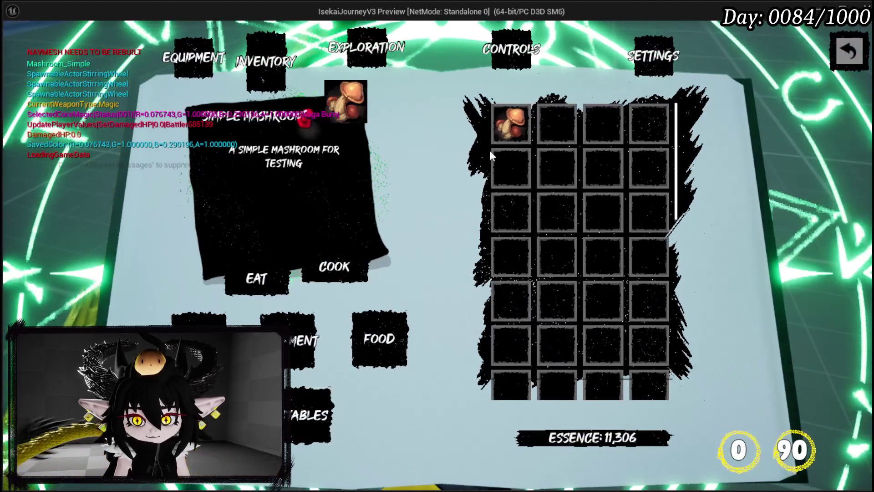
{"action": "key", "text": "e"}
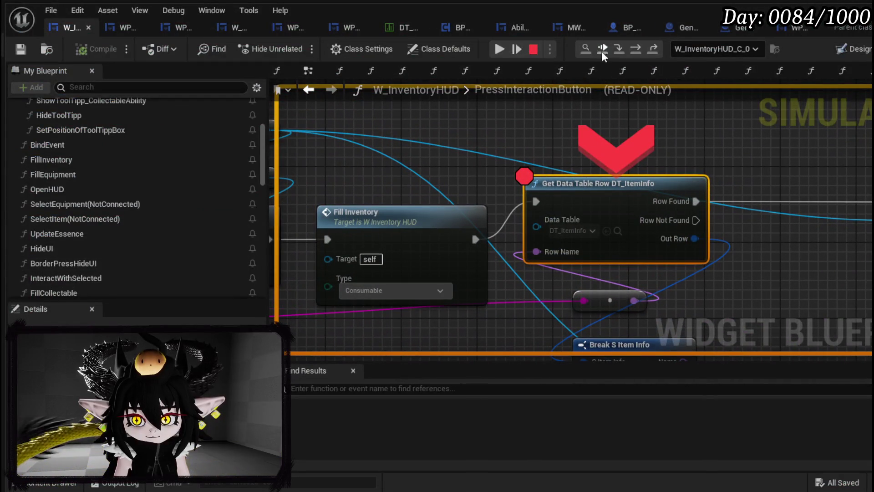
Step: Resume, break again, and bring the Append and Battler ID nodes into view
{"action": "left_click", "coordinate": [521, 48]}
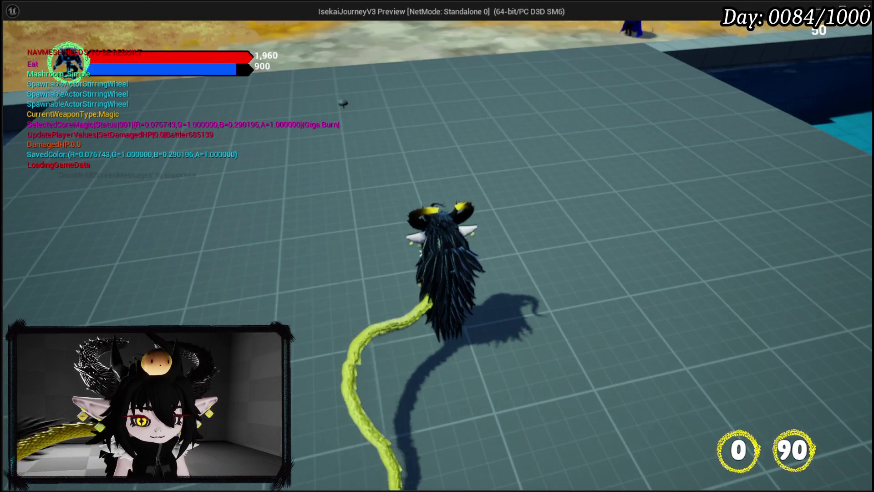
{"action": "key", "text": "e"}
{"action": "mouse_move", "coordinate": [725, 159]}
{"action": "left_mouse_down"}
{"action": "mouse_move", "coordinate": [360, 50]}
{"action": "mouse_move", "coordinate": [355, 6]}
{"action": "left_mouse_up"}
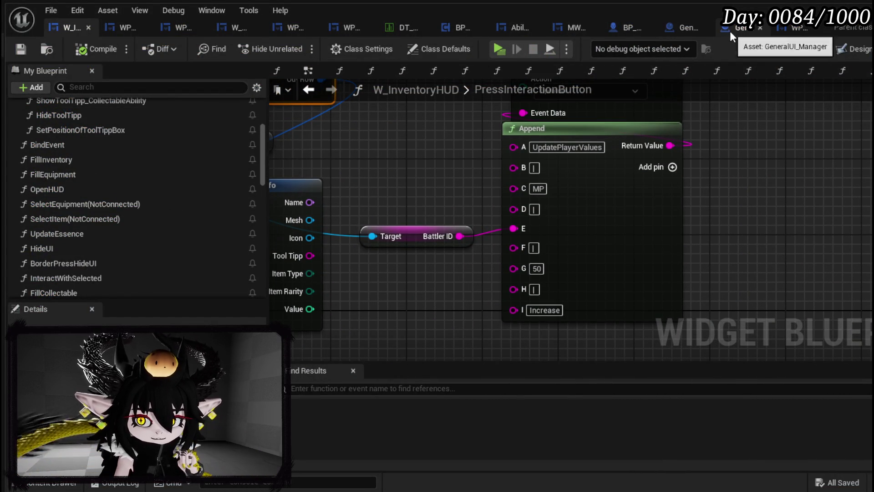
Step: Replace W_InventoryHUD's Append with the character's copied Append (E 50, G Battler ID) and save
{"action": "left_click", "coordinate": [631, 27]}
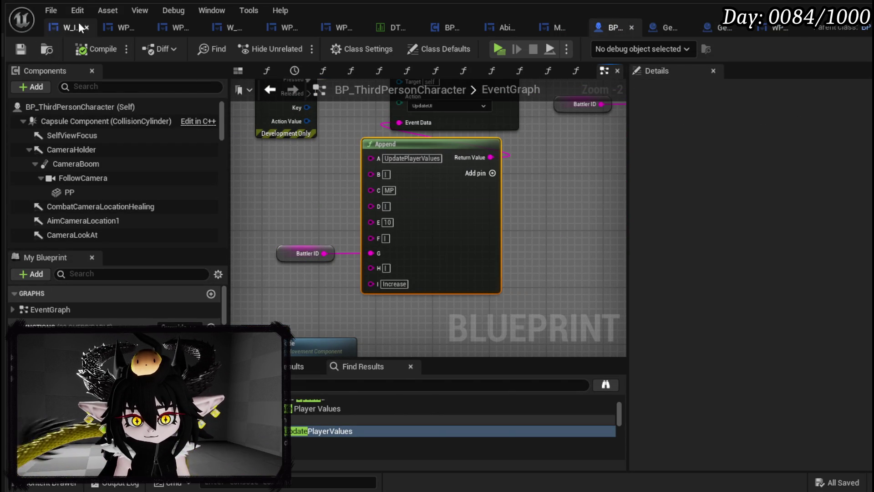
{"action": "left_click", "coordinate": [53, 29]}
{"action": "key", "text": "ctrl+v"}
{"action": "mouse_move", "coordinate": [784, 165]}
{"action": "left_mouse_down"}
{"action": "mouse_move", "coordinate": [770, 162]}
{"action": "mouse_move", "coordinate": [782, 121]}
{"action": "mouse_move", "coordinate": [777, 129]}
{"action": "left_mouse_up"}
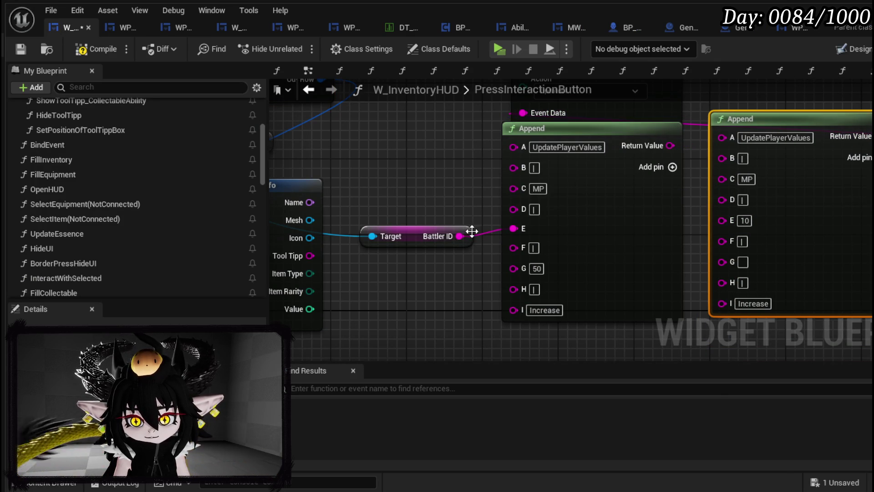
{"action": "left_click", "coordinate": [628, 195]}
{"action": "key", "text": "Delete"}
{"action": "mouse_move", "coordinate": [797, 121]}
{"action": "left_mouse_down"}
{"action": "mouse_move", "coordinate": [582, 172]}
{"action": "mouse_move", "coordinate": [592, 152]}
{"action": "mouse_move", "coordinate": [621, 152]}
{"action": "left_mouse_up"}
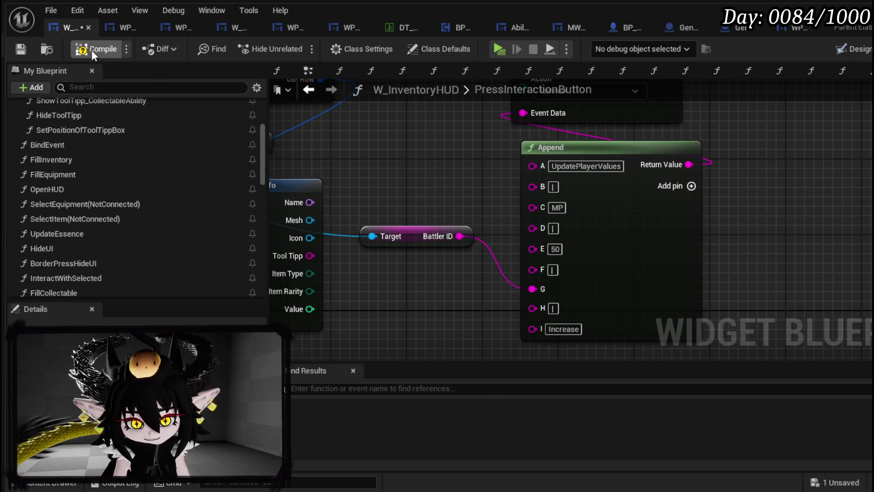
{"action": "left_click", "coordinate": [20, 49]}
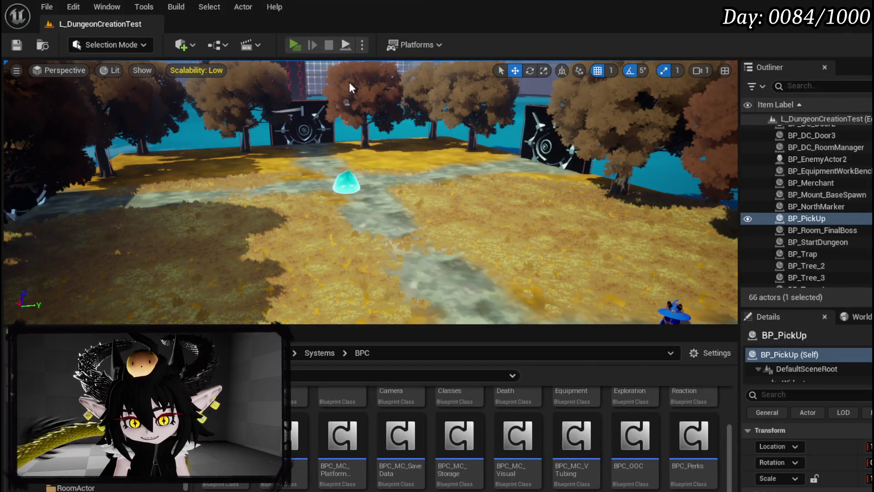
Step: Close the menu book and cast a spell to spend some MP
{"action": "key", "text": "Tab"}
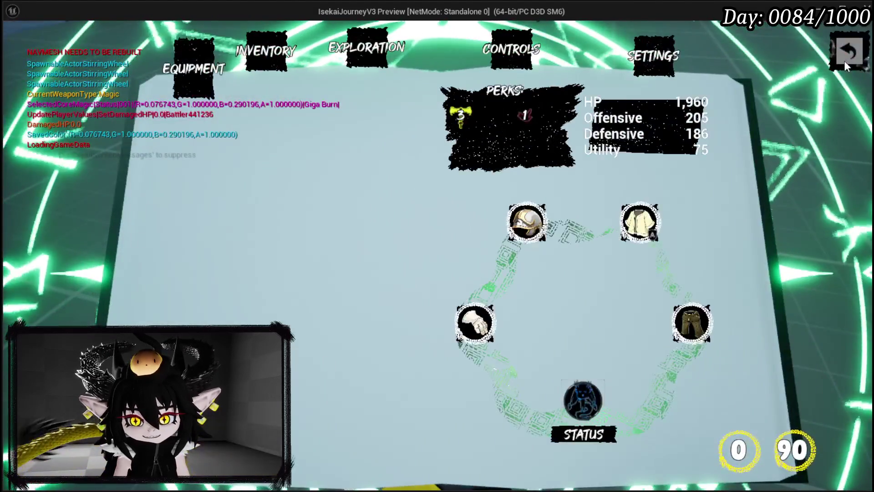
{"action": "left_click", "coordinate": [846, 57]}
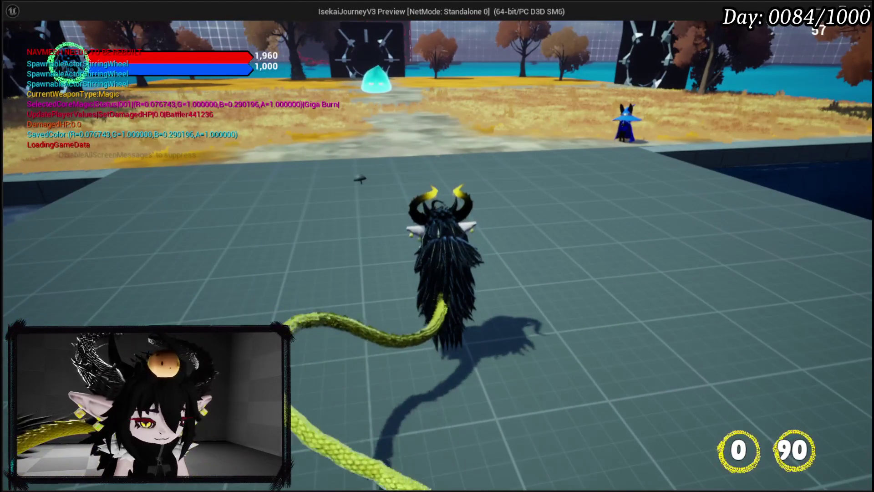
{"action": "left_click", "coordinate": [437, 246]}
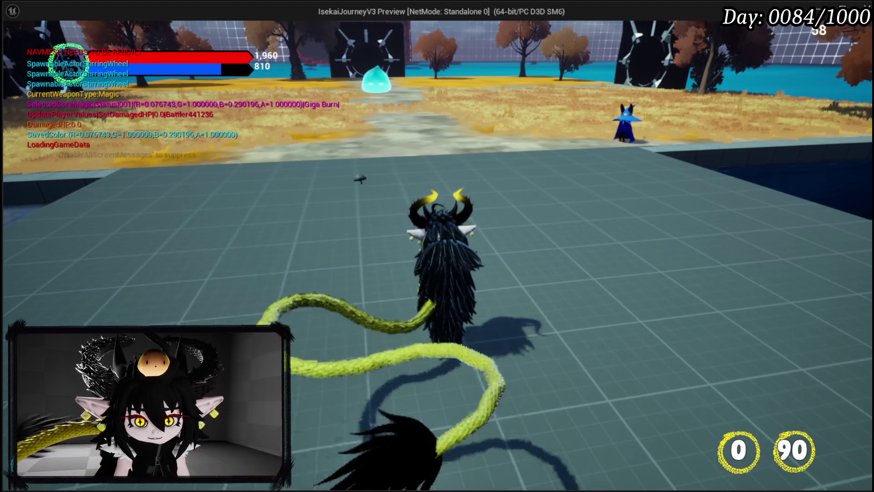
Step: Eat the mushroom from the Food inventory and resume, raising MP from 810 to 860
{"action": "key", "text": "Tab"}
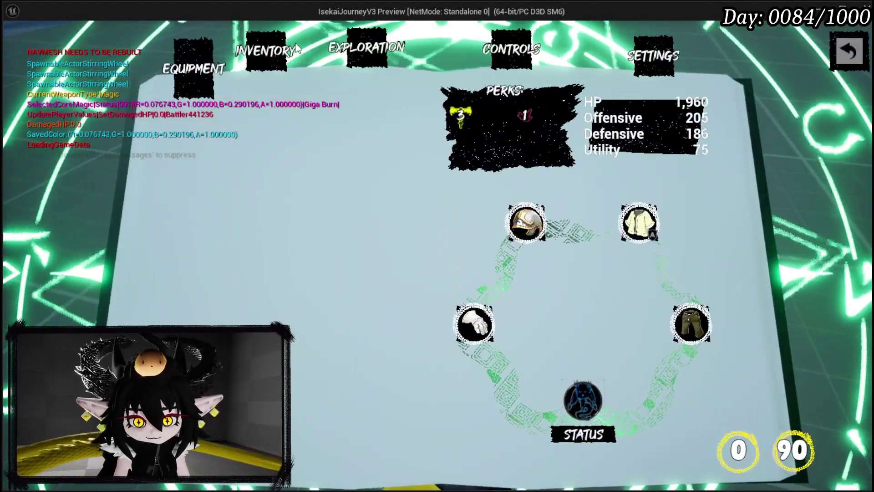
{"action": "left_click", "coordinate": [330, 146]}
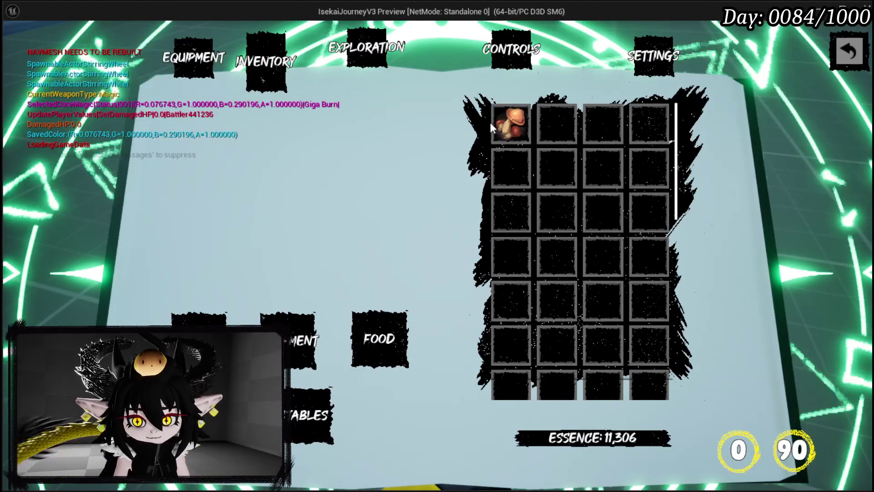
{"action": "left_click", "coordinate": [506, 123]}
{"action": "left_click", "coordinate": [264, 266]}
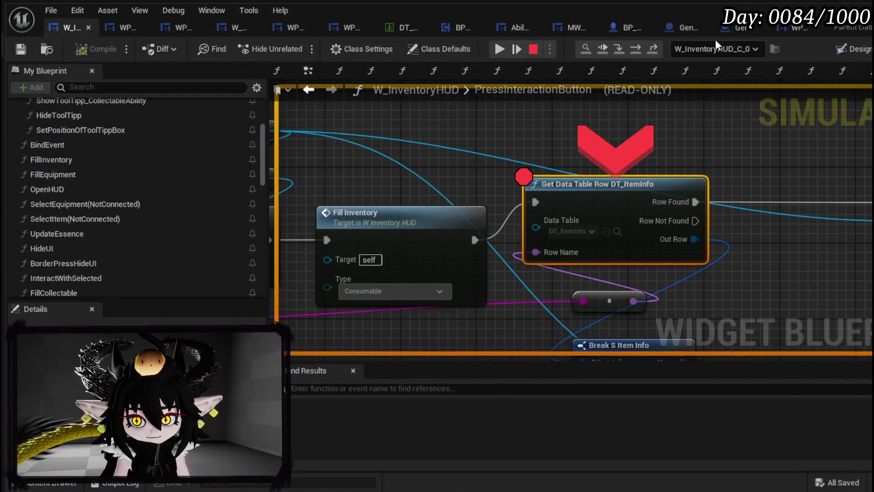
{"action": "left_click", "coordinate": [516, 49]}
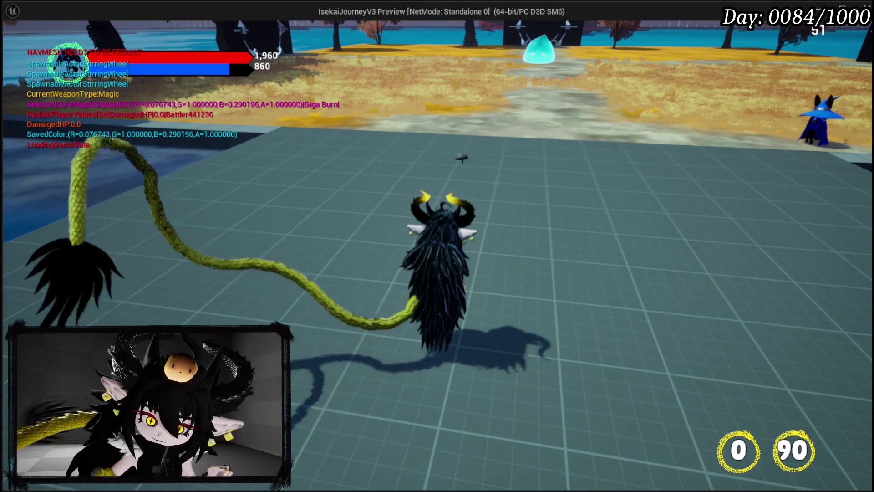
Step: Eat another mushroom from Food to reach 910 MP, then stop the play session
{"action": "key", "text": "w"}
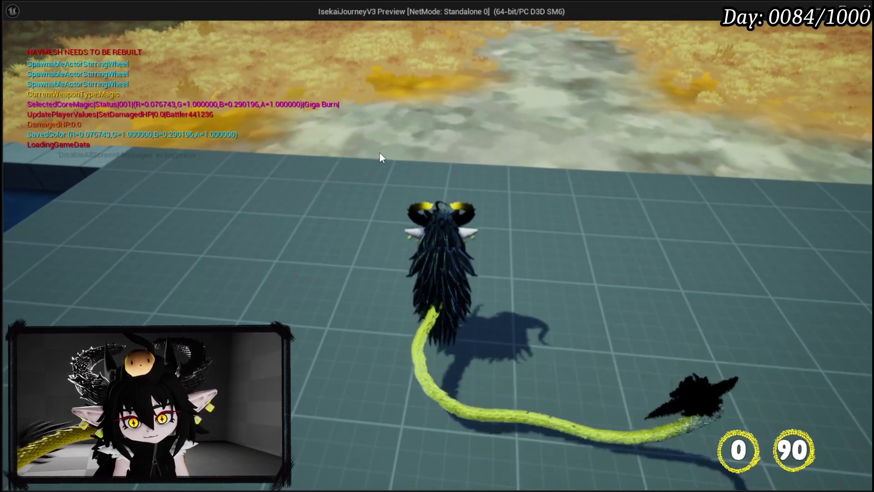
{"action": "scroll", "coordinate": [379, 152], "scroll_direction": "up", "scroll_amount": 5}
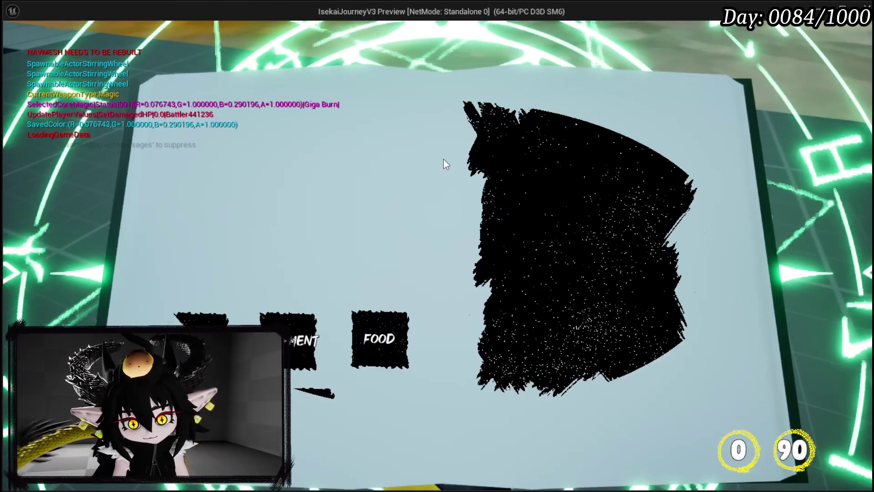
{"action": "left_click", "coordinate": [380, 339]}
{"action": "left_click", "coordinate": [521, 134]}
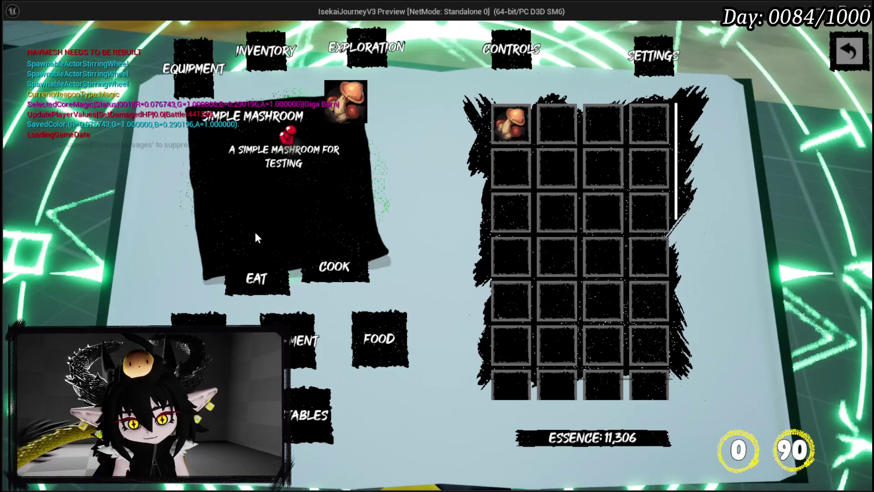
{"action": "key", "text": "alt+Tab"}
{"action": "key", "text": "alt+Tab"}
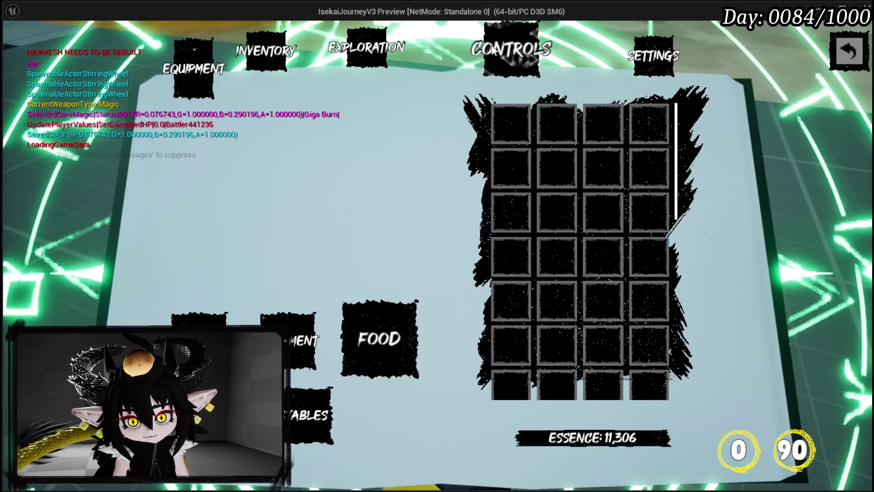
{"action": "key", "text": "Escape"}
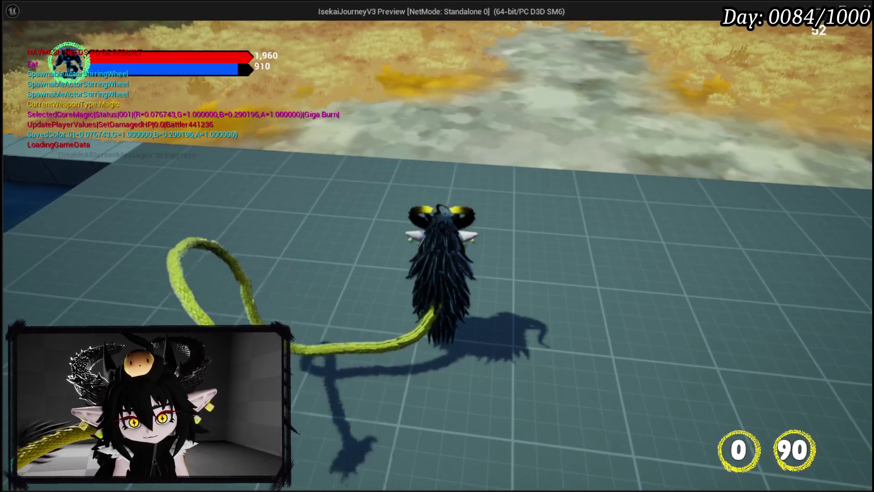
{"action": "key", "text": "alt+Tab"}
{"action": "left_click", "coordinate": [533, 48]}
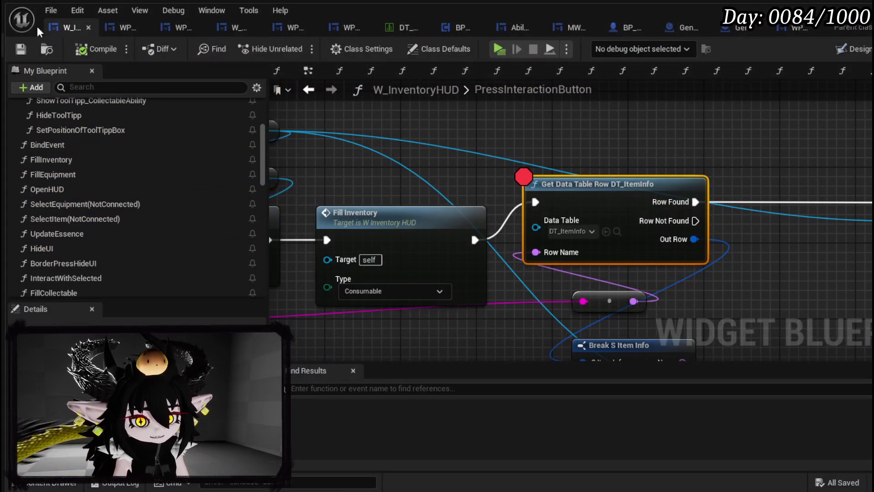
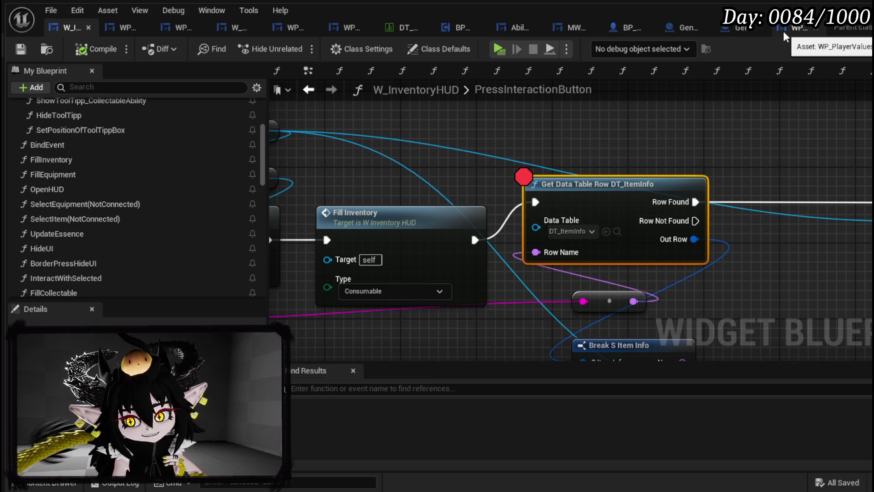
Step: Review the player values HUD's UpdateMP graph and the UI manager's update event graph
{"action": "left_click", "coordinate": [784, 35]}
{"action": "scroll", "coordinate": [474, 169], "scroll_direction": "down", "scroll_amount": 2}
{"action": "mouse_move", "coordinate": [474, 169]}
{"action": "left_mouse_down"}
{"action": "mouse_move", "coordinate": [670, 157]}
{"action": "mouse_move", "coordinate": [631, 158]}
{"action": "mouse_move", "coordinate": [552, 112]}
{"action": "mouse_move", "coordinate": [586, 134]}
{"action": "left_mouse_up"}
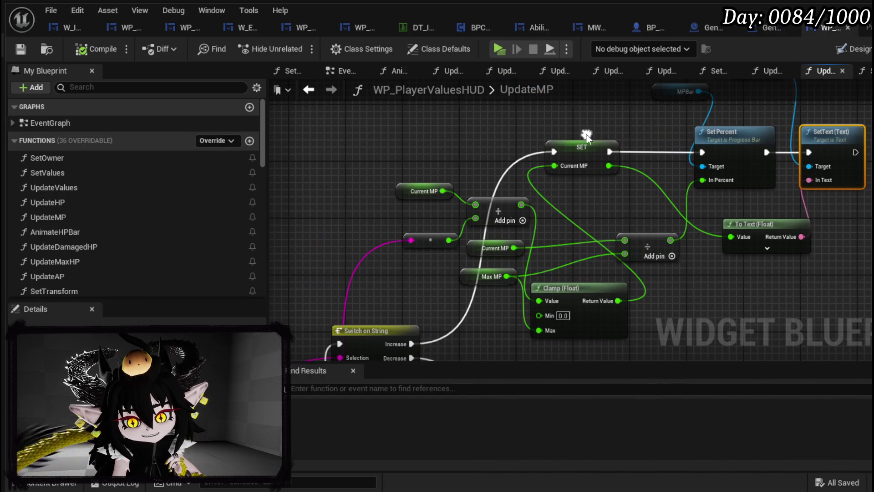
{"action": "left_click", "coordinate": [769, 28]}
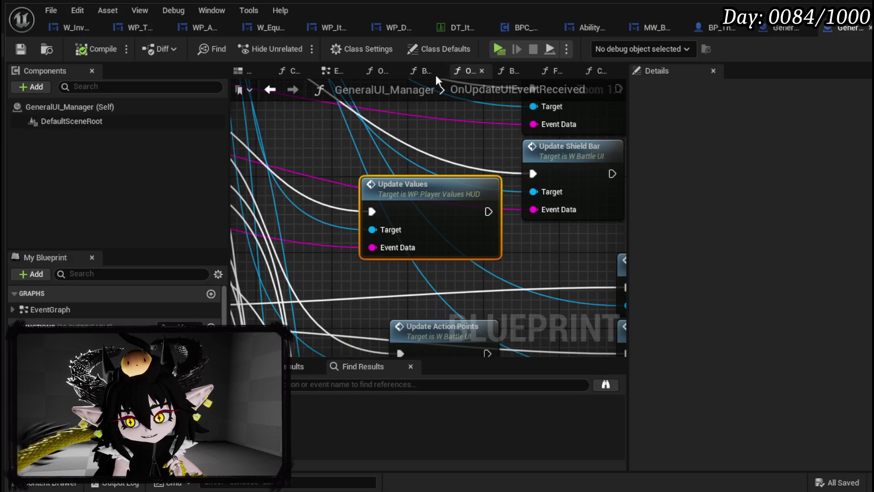
Step: Inspect the inventory HUD's Client Raise Event and Append nodes, then open DT_ItemInfo
{"action": "left_click", "coordinate": [73, 29]}
{"action": "mouse_move", "coordinate": [772, 255]}
{"action": "left_mouse_down"}
{"action": "mouse_move", "coordinate": [622, 168]}
{"action": "mouse_move", "coordinate": [609, 183]}
{"action": "left_mouse_up"}
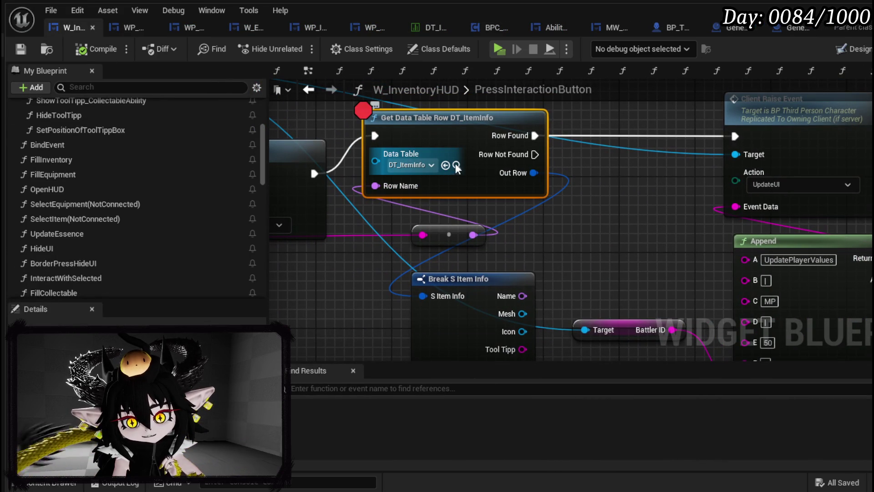
{"action": "double_click", "coordinate": [537, 89]}
{"action": "left_click", "coordinate": [432, 29]}
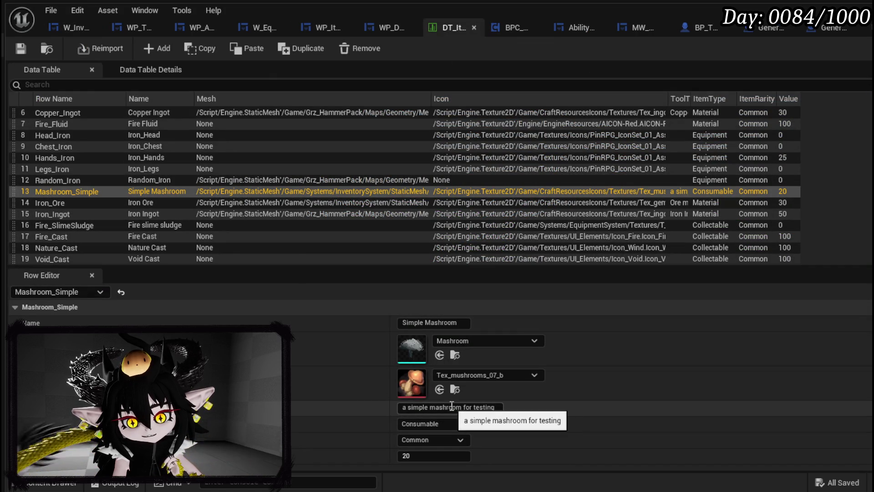
Step: Change the Mashroom_Simple tooltip to 'can be eaten to restore 100 MP.'
{"action": "left_click", "coordinate": [469, 406]}
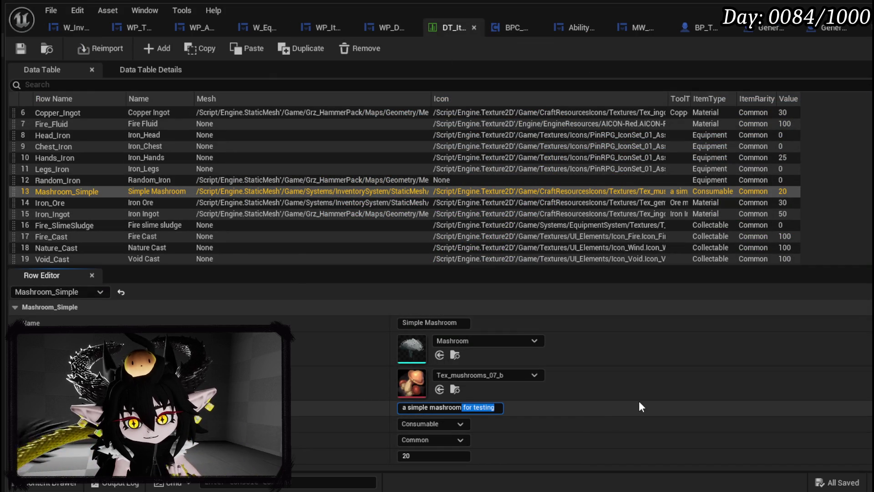
{"action": "type", "text": "can "}
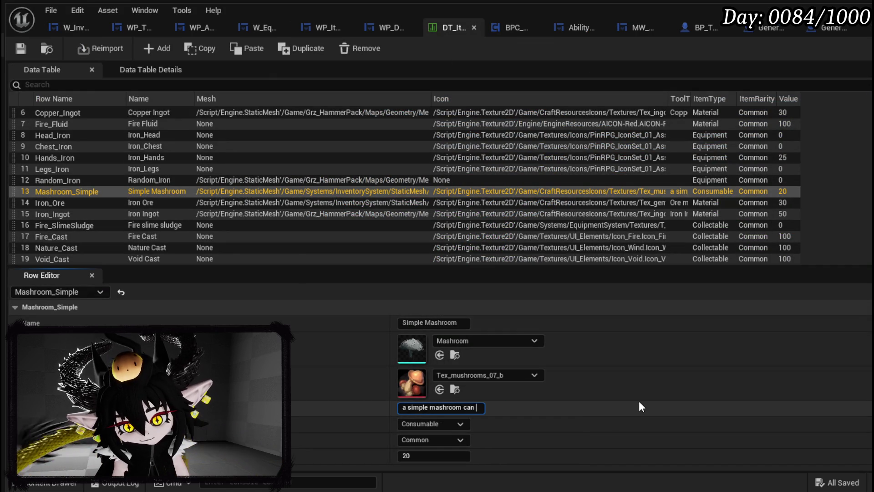
{"action": "type", "text": "be eaten to"}
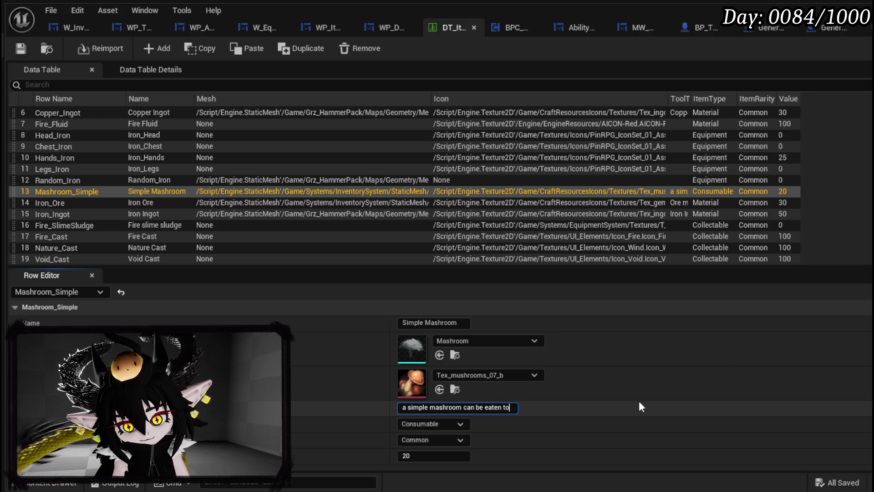
{"action": "type", "text": " restore 100 MP."}
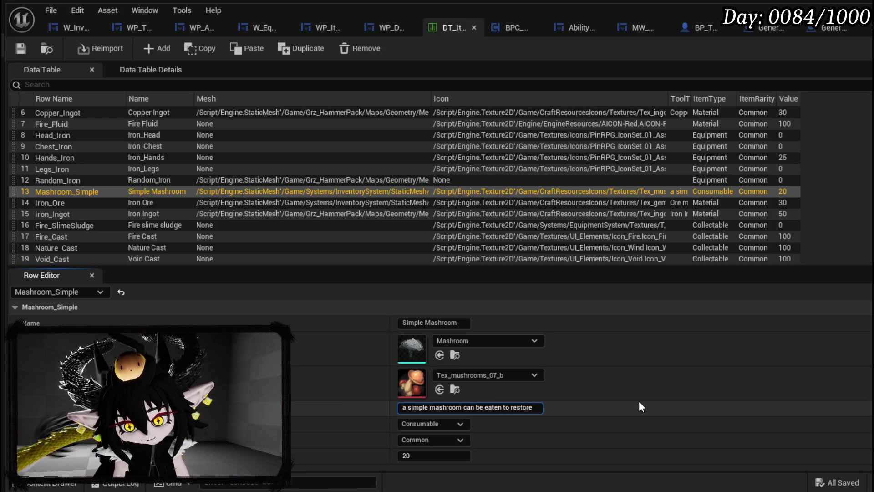
{"action": "key", "text": "Return"}
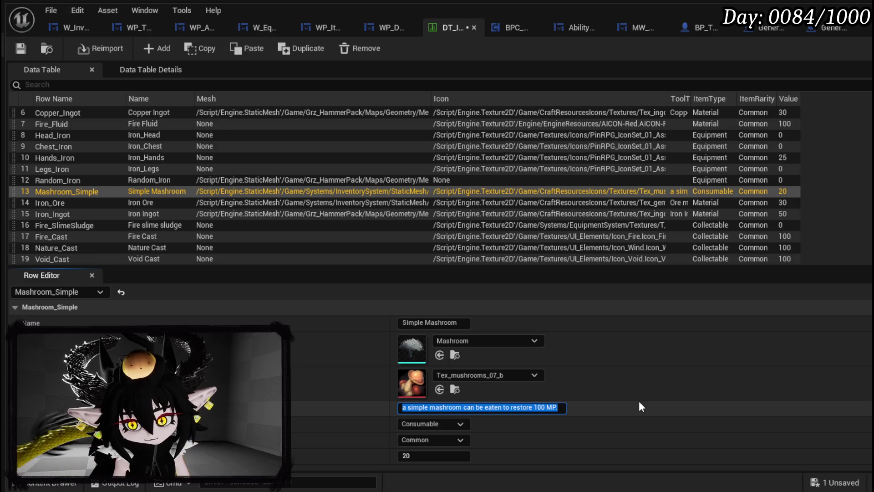
Step: Raise Mashroom_Simple's Value from 20 to 100 and save the data table
{"action": "left_click", "coordinate": [416, 457]}
{"action": "type", "text": "100"}
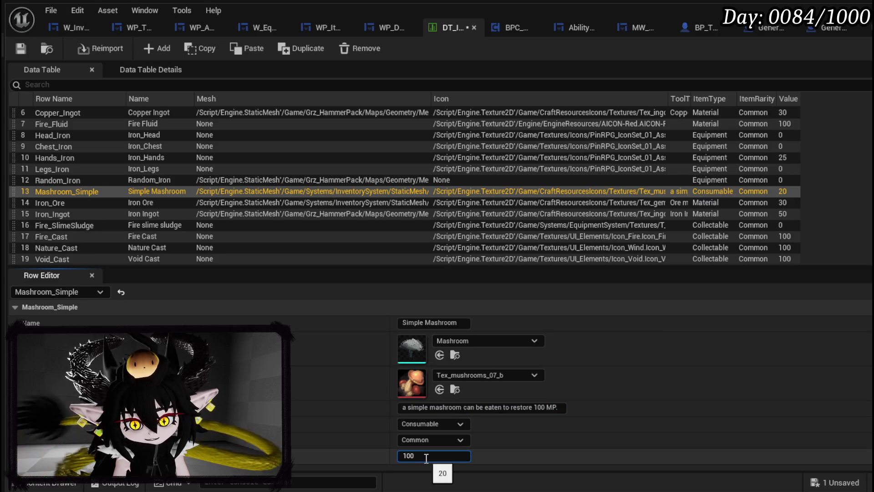
{"action": "key", "text": "Return"}
{"action": "left_click", "coordinate": [18, 48]}
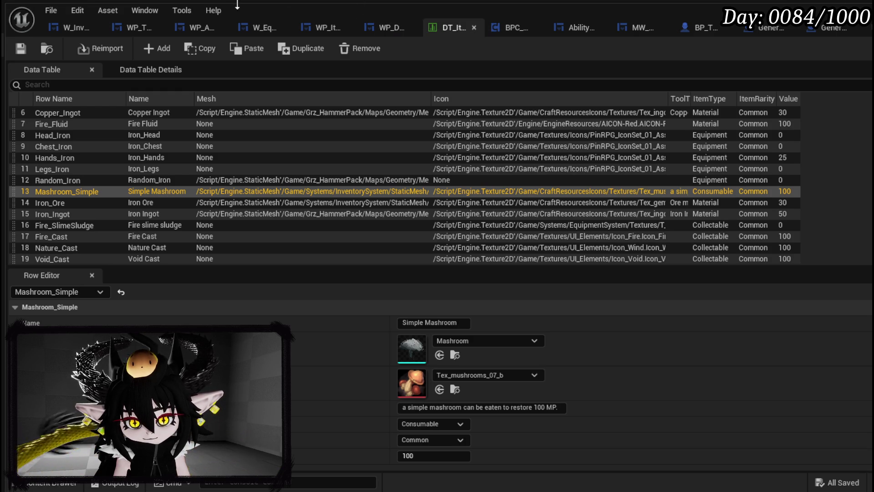
{"action": "left_click", "coordinate": [73, 29]}
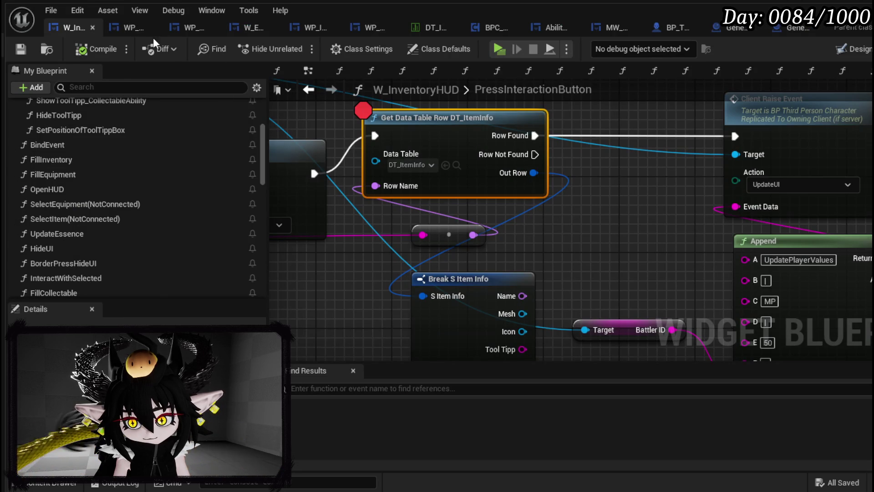
Step: Wire Break S Item Info's Value pin into the Append node's E input, replacing 50
{"action": "left_click", "coordinate": [121, 26]}
{"action": "left_click", "coordinate": [66, 26]}
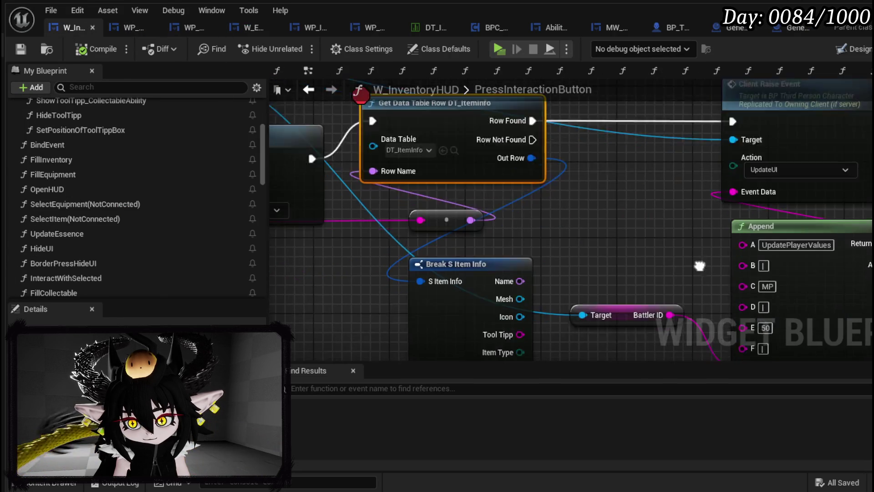
{"action": "mouse_move", "coordinate": [502, 292]}
{"action": "left_mouse_down"}
{"action": "mouse_move", "coordinate": [662, 286]}
{"action": "mouse_move", "coordinate": [740, 235]}
{"action": "left_mouse_up"}
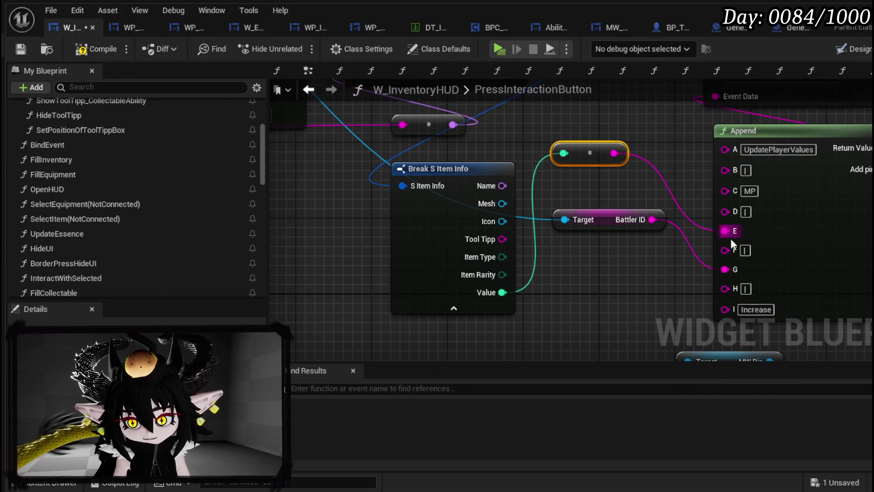
{"action": "left_click_drag", "start_coordinate": [604, 176], "coordinate": [590, 219]}
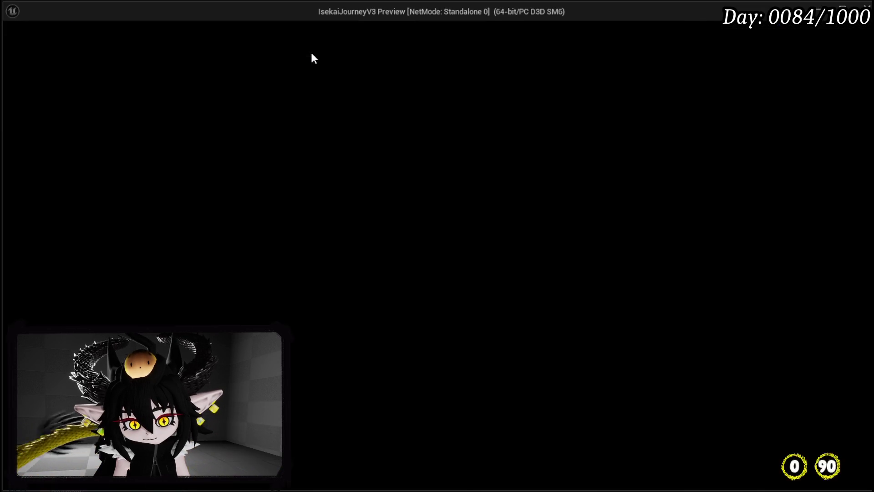
Step: Walk the character to the portal and travel to the City BountyBoard area
{"action": "key", "text": "Tab"}
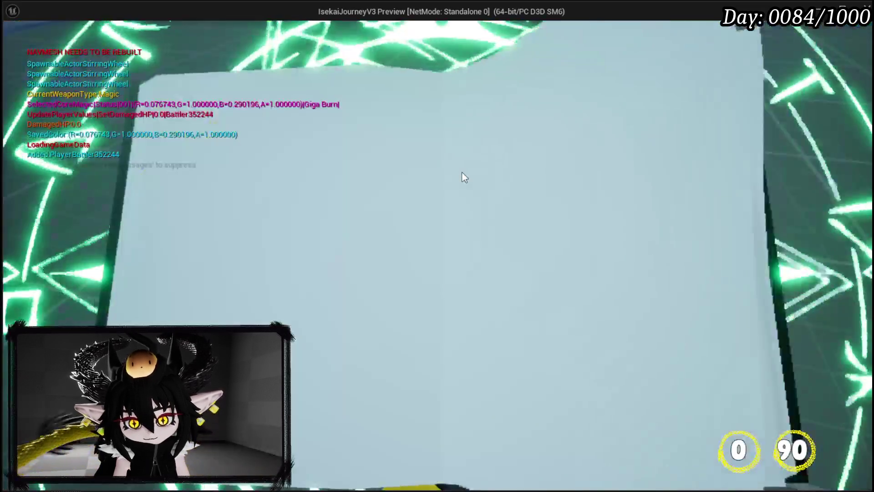
{"action": "key", "text": "Tab"}
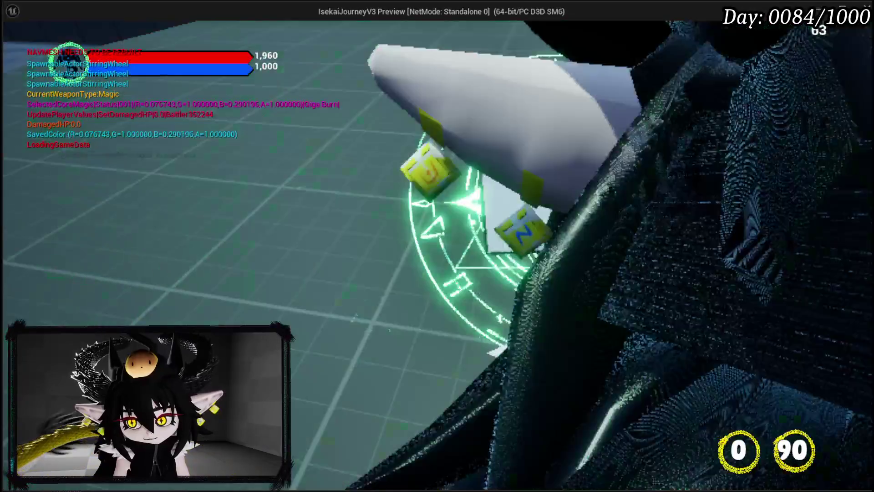
{"action": "key", "text": "w"}
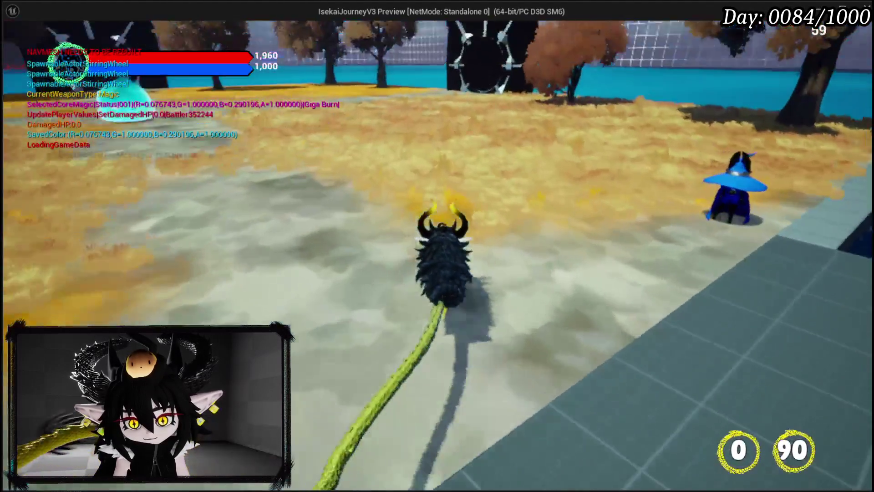
{"action": "key", "text": "w"}
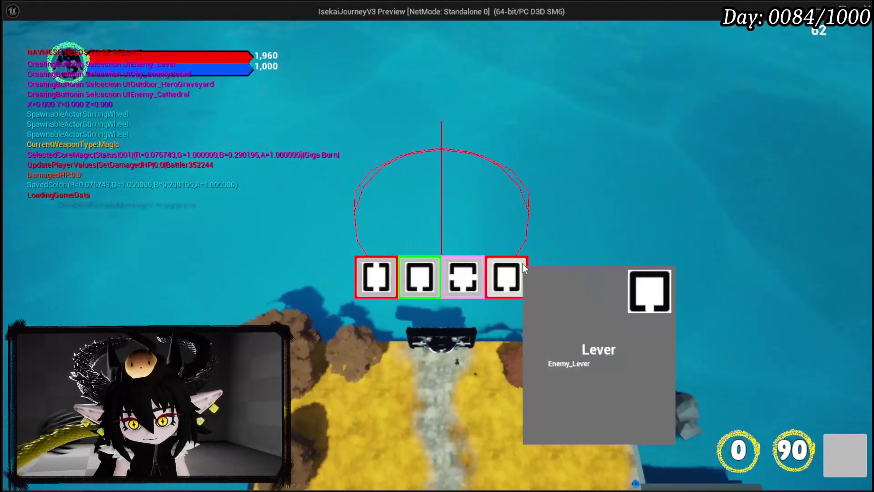
{"action": "left_click", "coordinate": [452, 275]}
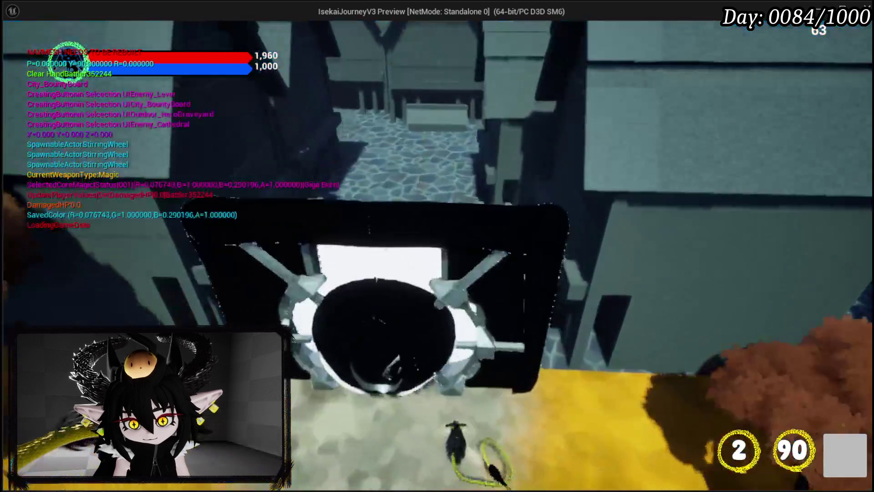
Step: Travel from the bounty board to the Smelter arena and engage the lava slime
{"action": "key", "text": "w"}
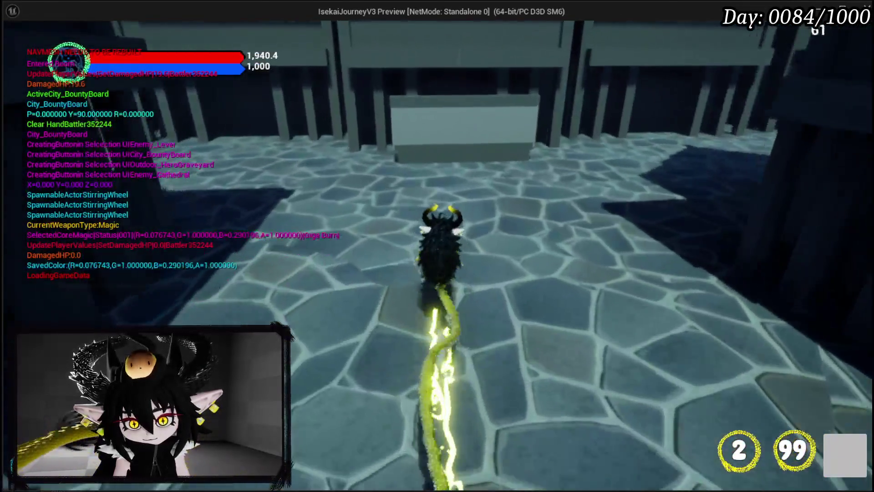
{"action": "key", "text": "a"}
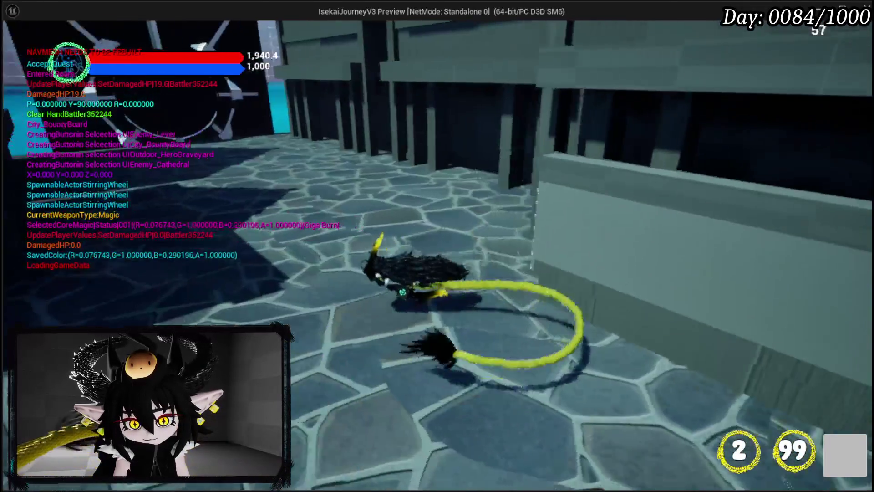
{"action": "key", "text": "w"}
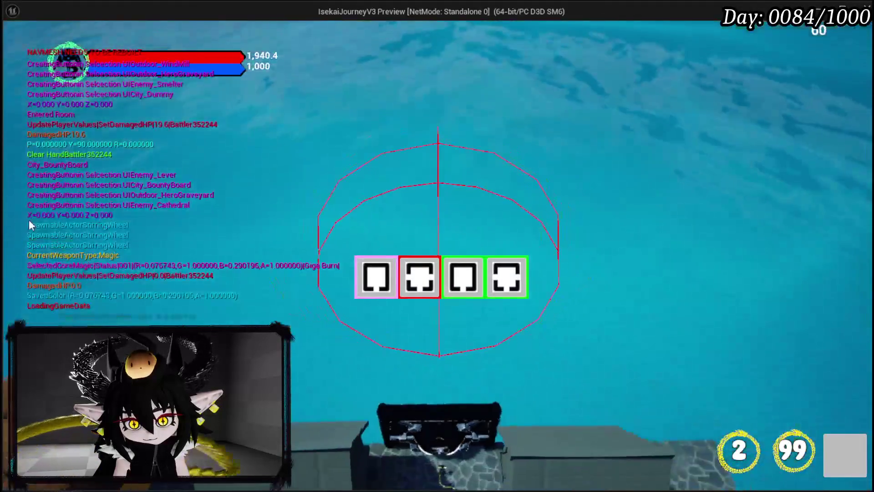
{"action": "mouse_move", "coordinate": [430, 271]}
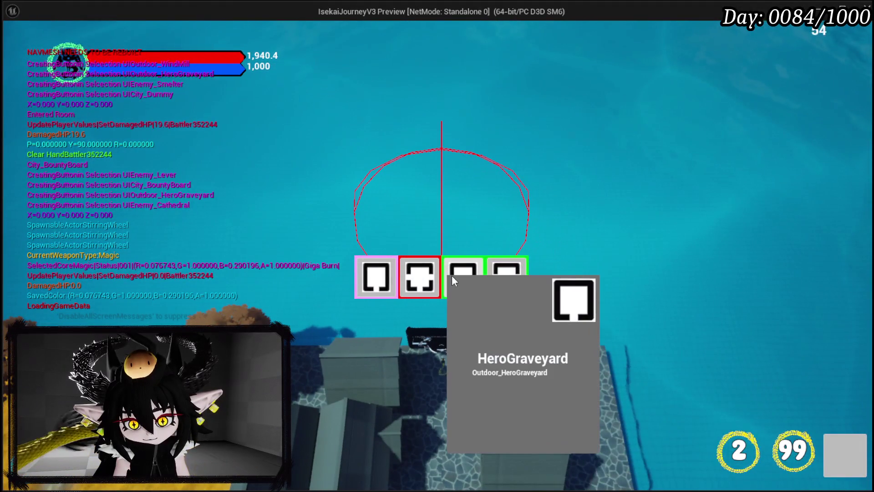
{"action": "left_click", "coordinate": [430, 282]}
{"action": "key", "text": "w"}
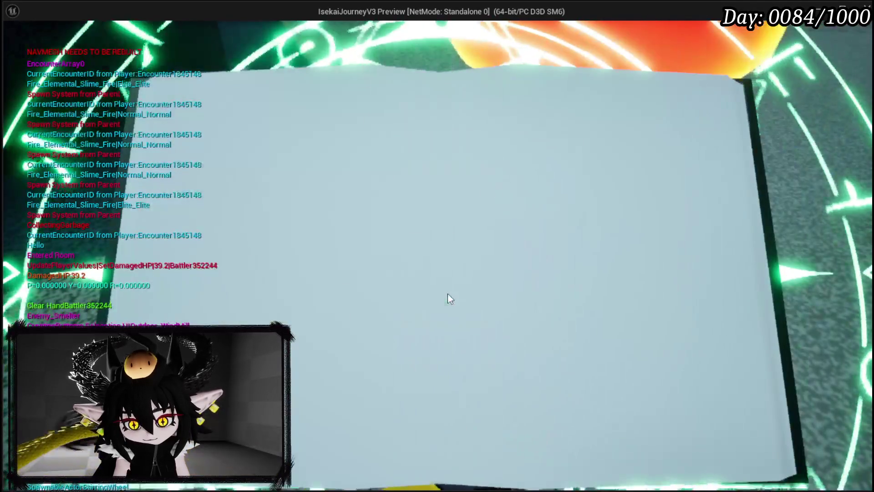
{"action": "left_click", "coordinate": [430, 254]}
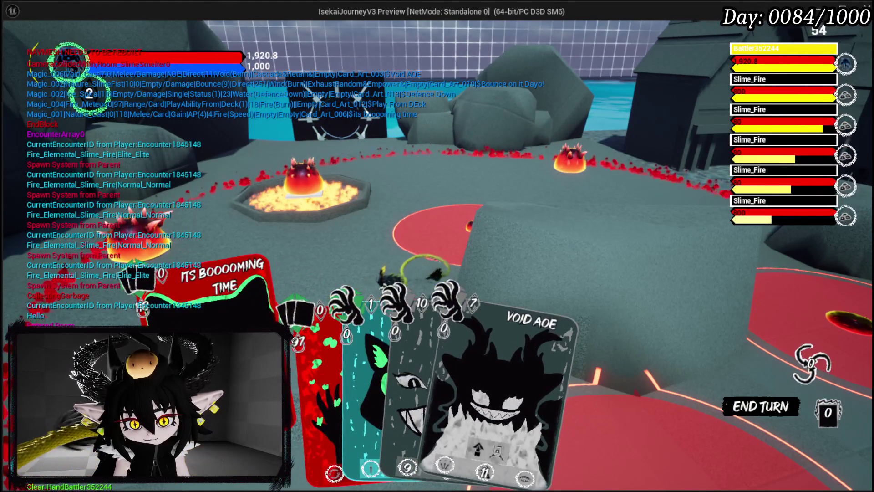
Step: Play Its Boooming Time and Void Movement, cancel the pending ability, and end the turn
{"action": "left_click", "coordinate": [219, 277]}
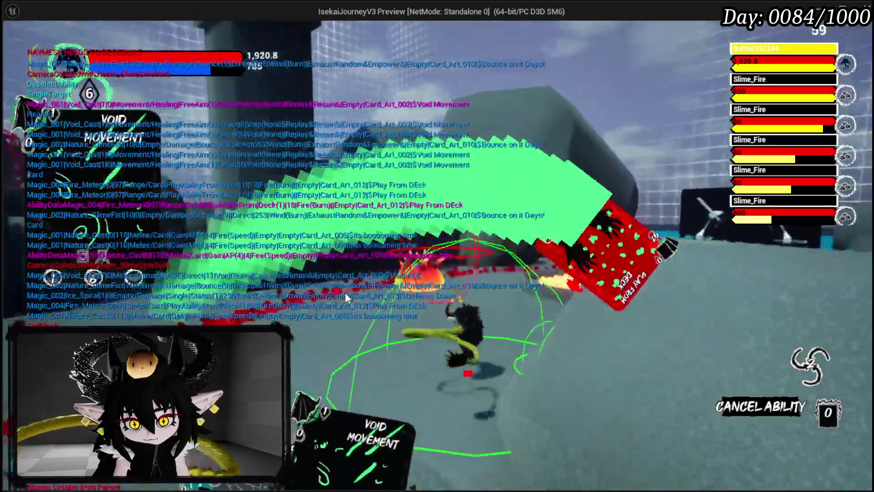
{"action": "left_click", "coordinate": [345, 296]}
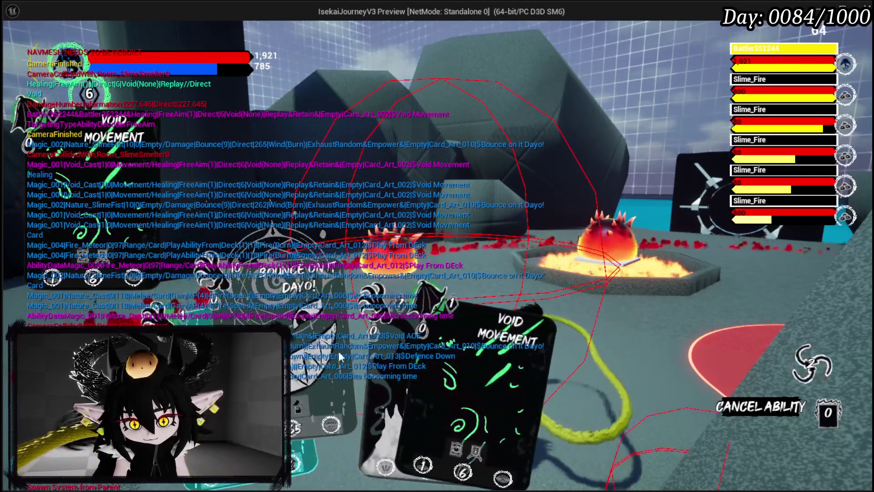
{"action": "right_click", "coordinate": [453, 210]}
{"action": "key", "text": "space"}
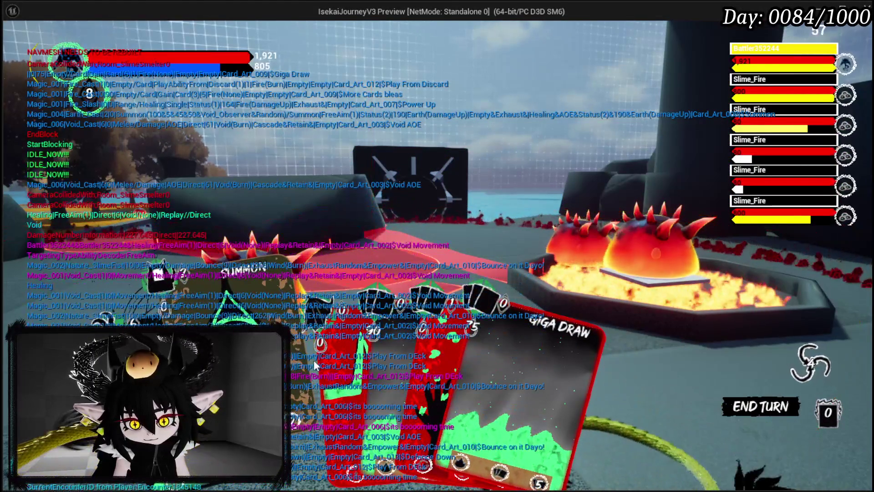
Step: Cast Power Up, then Void AOE on the fire slimes for 594 damage
{"action": "left_click", "coordinate": [327, 353]}
{"action": "left_click", "coordinate": [373, 294]}
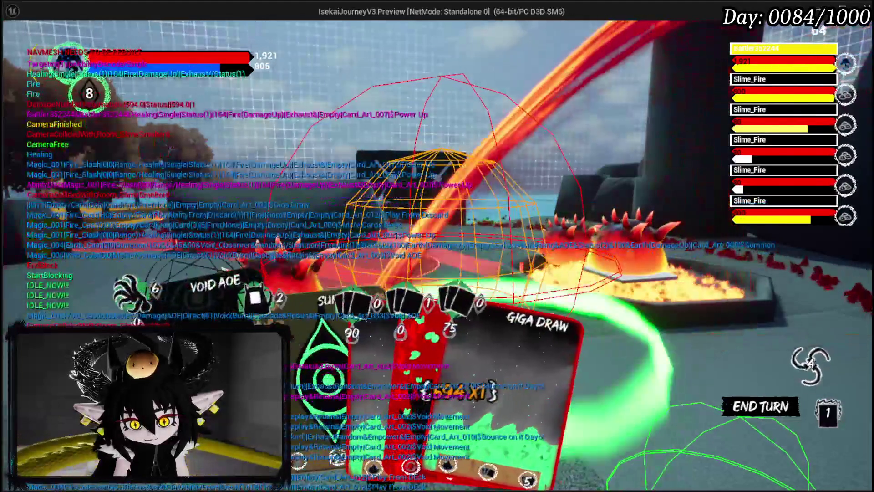
{"action": "left_click", "coordinate": [328, 326]}
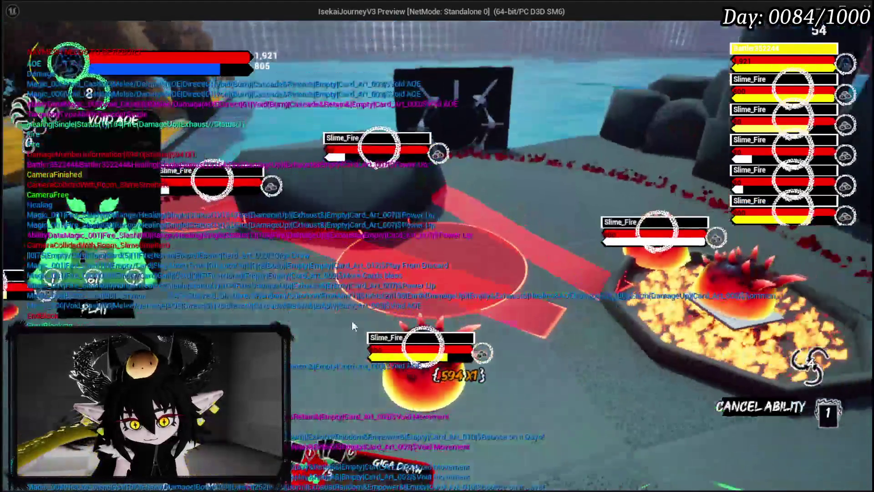
{"action": "left_click", "coordinate": [395, 309]}
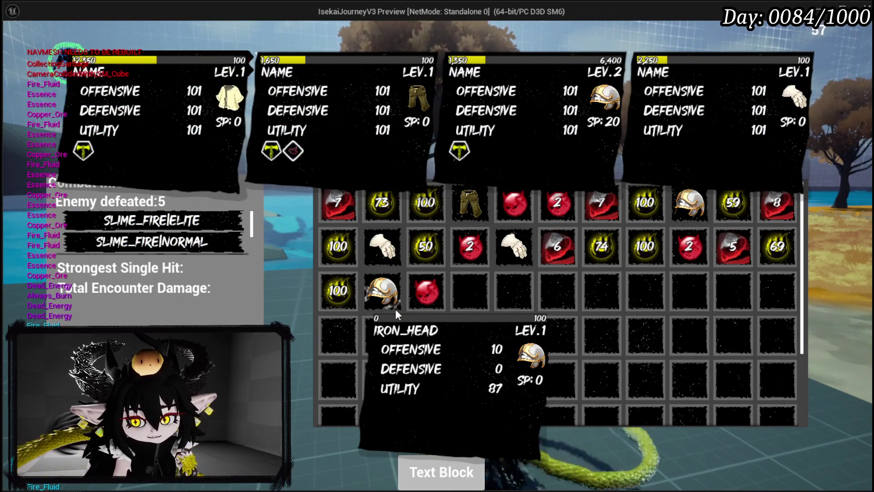
Step: Consume six items from the inventory and return to exploration
{"action": "left_click", "coordinate": [462, 473]}
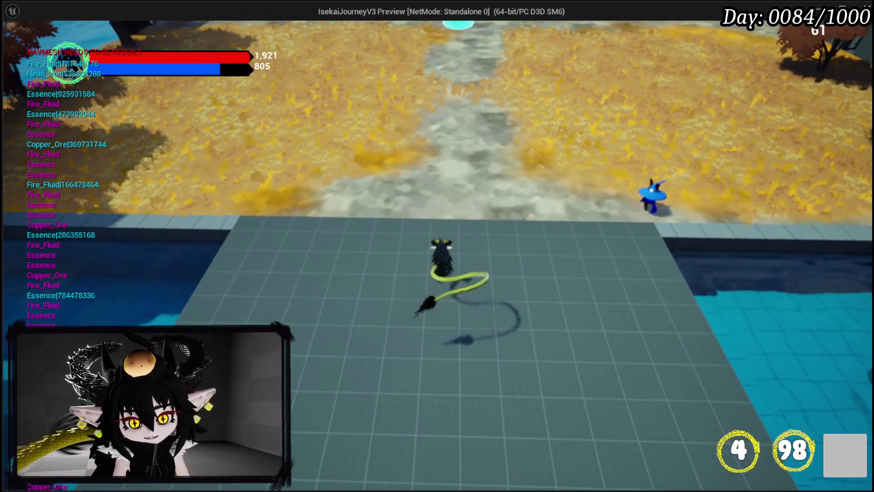
Step: Open the book's Inventory page and click the mushroom to hit the Get Data Table Row breakpoint
{"action": "key", "text": "Tab"}
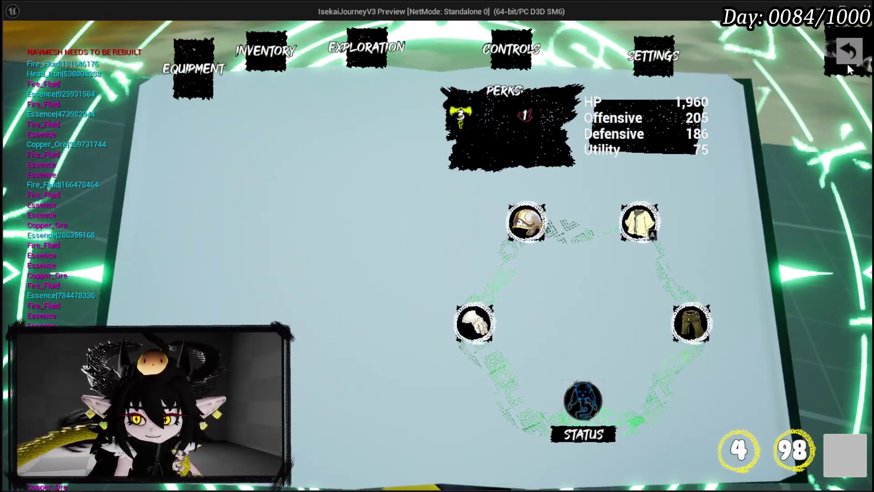
{"action": "left_click", "coordinate": [847, 63]}
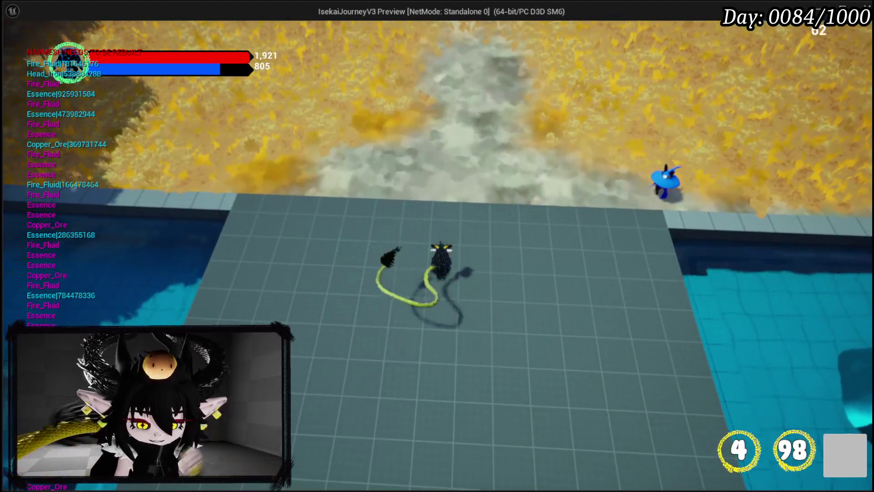
{"action": "key", "text": "Tab"}
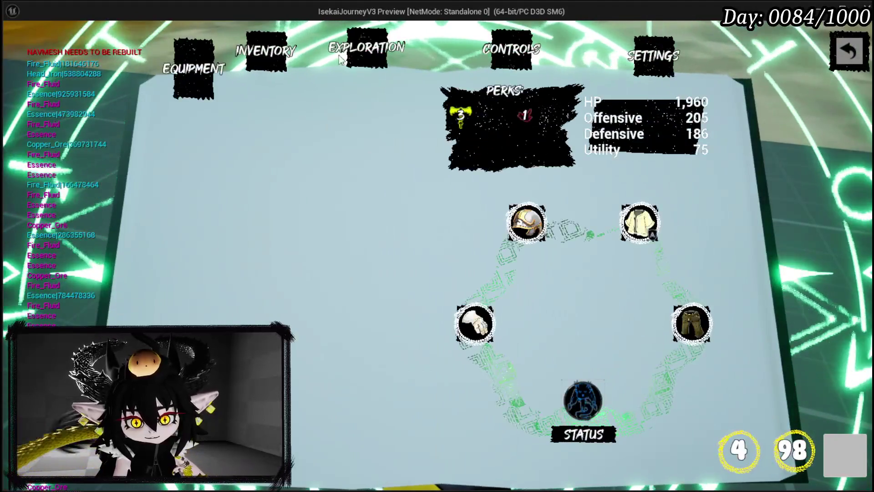
{"action": "left_click", "coordinate": [277, 56]}
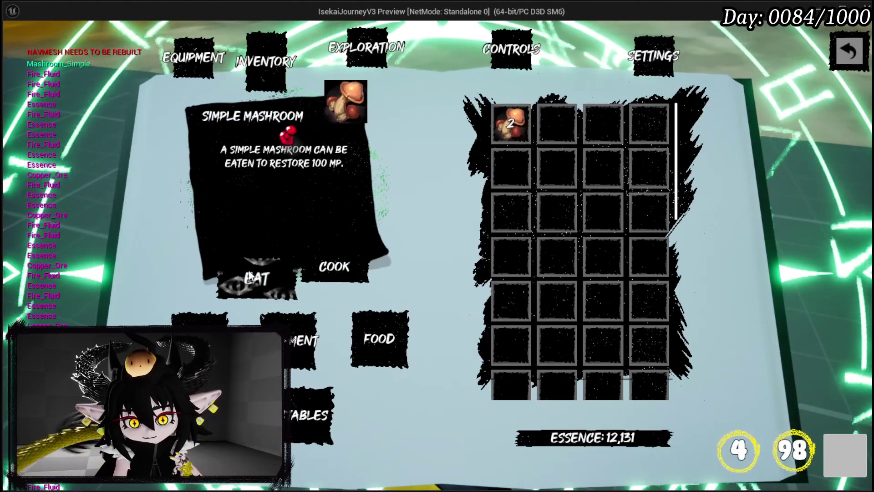
{"action": "left_click", "coordinate": [250, 275]}
{"action": "right_click", "coordinate": [633, 202]}
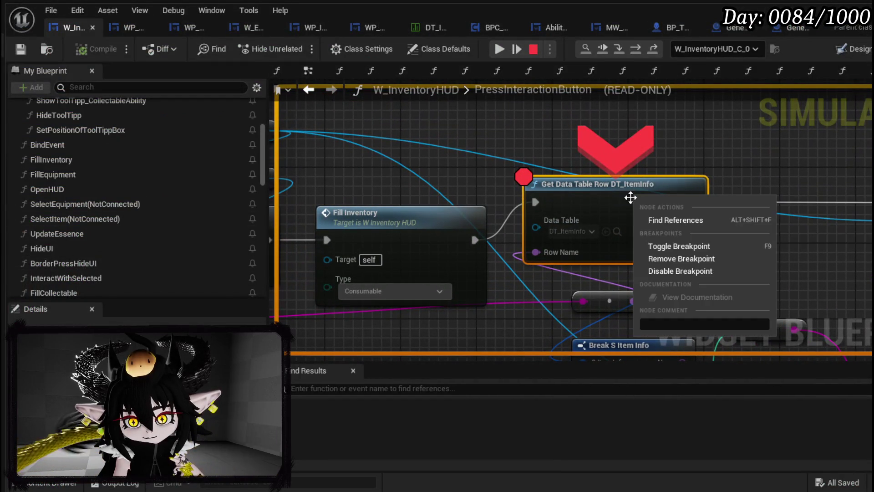
Step: Disable the Get Data Table Row breakpoint, resume, and eat the Simple Mashroom
{"action": "left_click", "coordinate": [694, 272]}
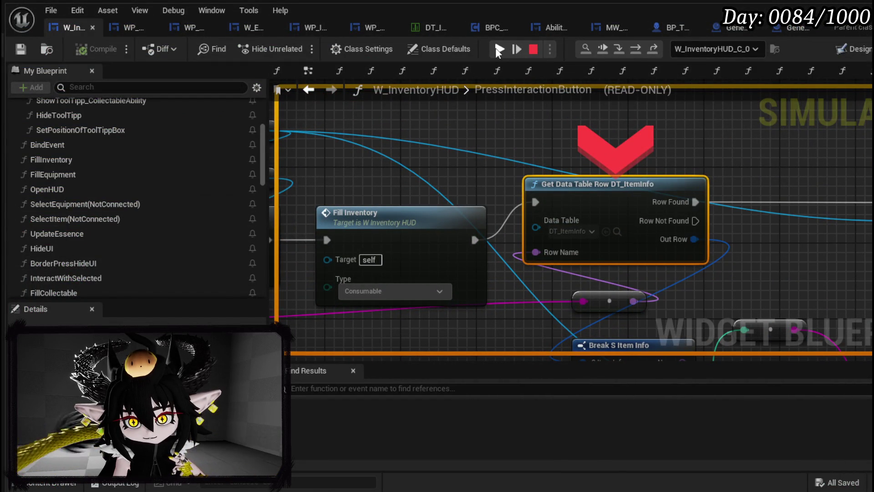
{"action": "left_click", "coordinate": [499, 49]}
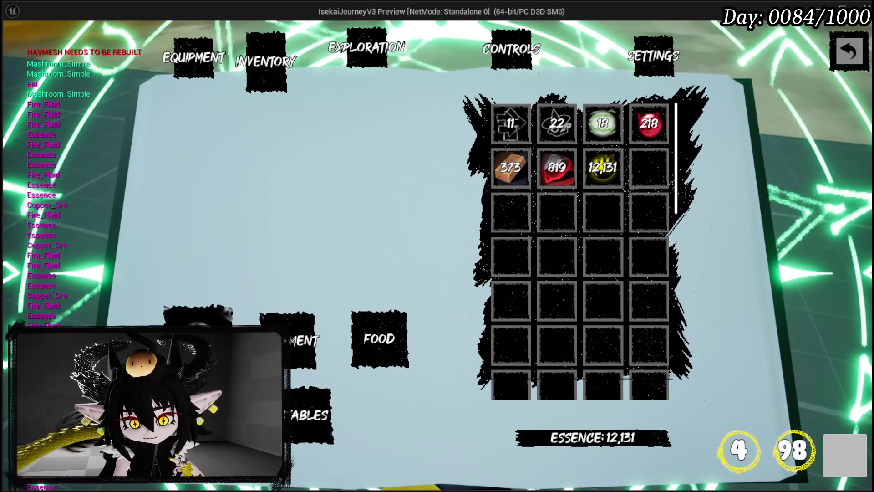
{"action": "left_click", "coordinate": [379, 339]}
{"action": "left_click", "coordinate": [494, 125]}
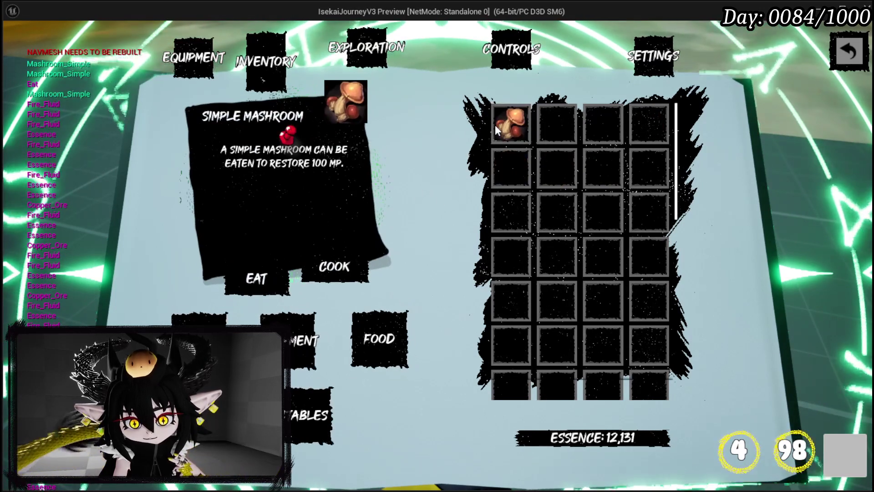
{"action": "left_click", "coordinate": [253, 279]}
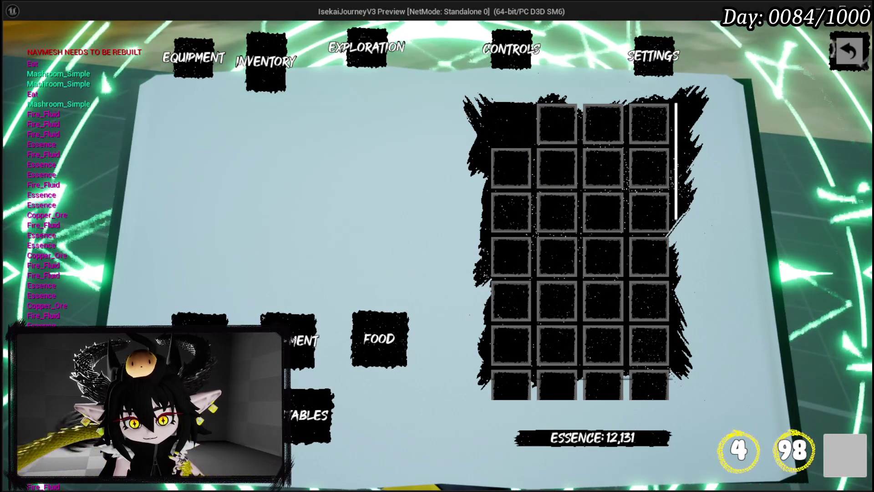
{"action": "left_click", "coordinate": [859, 54]}
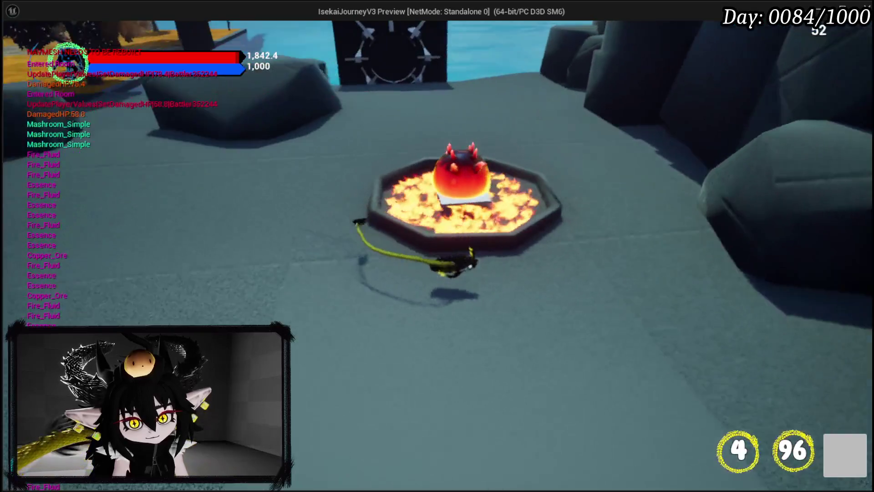
Step: Open the loot window in the lava smelter arena
{"action": "key", "text": "e"}
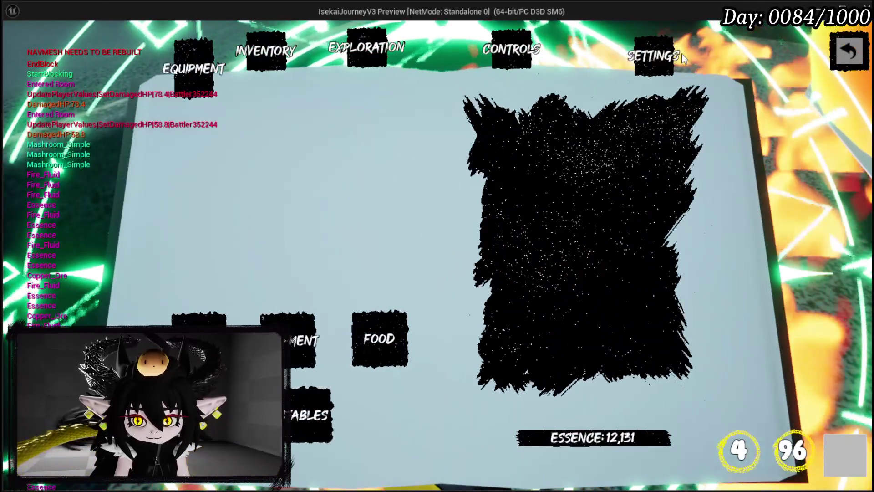
Step: Check the Settings page, cross the lava pad, test blocking, then stop the preview
{"action": "left_click", "coordinate": [661, 66]}
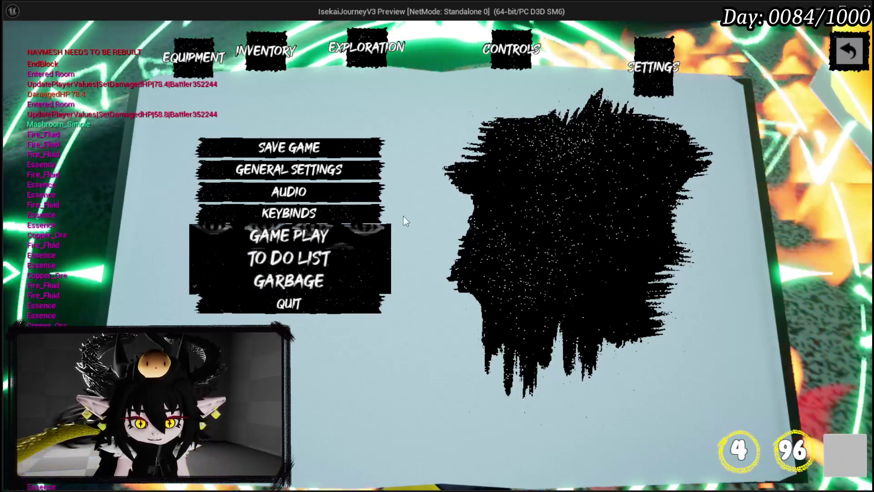
{"action": "left_click", "coordinate": [831, 59]}
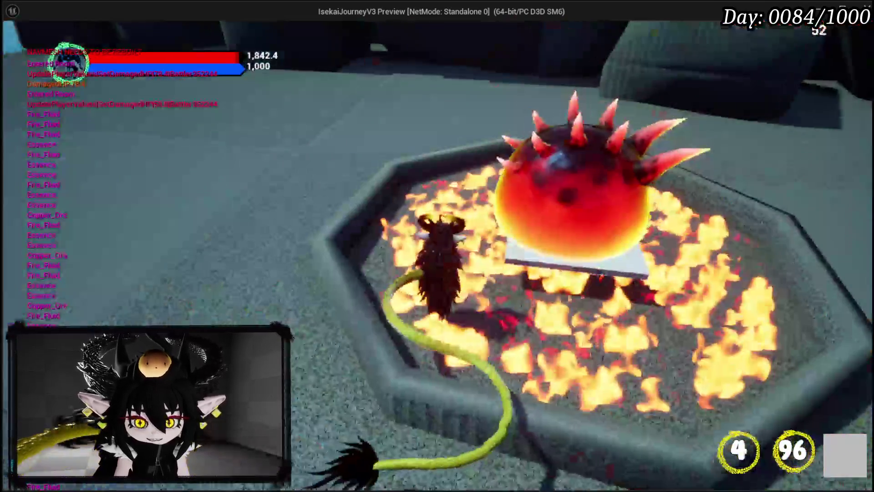
{"action": "key", "text": "a"}
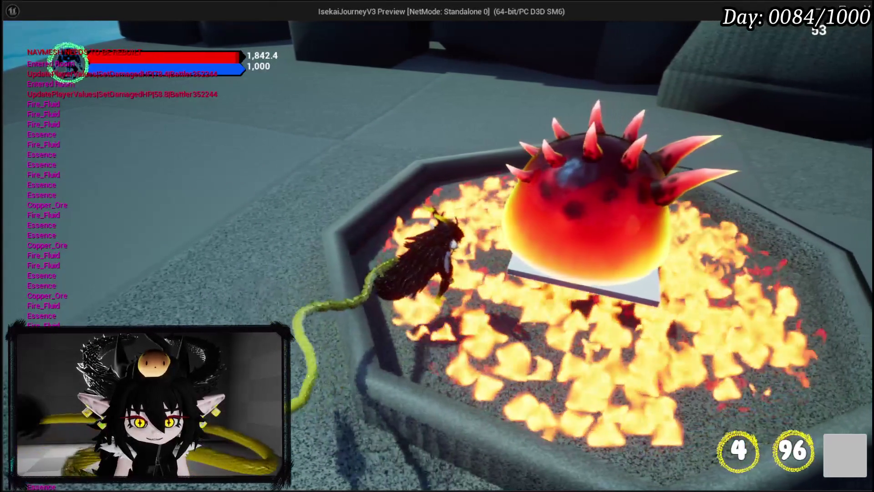
{"action": "key", "text": "q"}
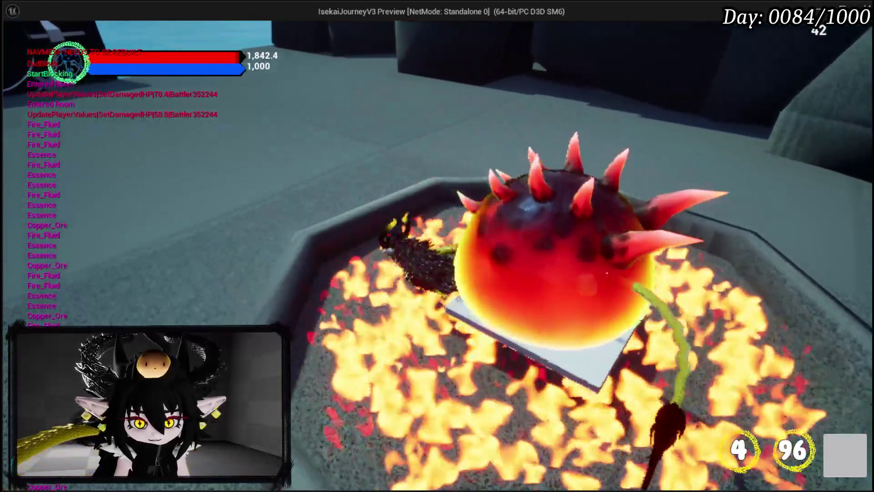
{"action": "key", "text": "Escape"}
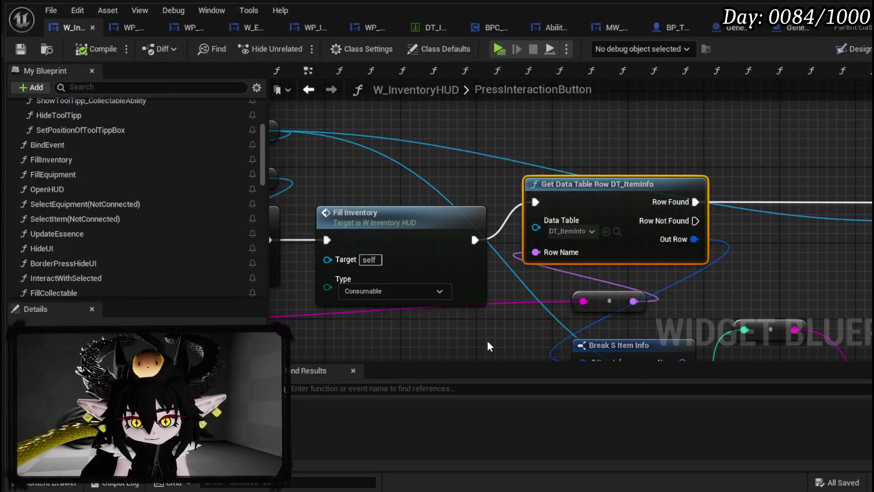
Step: Go to the RoomActor folder and open the Room_SlimeSmelter blueprint at its EventGraph
{"action": "scroll", "coordinate": [646, 180], "scroll_direction": "down", "scroll_amount": 3}
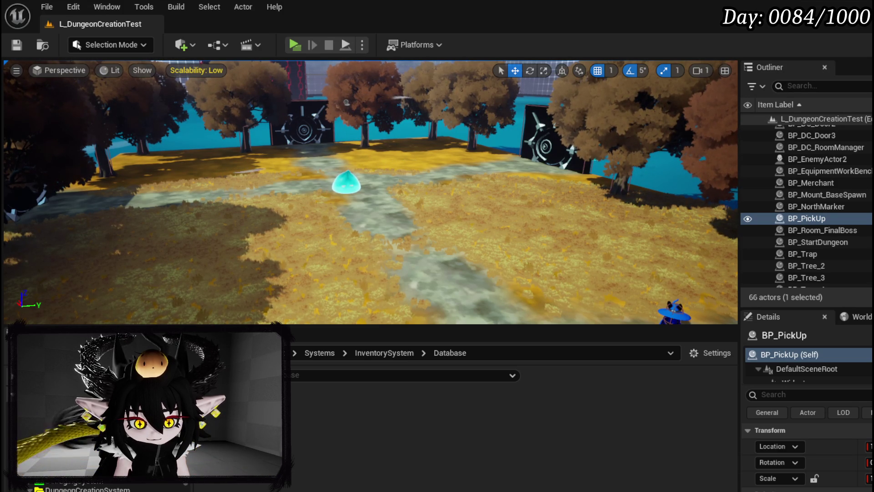
{"action": "key", "text": "alt+Left"}
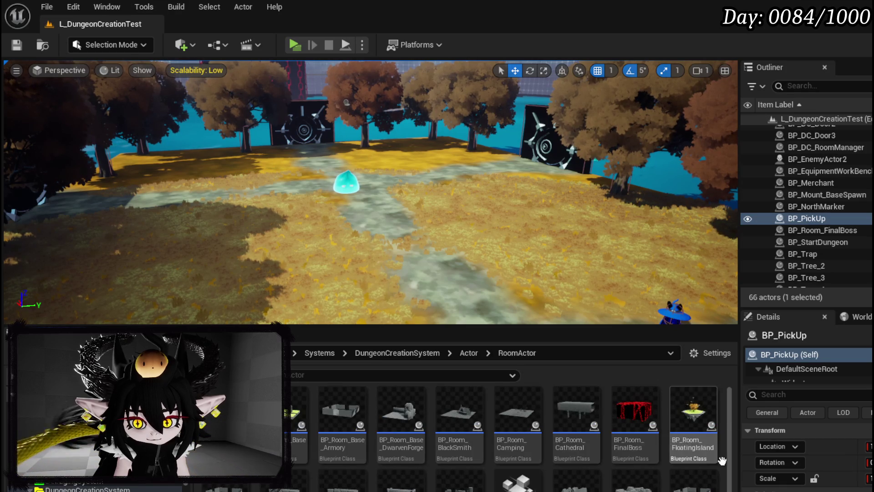
{"action": "scroll", "coordinate": [389, 470], "scroll_direction": "down", "scroll_amount": 2}
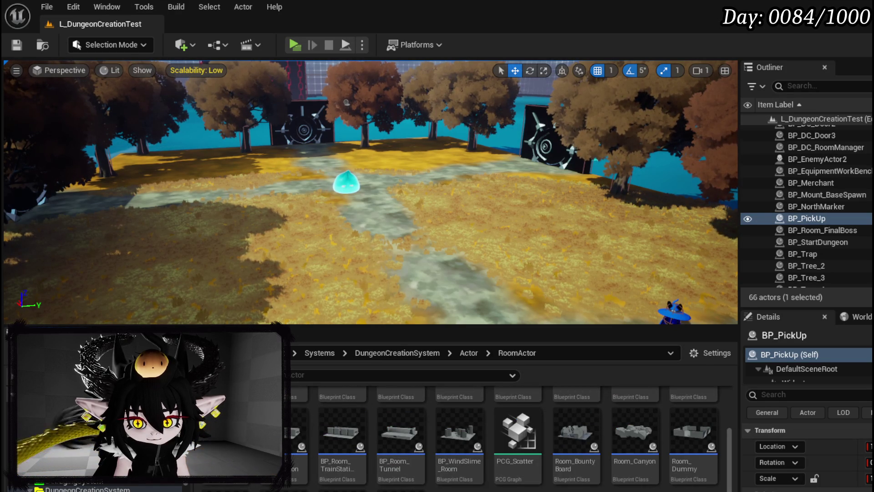
{"action": "key", "text": "alt+Tab"}
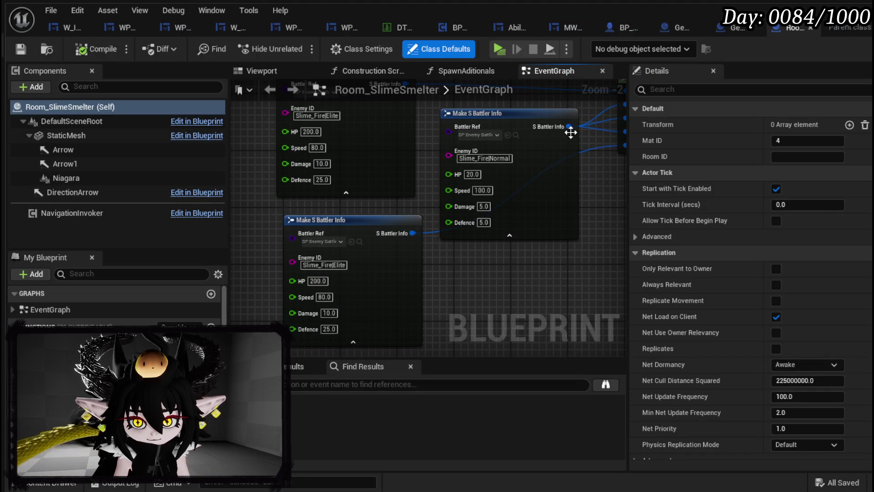
Step: In Room_SlimeSmelter's viewport, turn the Arrow1 marker around its yaw axis
{"action": "scroll", "coordinate": [556, 132], "scroll_direction": "down", "scroll_amount": 4}
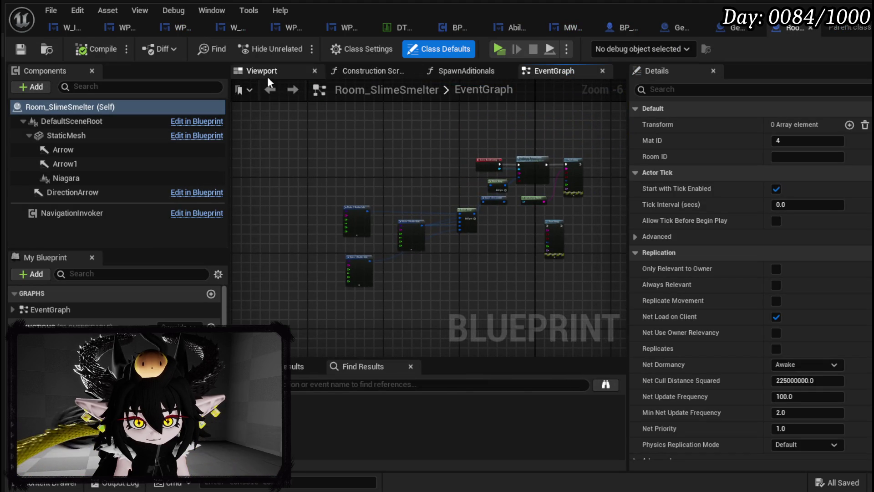
{"action": "left_click", "coordinate": [267, 73]}
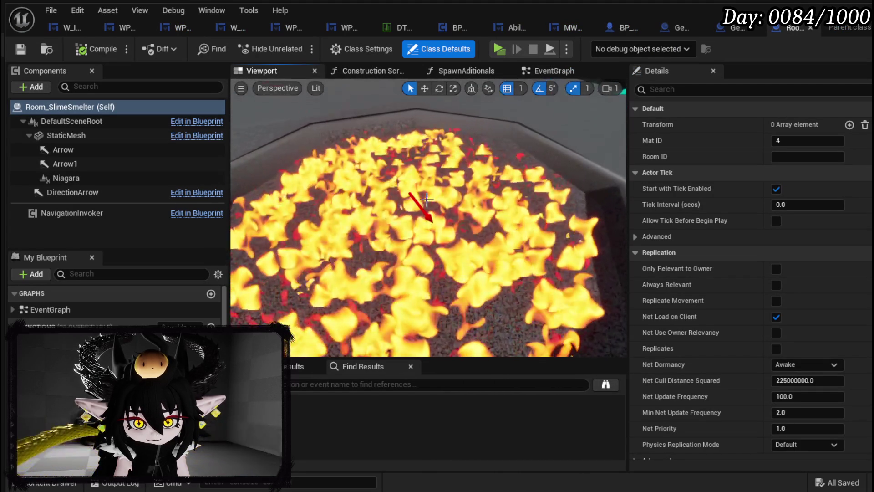
{"action": "left_click", "coordinate": [423, 199]}
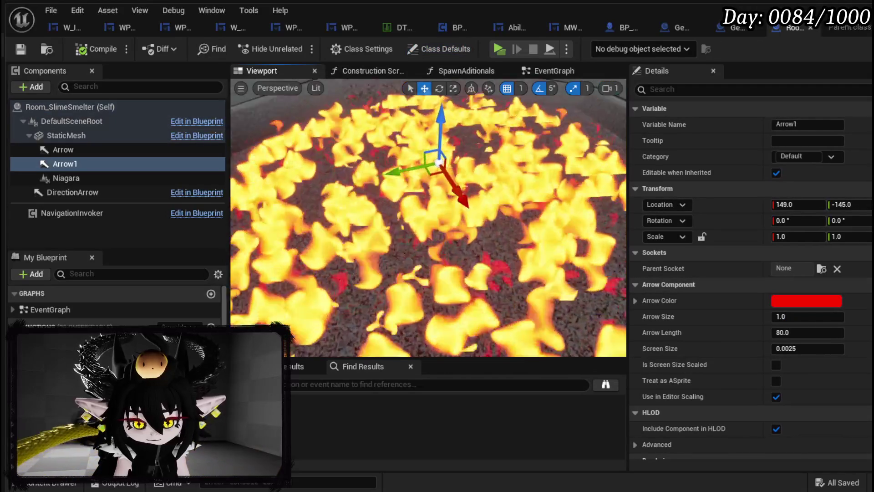
{"action": "key", "text": "e"}
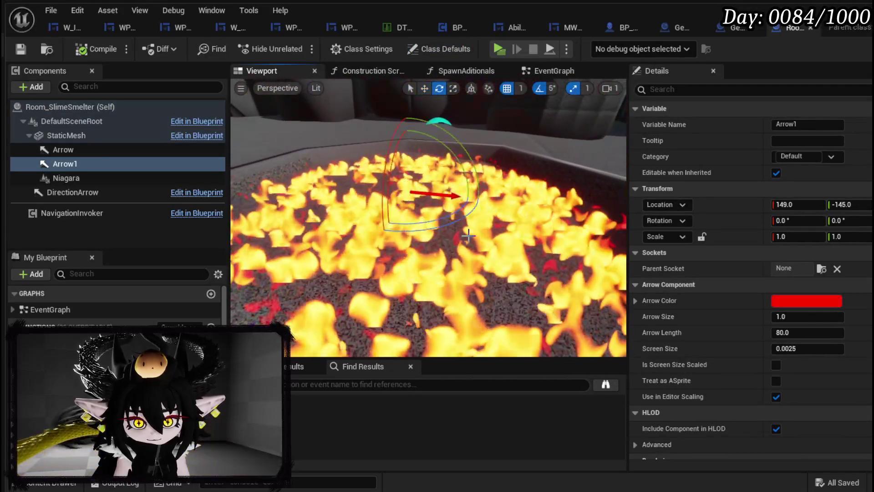
{"action": "left_click_drag", "start_coordinate": [419, 228], "coordinate": [419, 228]}
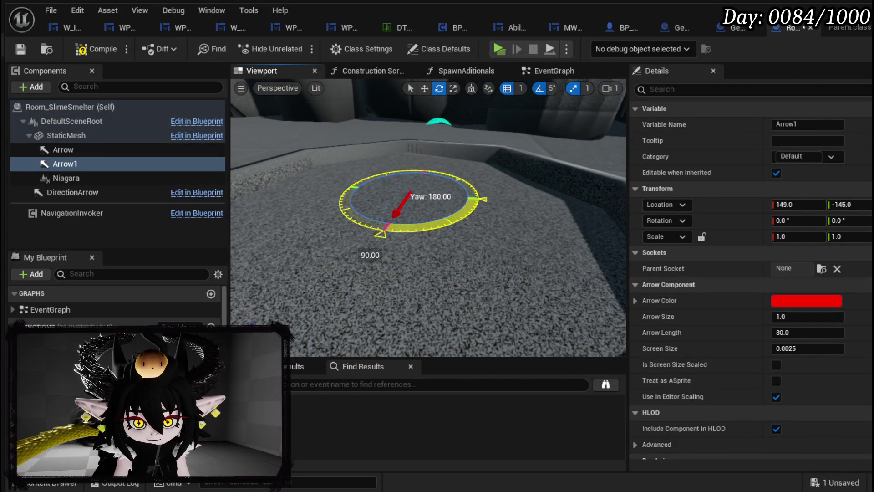
Step: Raise Arrow1 slightly, compile the blueprint, and return to the L_DungeonCreationTest level
{"action": "key", "text": "w"}
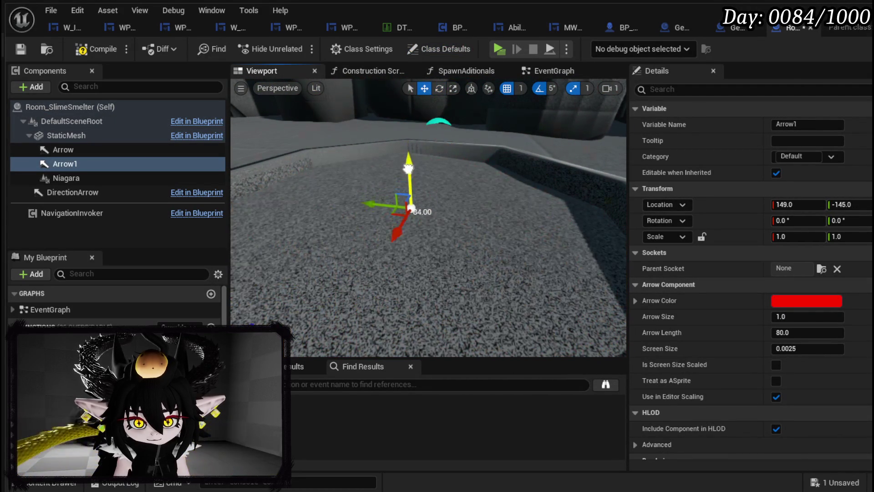
{"action": "left_click_drag", "start_coordinate": [412, 191], "coordinate": [414, 183]}
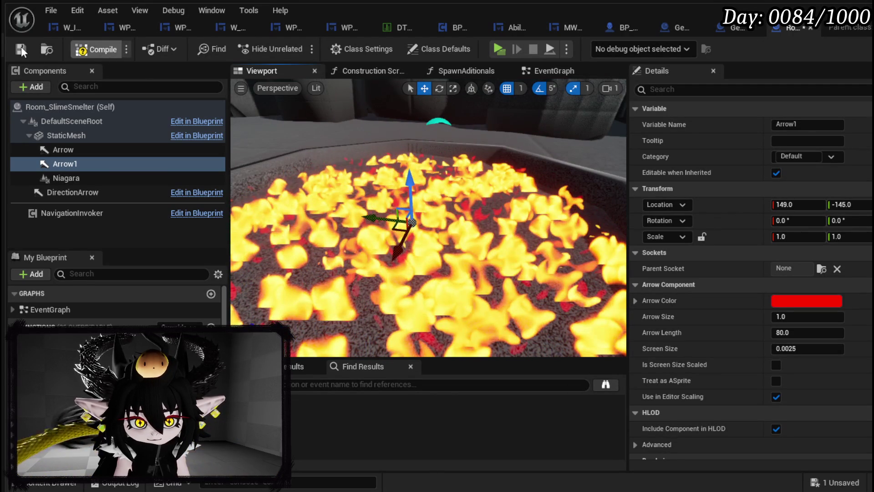
{"action": "left_click", "coordinate": [20, 46]}
{"action": "key", "text": "alt+Tab"}
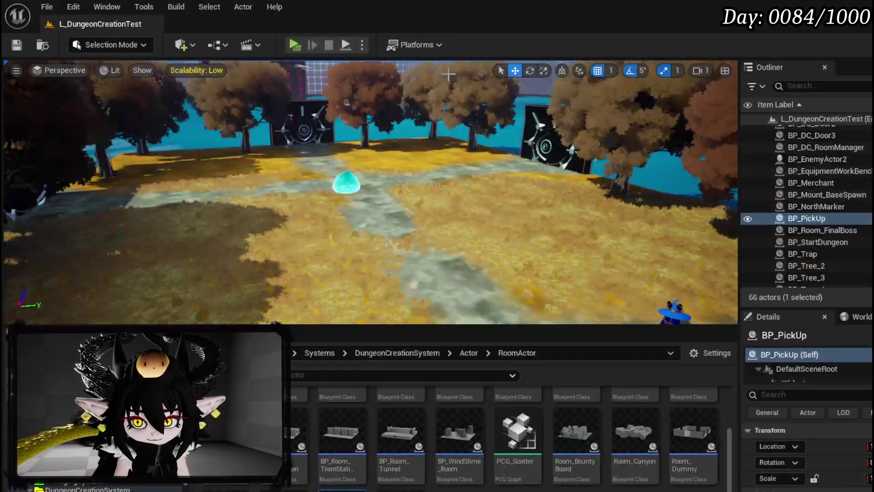
Step: Play in Editor and choose the next room to enter the Smelter arena
{"action": "key", "text": "alt+p"}
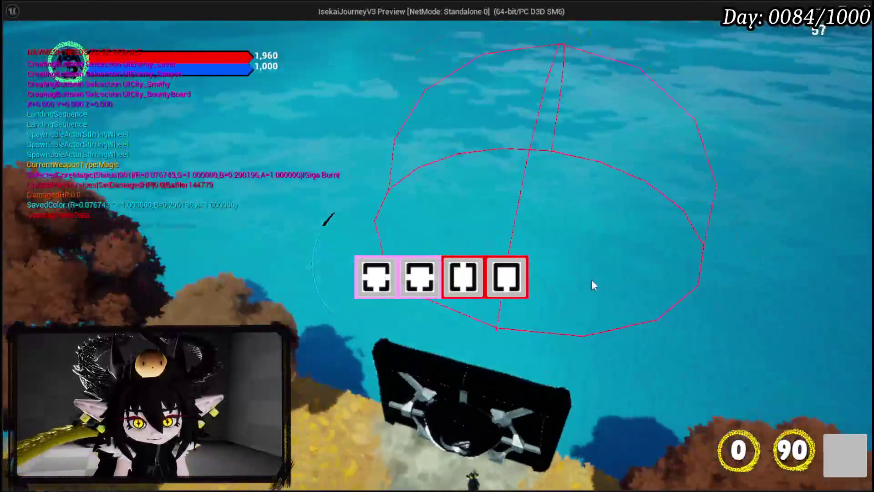
{"action": "mouse_move", "coordinate": [464, 284]}
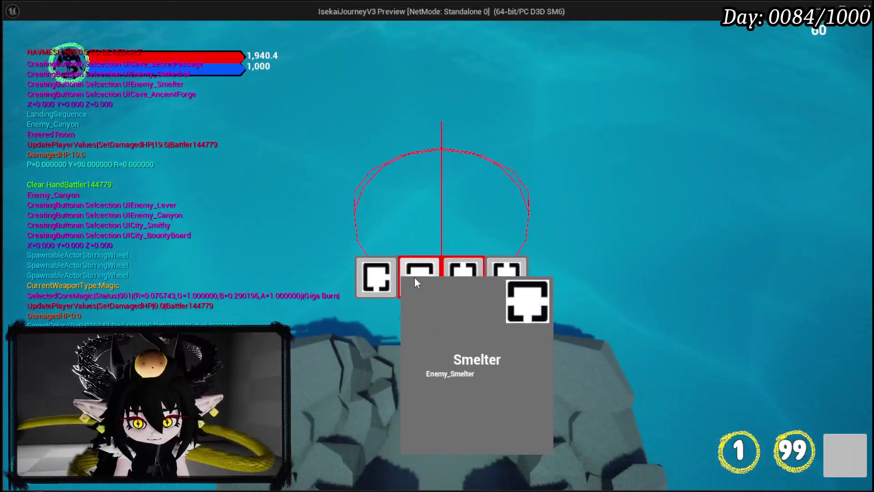
{"action": "left_click", "coordinate": [415, 279]}
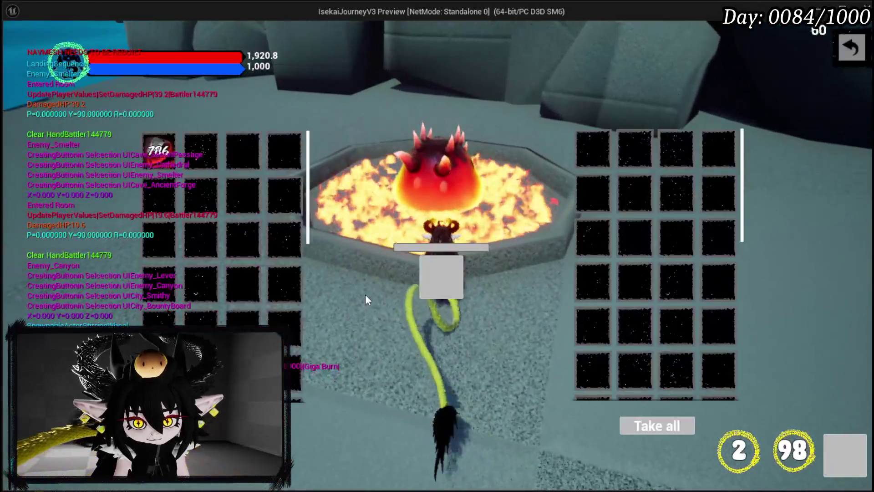
Step: Toggle the smelter loot window closed and open several times
{"action": "left_click", "coordinate": [853, 54]}
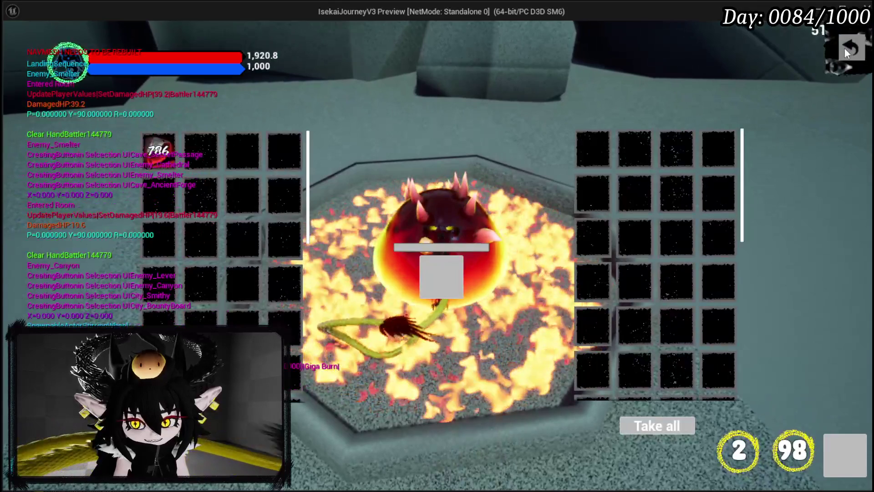
{"action": "left_click", "coordinate": [845, 49]}
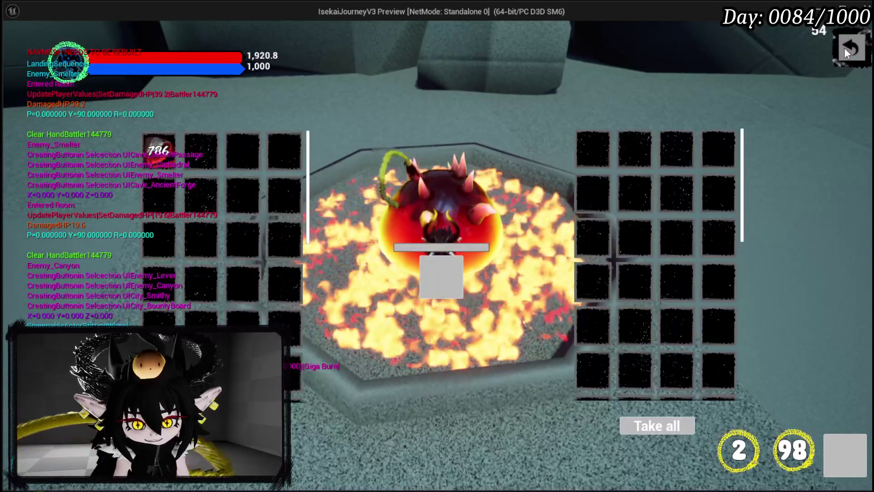
{"action": "left_click", "coordinate": [845, 49]}
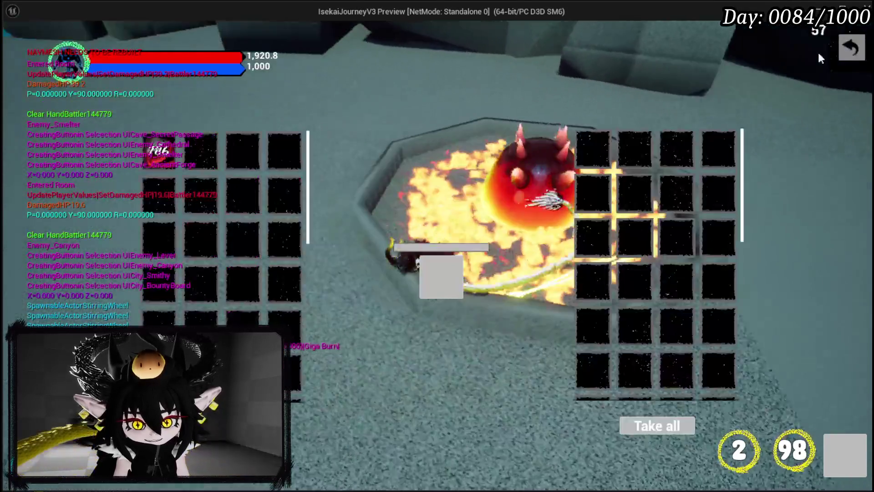
{"action": "left_click", "coordinate": [859, 51]}
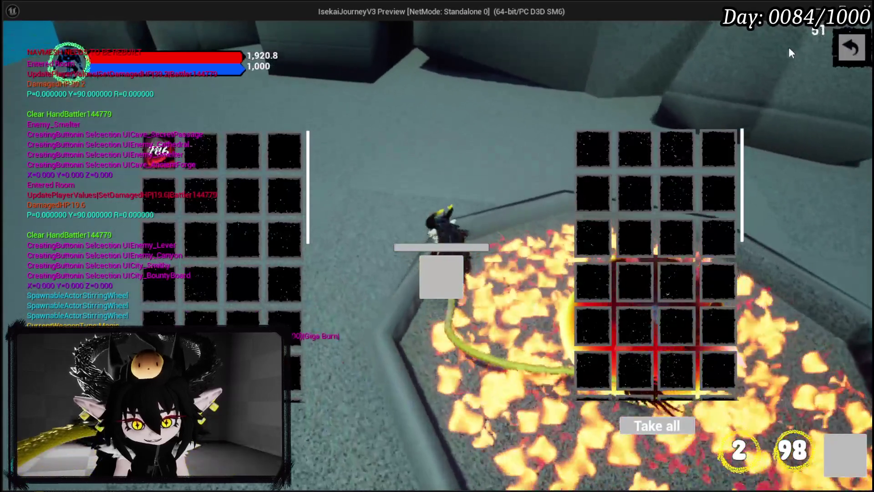
{"action": "left_click", "coordinate": [837, 48]}
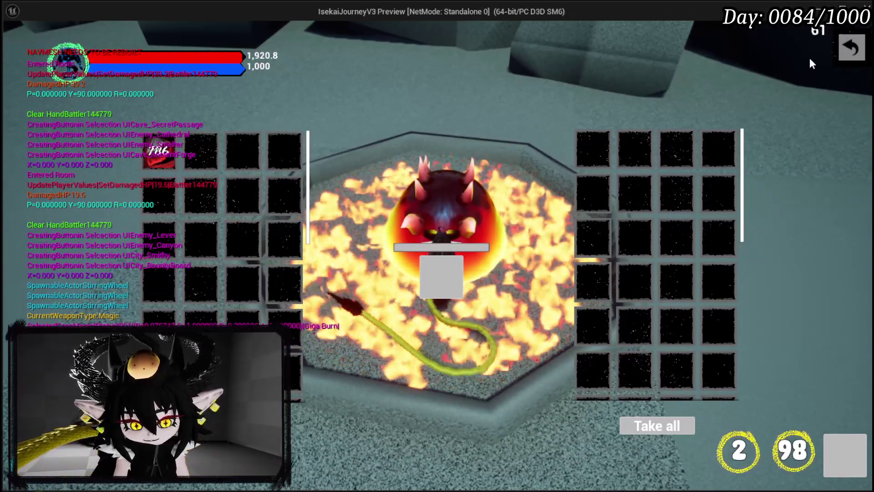
{"action": "left_click", "coordinate": [852, 47]}
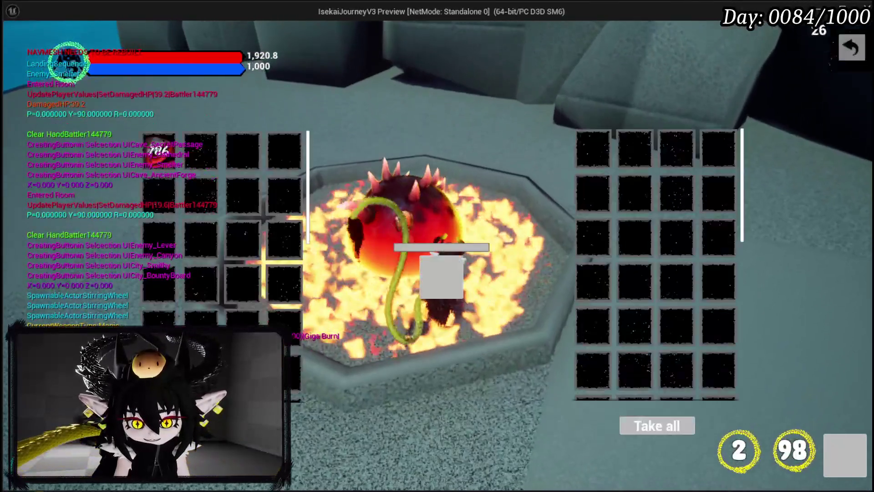
Step: Load nine copper ore (seven, then two) into the smelter and close the window
{"action": "left_click", "coordinate": [163, 154]}
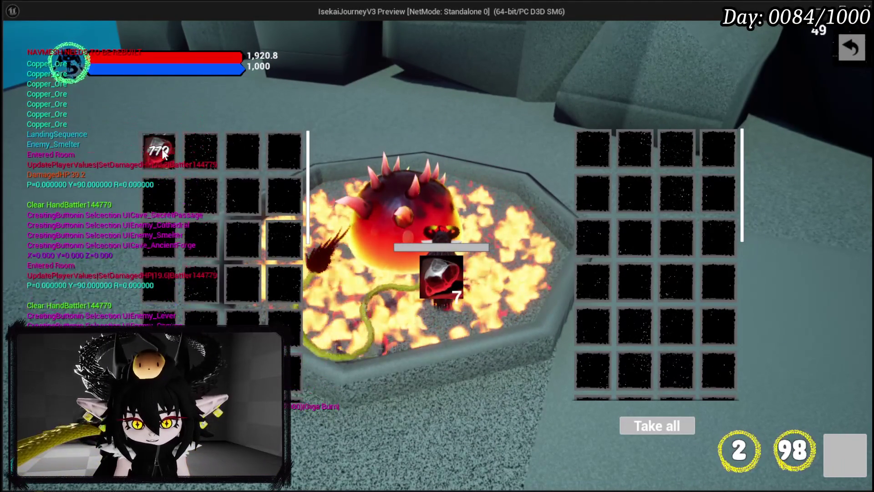
{"action": "left_click", "coordinate": [163, 154]}
{"action": "left_click", "coordinate": [163, 154]}
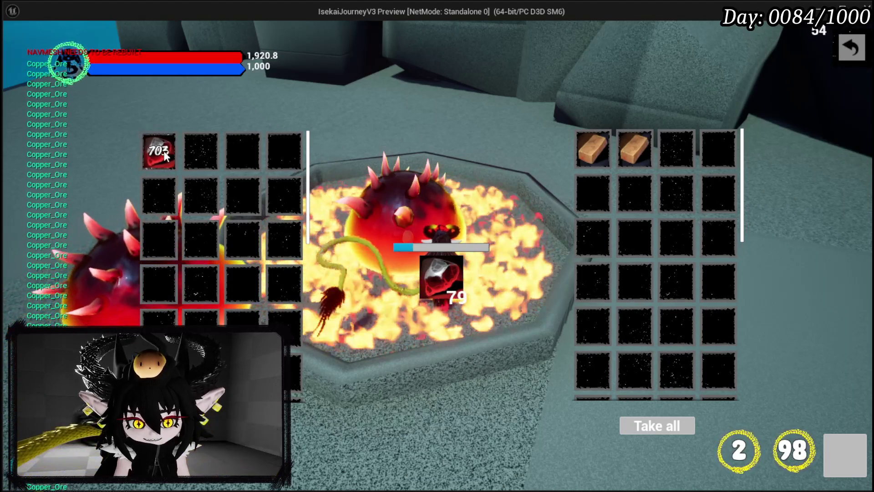
{"action": "left_click", "coordinate": [862, 47]}
Step: Walk away from the lava furnace and back, then start the fire-slime fight
{"action": "key", "text": "w"}
{"action": "key", "text": "w"}
{"action": "key", "text": "1"}
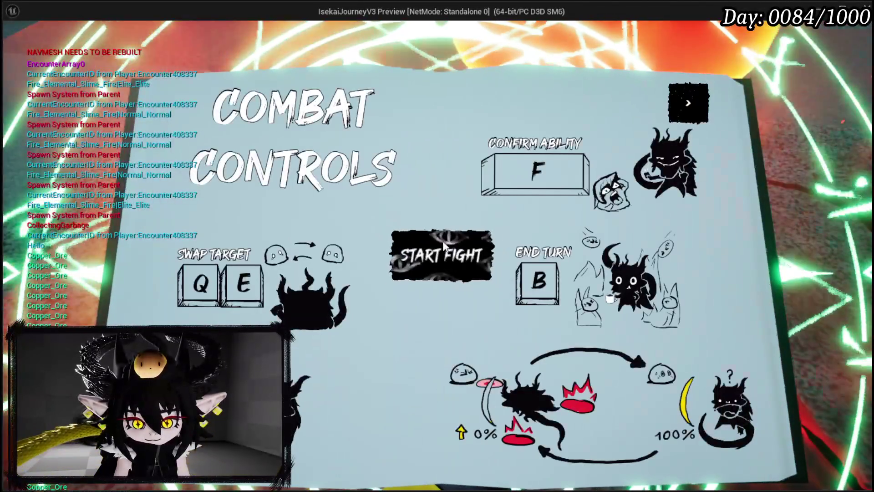
{"action": "left_click", "coordinate": [444, 244]}
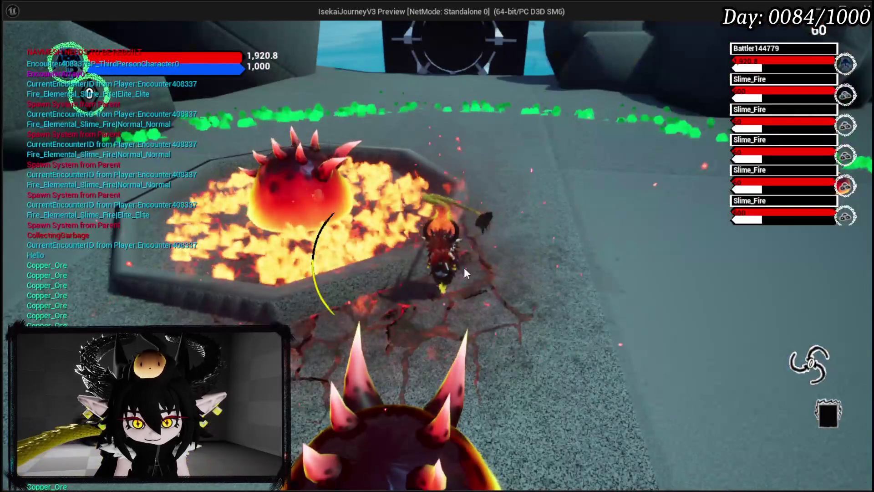
Step: Run out of the lava area and play the Main Attack card to beat the five fire slimes
{"action": "key", "text": "w"}
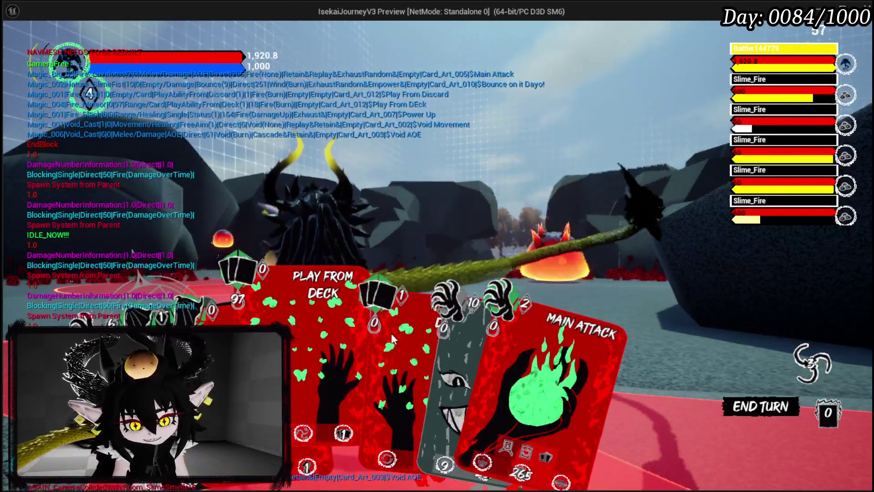
{"action": "left_click", "coordinate": [473, 342]}
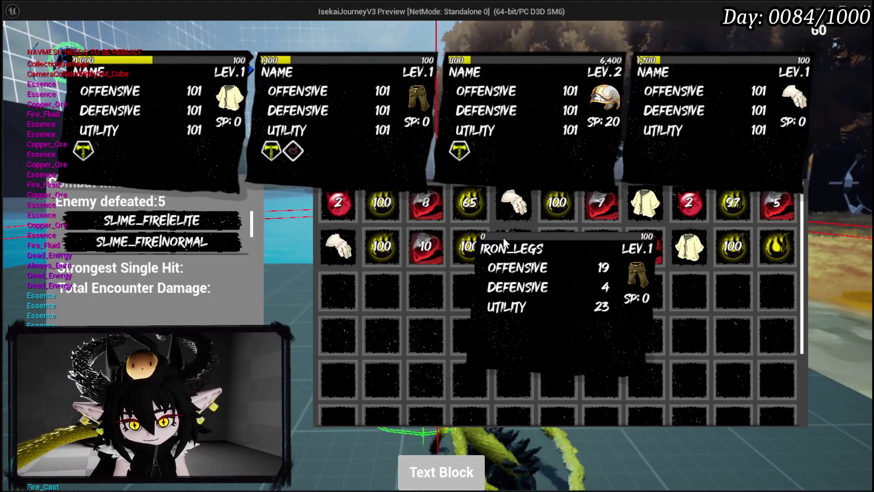
Step: Take the first row of loot, dismiss the victory screen, and open the menu book's Equipment page
{"action": "mouse_move", "coordinate": [502, 221]}
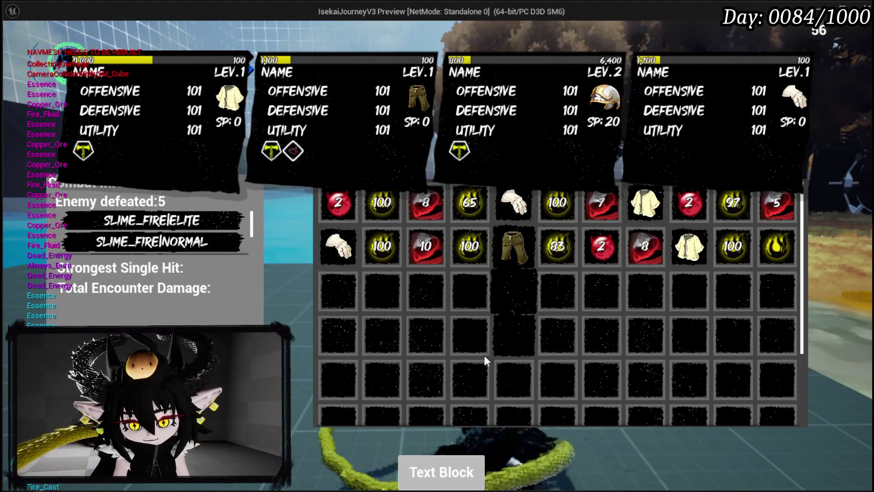
{"action": "left_click", "coordinate": [429, 457]}
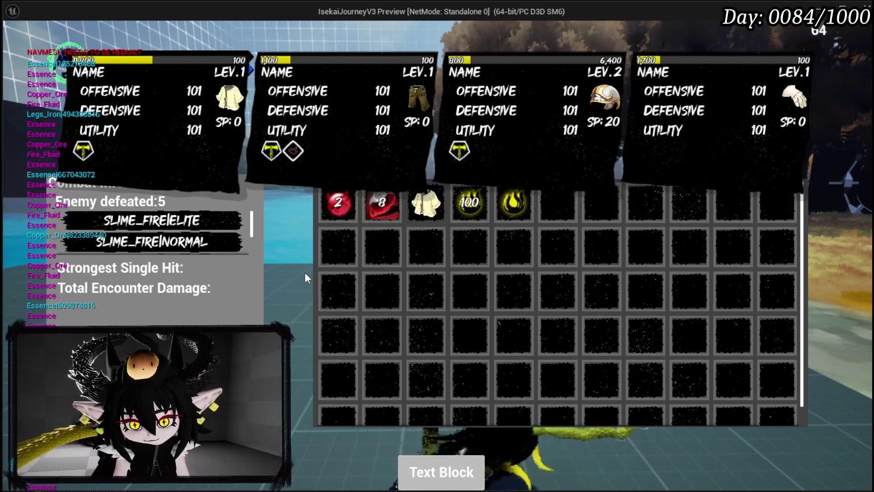
{"action": "key", "text": "Tab"}
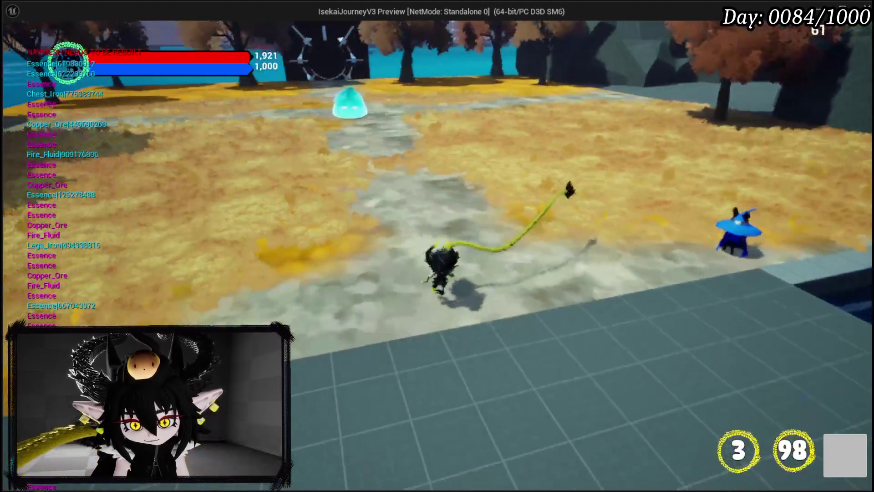
{"action": "key", "text": "Tab"}
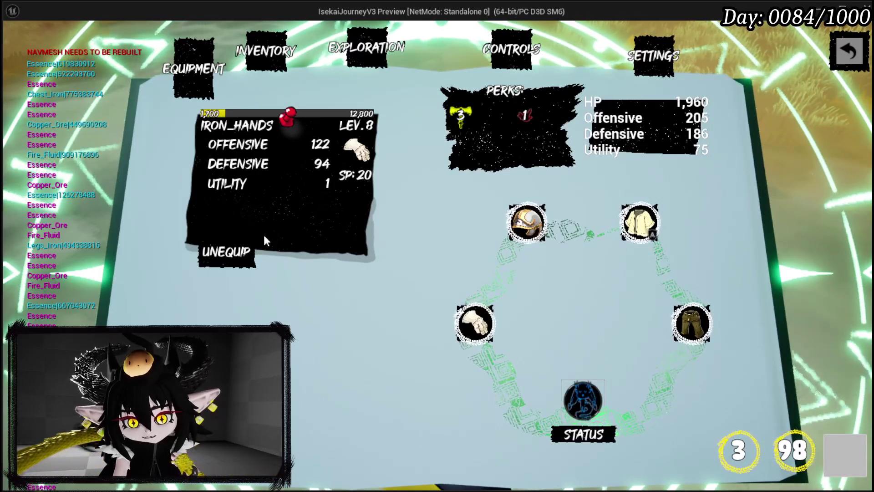
Step: Check the helmet's stats and the Inventory page, then close the book and stop the preview
{"action": "left_click", "coordinate": [537, 224]}
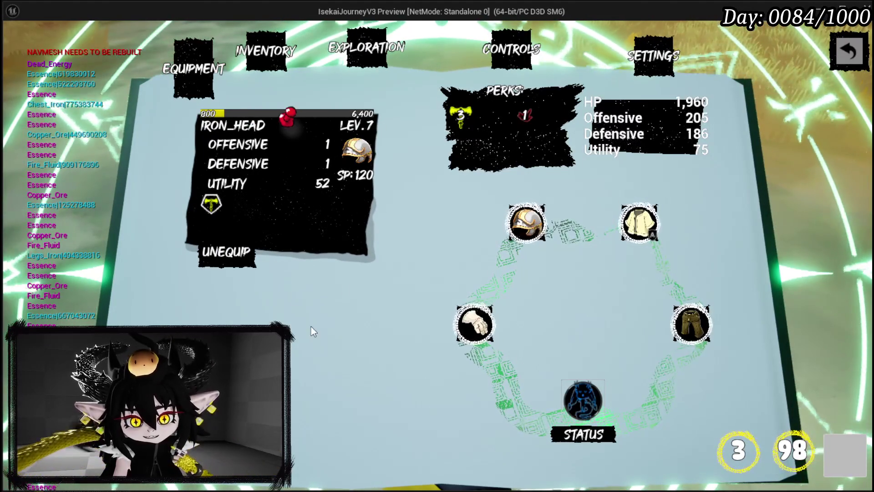
{"action": "left_click", "coordinate": [266, 49]}
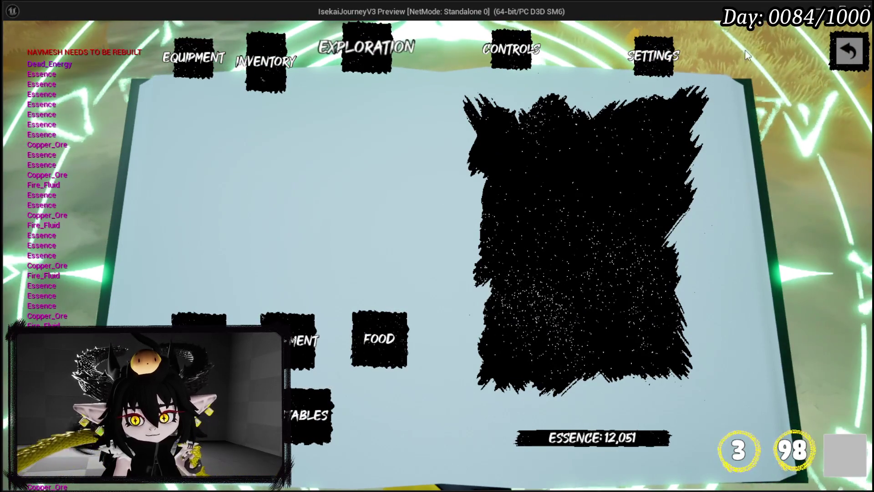
{"action": "left_click", "coordinate": [842, 57]}
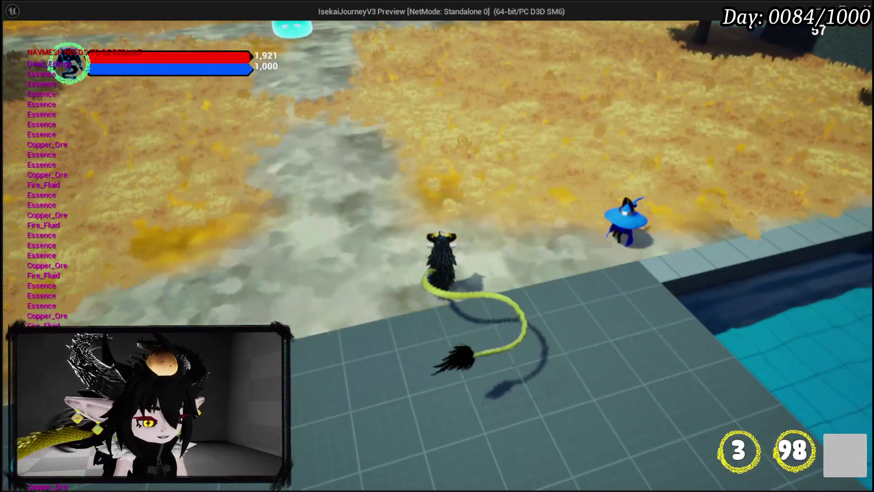
{"action": "key", "text": "Escape"}
{"action": "key", "text": "ctrl+s"}
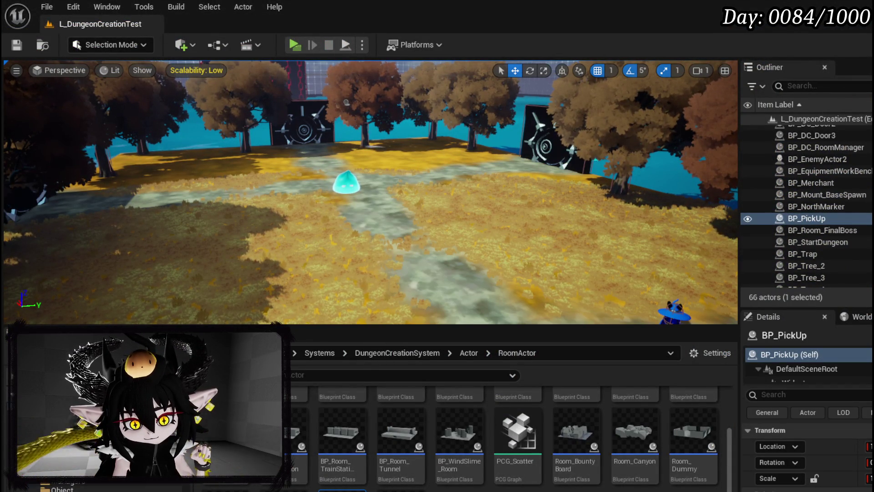
Step: Go back to the CombatSystem UI widgets and open WP_VictoryUI
{"action": "key", "text": "alt+Left"}
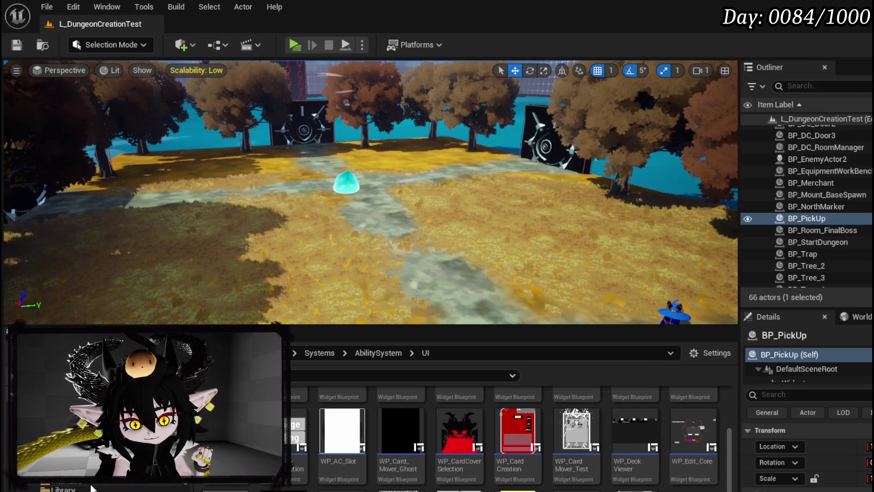
{"action": "key", "text": "alt+Left"}
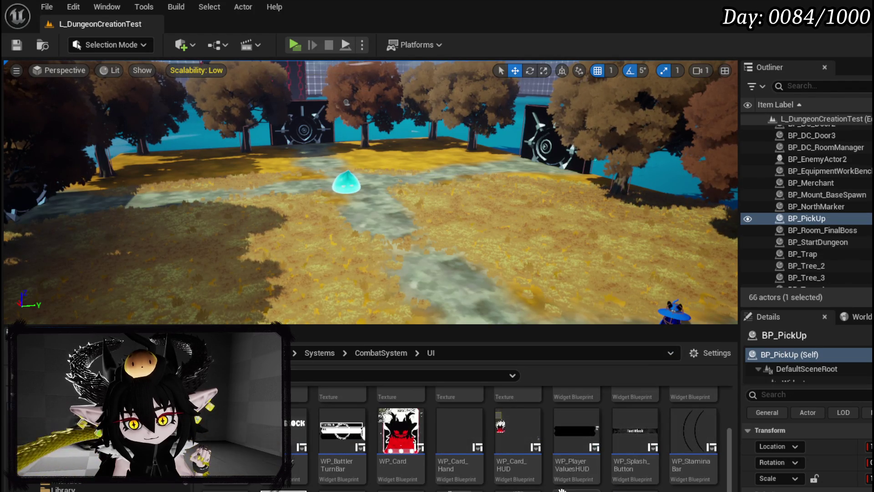
{"action": "double_click", "coordinate": [576, 430]}
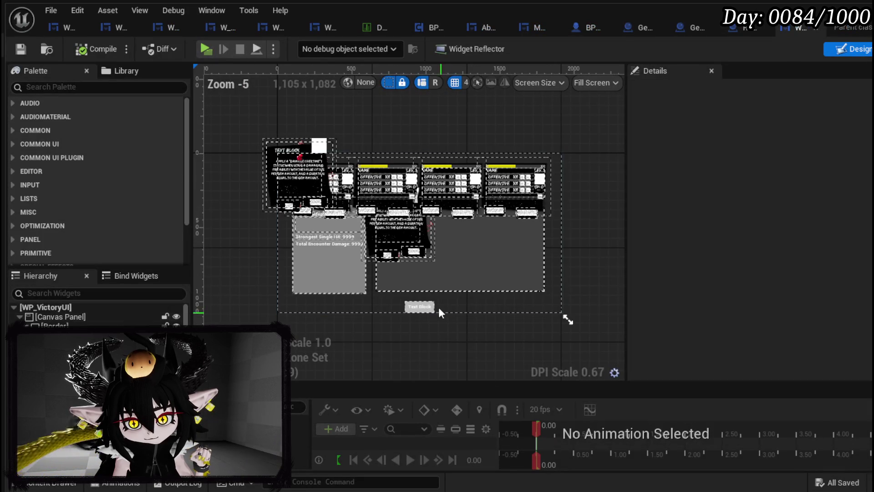
Step: Select SizeBox_LootBox and lower its top edge to a height of 434
{"action": "left_click", "coordinate": [454, 281]}
{"action": "scroll", "coordinate": [474, 266], "scroll_direction": "up", "scroll_amount": 2}
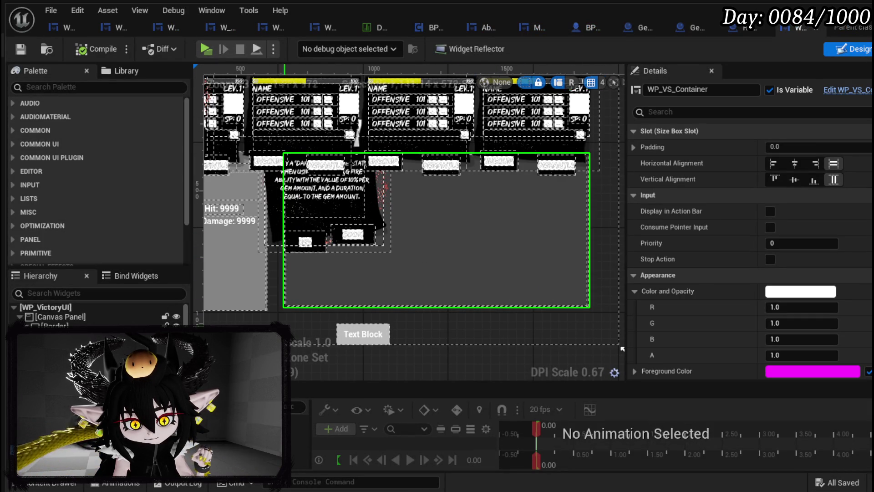
{"action": "scroll", "coordinate": [434, 235], "scroll_direction": "down", "scroll_amount": 2}
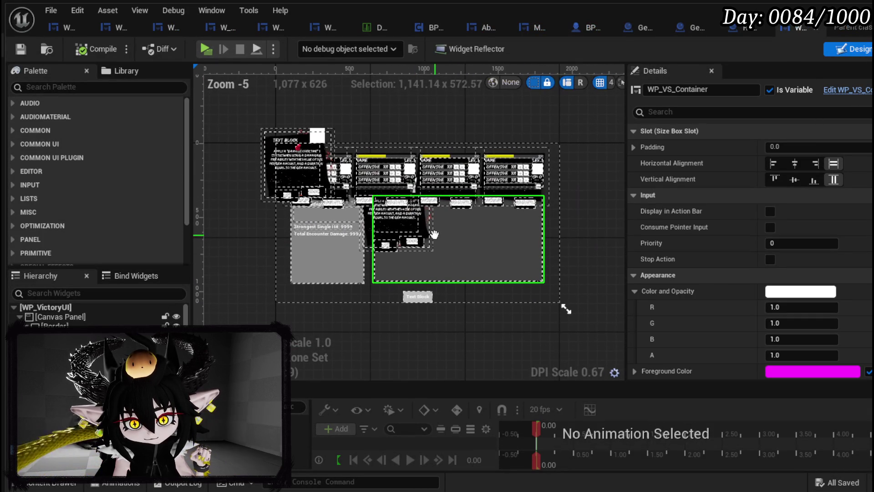
{"action": "left_click", "coordinate": [408, 223]}
{"action": "scroll", "coordinate": [408, 223], "scroll_direction": "up", "scroll_amount": 2}
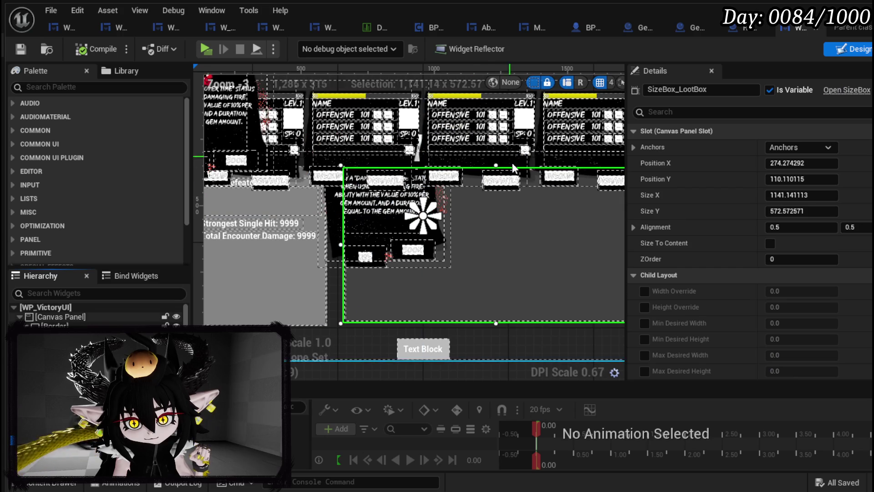
{"action": "left_click_drag", "start_coordinate": [512, 160], "coordinate": [433, 228]}
{"action": "left_click_drag", "start_coordinate": [439, 165], "coordinate": [421, 203]}
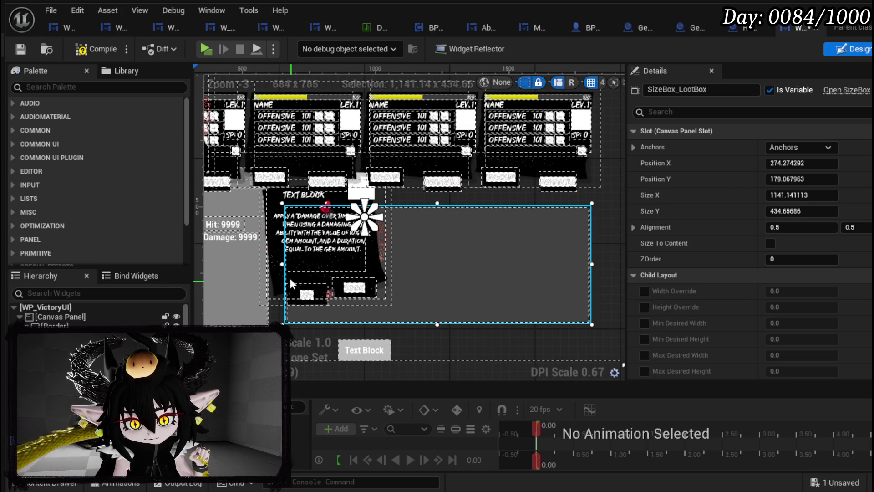
{"action": "scroll", "coordinate": [448, 276], "scroll_direction": "down", "scroll_amount": 1}
Step: Inspect the stats box Border_0, WP_VS_Container and equipment tooltip, then show the node graph
{"action": "left_click", "coordinate": [280, 286]}
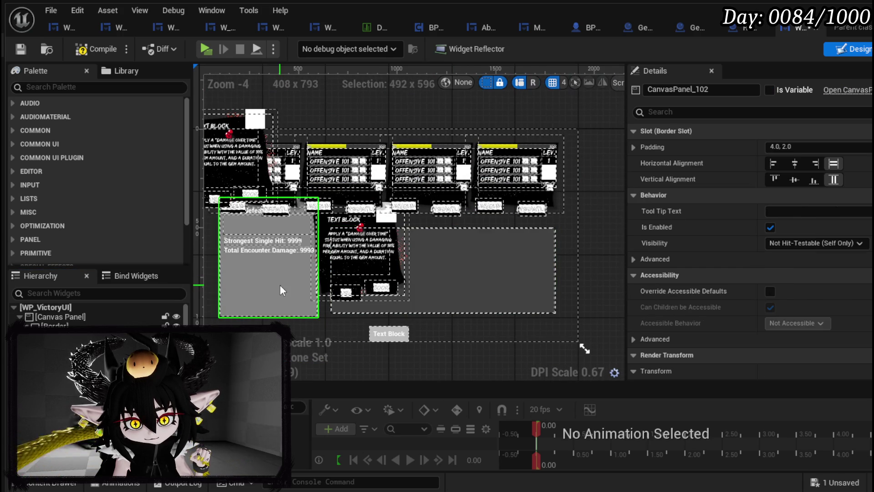
{"action": "left_click", "coordinate": [253, 245]}
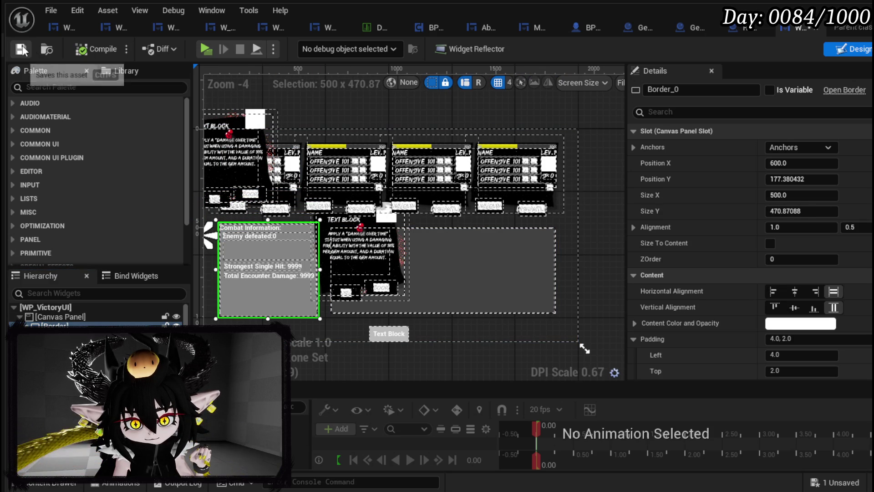
{"action": "left_click", "coordinate": [429, 284]}
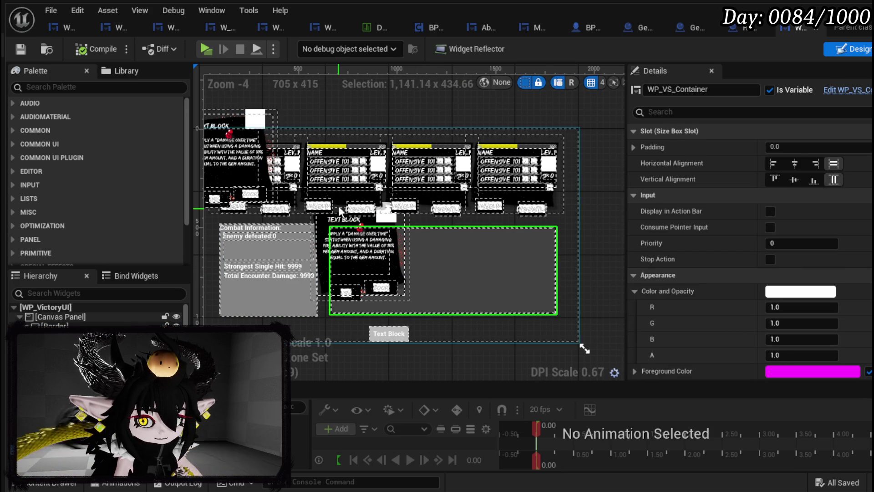
{"action": "left_click_drag", "start_coordinate": [324, 215], "coordinate": [388, 223]}
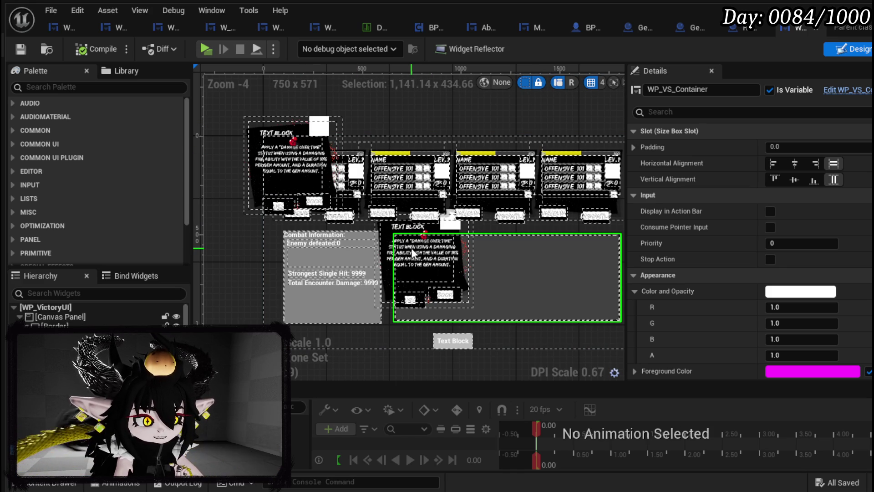
{"action": "left_click", "coordinate": [405, 177]}
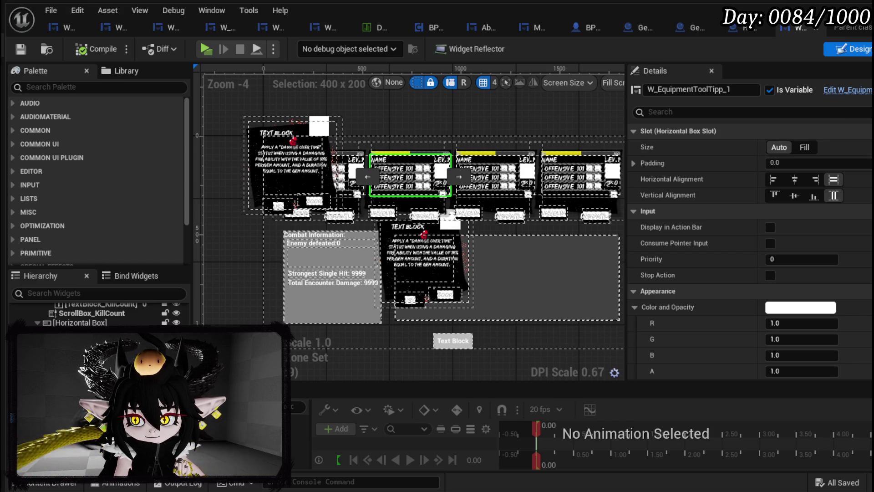
{"action": "left_click", "coordinate": [872, 49]}
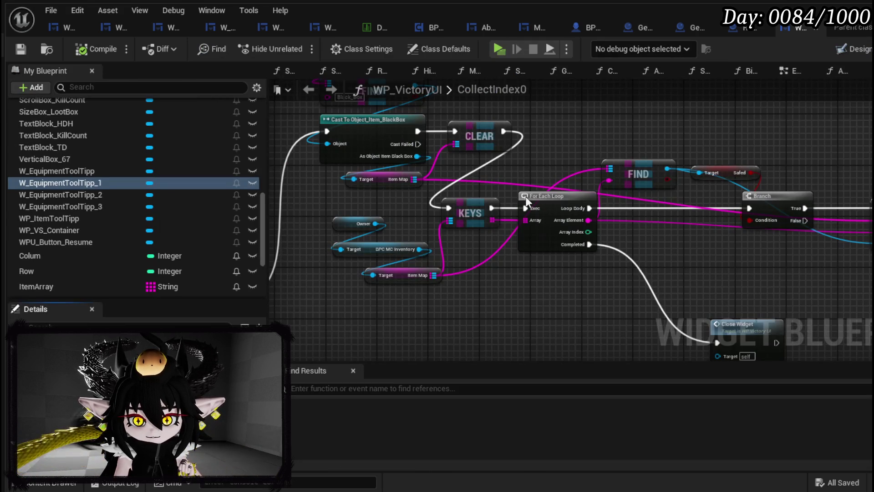
Step: Look over CollectIndex0's IsEmpty, Keys, Get, Branch and timer-clearing nodes
{"action": "mouse_move", "coordinate": [363, 208]}
{"action": "left_mouse_down"}
{"action": "mouse_move", "coordinate": [456, 173]}
{"action": "mouse_move", "coordinate": [501, 195]}
{"action": "left_mouse_up"}
{"action": "scroll", "coordinate": [501, 194], "scroll_direction": "down", "scroll_amount": 3}
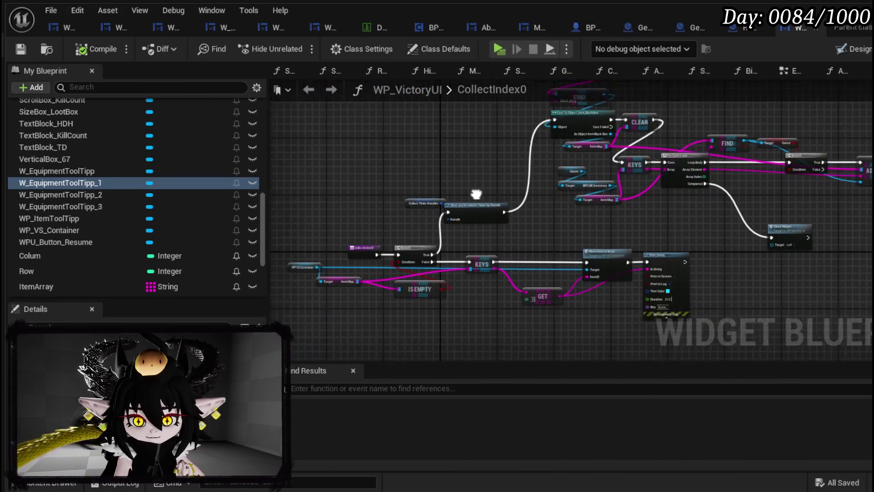
{"action": "scroll", "coordinate": [89, 221], "scroll_direction": "up", "scroll_amount": 3}
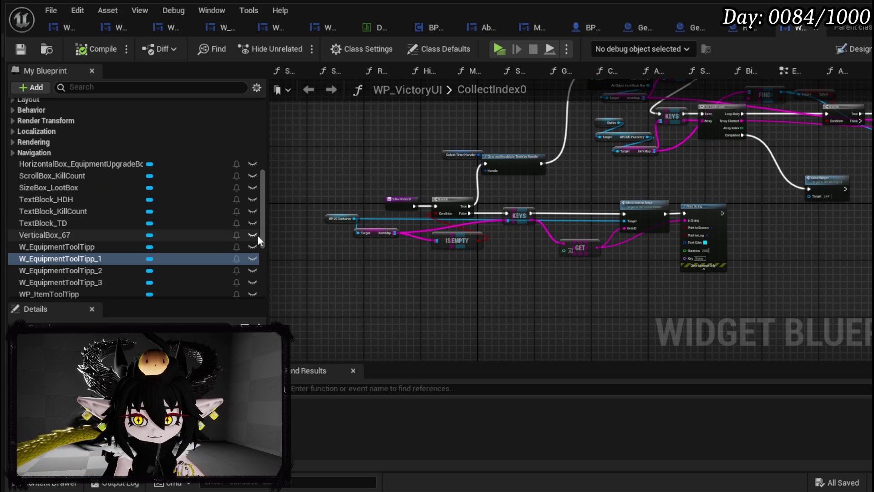
{"action": "scroll", "coordinate": [576, 208], "scroll_direction": "up", "scroll_amount": 3}
{"action": "scroll", "coordinate": [576, 208], "scroll_direction": "up", "scroll_amount": 1}
{"action": "left_click_drag", "start_coordinate": [576, 205], "coordinate": [633, 283]}
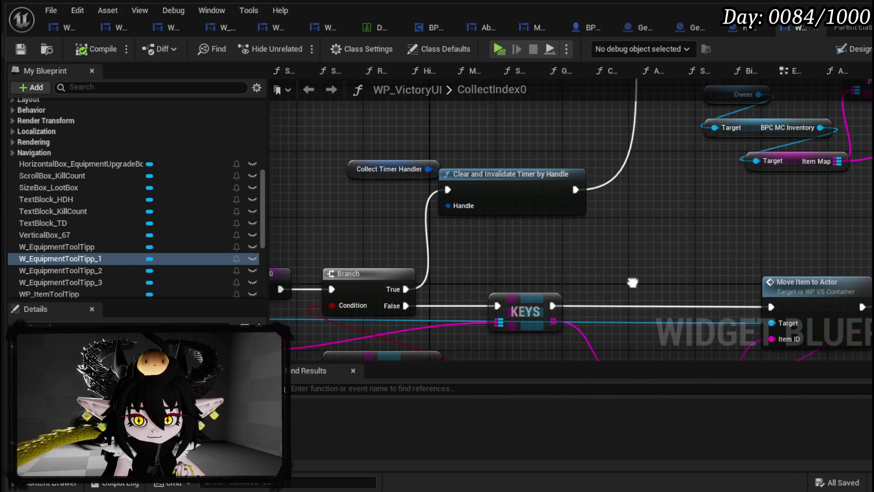
{"action": "scroll", "coordinate": [632, 282], "scroll_direction": "down", "scroll_amount": 2}
{"action": "scroll", "coordinate": [120, 241], "scroll_direction": "up", "scroll_amount": 5}
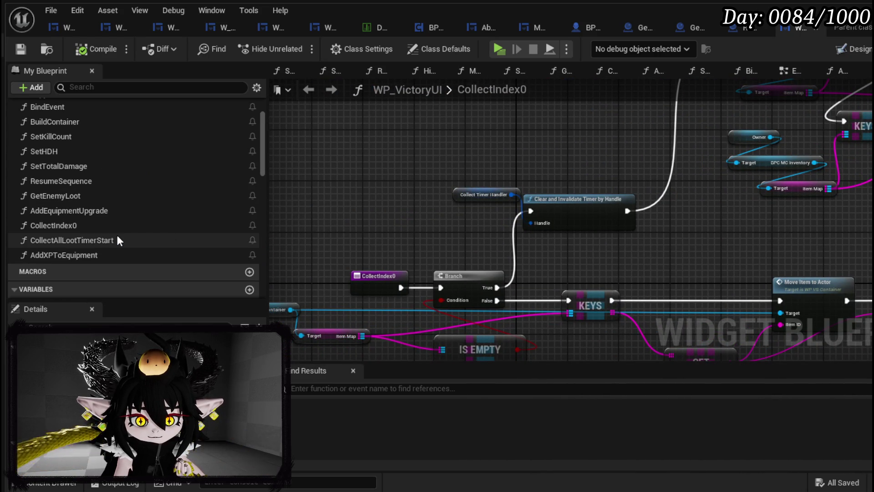
Step: Open the AddEquipmentUpgrade function graph from the My Blueprint list
{"action": "left_click", "coordinate": [94, 209]}
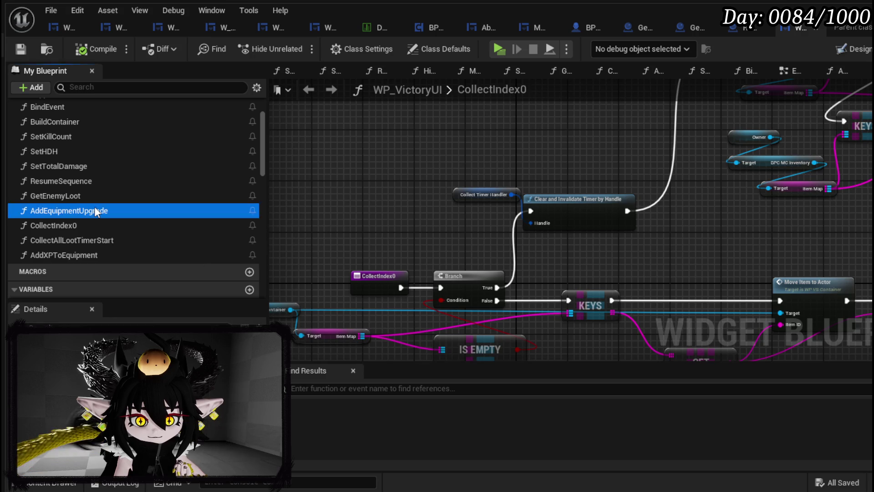
{"action": "double_click", "coordinate": [94, 210]}
{"action": "scroll", "coordinate": [524, 228], "scroll_direction": "up", "scroll_amount": 2}
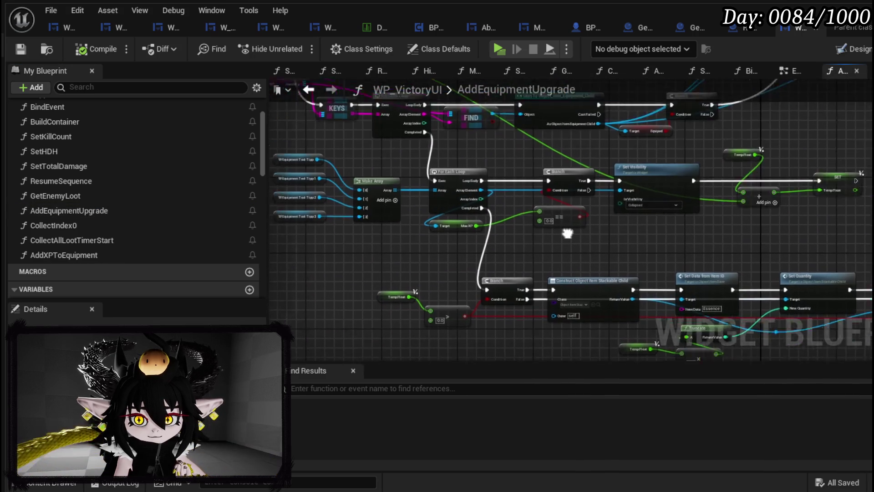
Step: Survey AddEquipmentUpgrade from its entry node to the Set Data, Fill Progress Bar and Add XP chain
{"action": "mouse_move", "coordinate": [552, 224]}
{"action": "left_mouse_down"}
{"action": "mouse_move", "coordinate": [573, 280]}
{"action": "mouse_move", "coordinate": [515, 226]}
{"action": "mouse_move", "coordinate": [363, 254]}
{"action": "mouse_move", "coordinate": [460, 325]}
{"action": "left_mouse_up"}
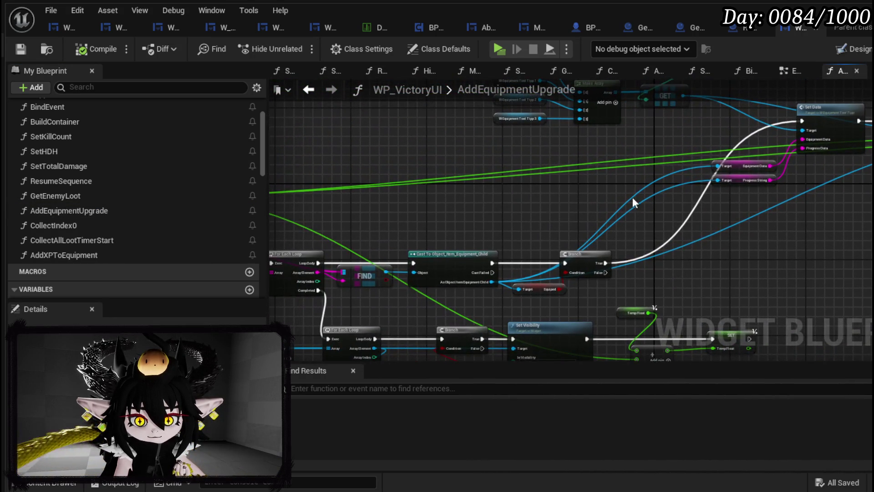
{"action": "left_click_drag", "start_coordinate": [591, 207], "coordinate": [348, 277]}
{"action": "scroll", "coordinate": [578, 272], "scroll_direction": "up", "scroll_amount": 3}
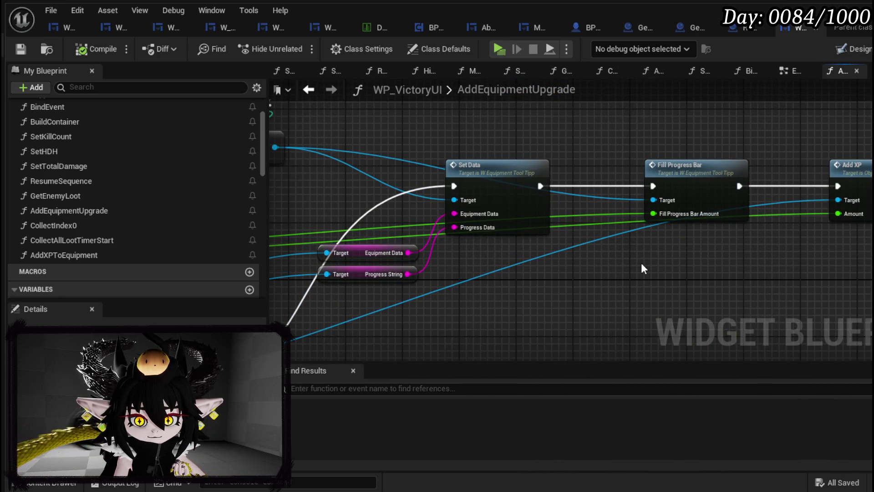
{"action": "scroll", "coordinate": [641, 263], "scroll_direction": "down", "scroll_amount": 2}
{"action": "scroll", "coordinate": [733, 265], "scroll_direction": "down", "scroll_amount": 2}
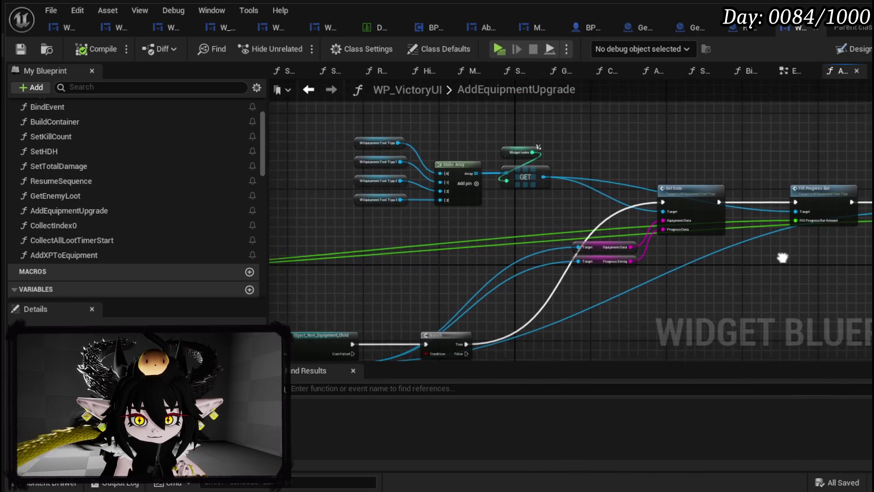
{"action": "mouse_move", "coordinate": [509, 247]}
{"action": "left_mouse_down"}
{"action": "mouse_move", "coordinate": [285, 249]}
{"action": "mouse_move", "coordinate": [710, 214]}
{"action": "mouse_move", "coordinate": [673, 182]}
{"action": "mouse_move", "coordinate": [794, 197]}
{"action": "mouse_move", "coordinate": [718, 273]}
{"action": "mouse_move", "coordinate": [301, 243]}
{"action": "mouse_move", "coordinate": [603, 214]}
{"action": "mouse_move", "coordinate": [705, 139]}
{"action": "left_mouse_up"}
{"action": "scroll", "coordinate": [719, 274], "scroll_direction": "up", "scroll_amount": 2}
{"action": "scroll", "coordinate": [719, 273], "scroll_direction": "down", "scroll_amount": 2}
Step: Marquee-select the Cast, Branch and Target nodes and move them up beside Set Data
{"action": "mouse_move", "coordinate": [580, 250]}
{"action": "left_mouse_down"}
{"action": "mouse_move", "coordinate": [633, 155]}
{"action": "mouse_move", "coordinate": [395, 304]}
{"action": "left_mouse_up"}
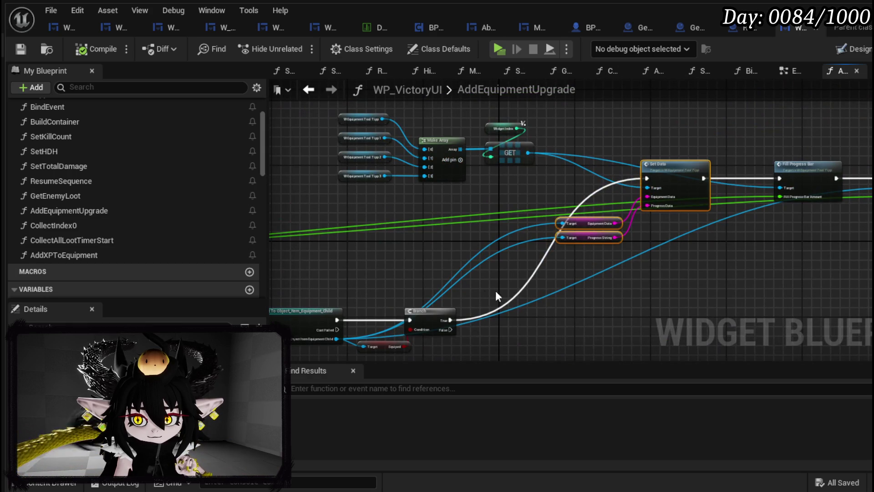
{"action": "left_click_drag", "start_coordinate": [537, 287], "coordinate": [445, 254]}
{"action": "scroll", "coordinate": [483, 293], "scroll_direction": "up", "scroll_amount": 2}
{"action": "mouse_move", "coordinate": [490, 300]}
{"action": "left_mouse_down"}
{"action": "mouse_move", "coordinate": [528, 275]}
{"action": "mouse_move", "coordinate": [633, 248]}
{"action": "mouse_move", "coordinate": [529, 264]}
{"action": "mouse_move", "coordinate": [590, 174]}
{"action": "mouse_move", "coordinate": [458, 283]}
{"action": "mouse_move", "coordinate": [451, 220]}
{"action": "left_mouse_up"}
{"action": "left_click_drag", "start_coordinate": [724, 233], "coordinate": [592, 236]}
{"action": "scroll", "coordinate": [548, 261], "scroll_direction": "down", "scroll_amount": 5}
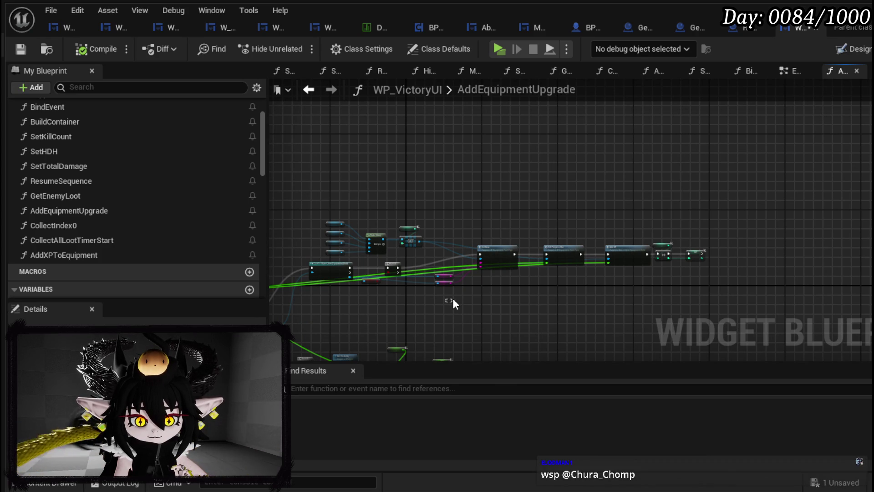
Step: Move the Set Data, Fill Progress Bar and getter nodes left and down as a group
{"action": "left_click_drag", "start_coordinate": [455, 299], "coordinate": [674, 238]}
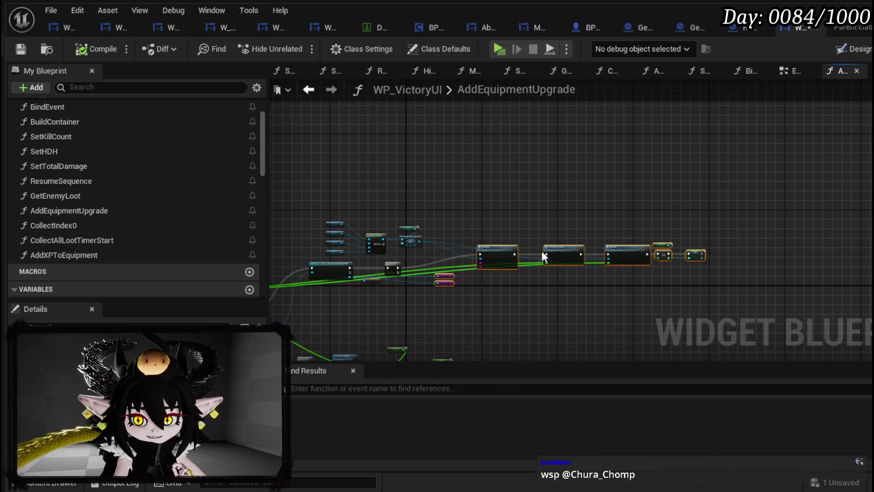
{"action": "scroll", "coordinate": [542, 252], "scroll_direction": "up", "scroll_amount": 5}
{"action": "left_click_drag", "start_coordinate": [573, 179], "coordinate": [473, 218]}
{"action": "left_click", "coordinate": [546, 173]}
{"action": "mouse_move", "coordinate": [546, 173]}
{"action": "left_mouse_down"}
{"action": "mouse_move", "coordinate": [627, 166]}
{"action": "mouse_move", "coordinate": [811, 177]}
{"action": "left_mouse_up"}
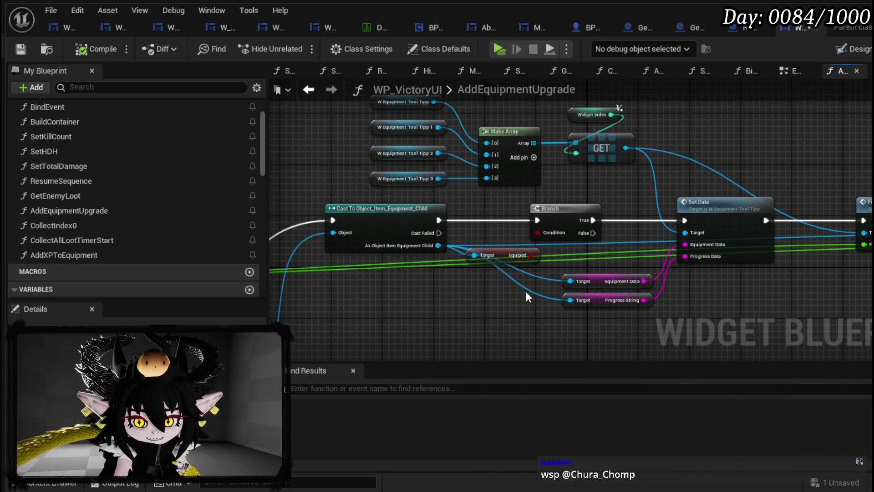
Step: Nudge the Equiped getter node down below the rearranged chain
{"action": "left_click_drag", "start_coordinate": [476, 255], "coordinate": [515, 253]}
{"action": "left_click", "coordinate": [505, 255]}
{"action": "scroll", "coordinate": [502, 258], "scroll_direction": "up", "scroll_amount": 3}
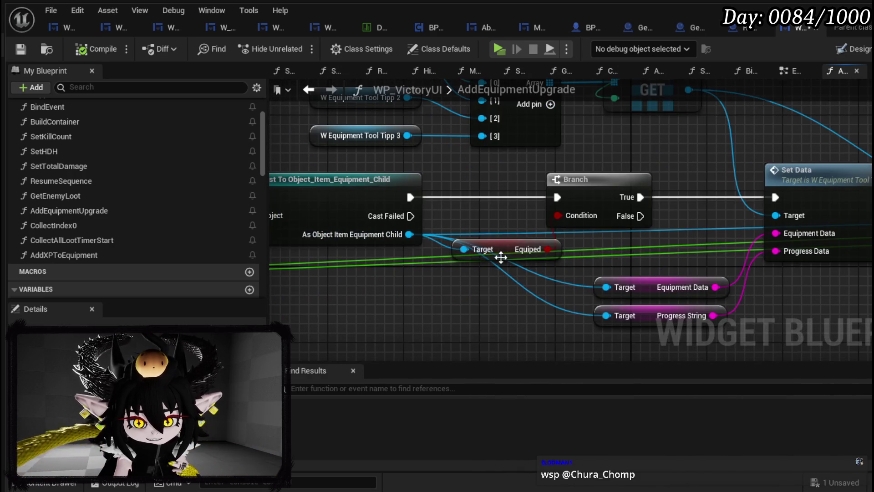
{"action": "mouse_move", "coordinate": [568, 250]}
{"action": "left_mouse_down"}
{"action": "mouse_move", "coordinate": [572, 260]}
{"action": "mouse_move", "coordinate": [454, 280]}
{"action": "left_mouse_up"}
{"action": "left_click_drag", "start_coordinate": [644, 296], "coordinate": [440, 323]}
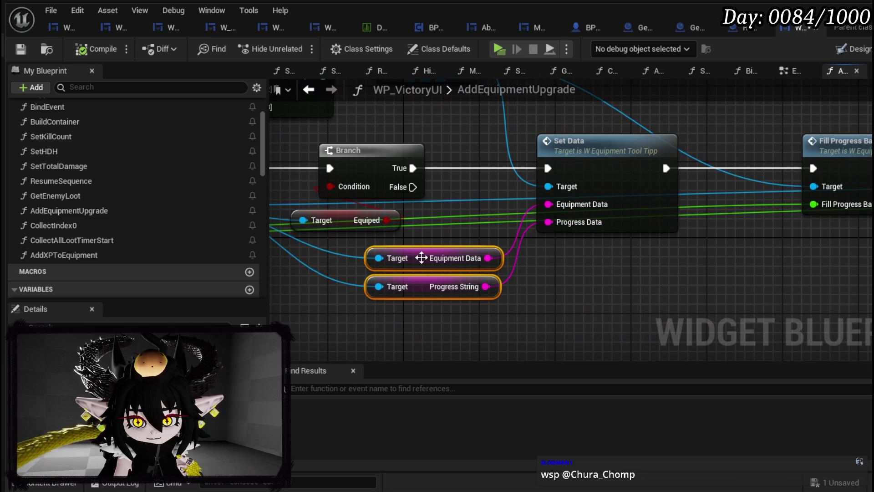
{"action": "left_click", "coordinate": [634, 283]}
Step: Shift the Progress String getter further left and clear the selection
{"action": "scroll", "coordinate": [488, 289], "scroll_direction": "down", "scroll_amount": 2}
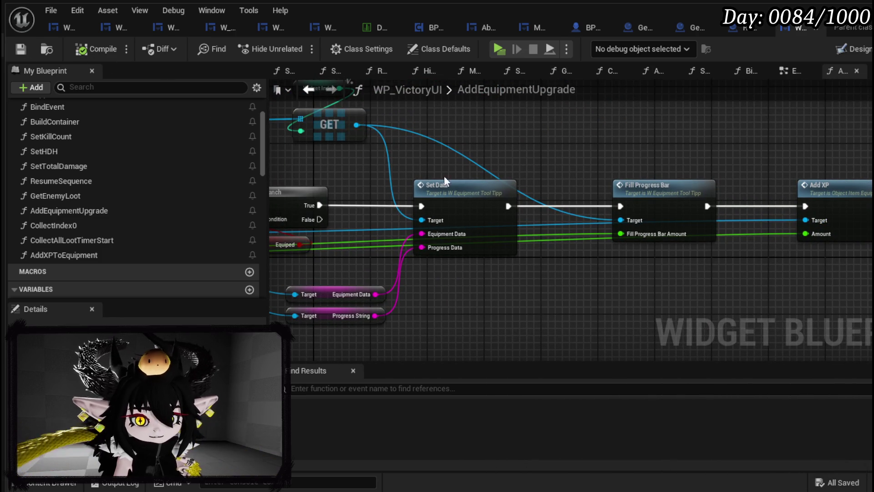
{"action": "mouse_move", "coordinate": [605, 248]}
{"action": "left_mouse_down"}
{"action": "mouse_move", "coordinate": [381, 231]}
{"action": "mouse_move", "coordinate": [661, 240]}
{"action": "left_mouse_up"}
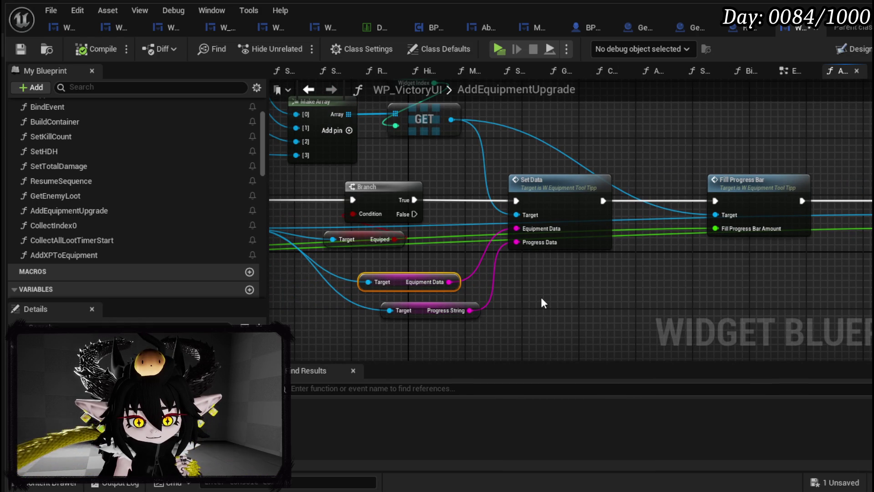
{"action": "left_click_drag", "start_coordinate": [541, 297], "coordinate": [561, 281]}
{"action": "left_click_drag", "start_coordinate": [454, 297], "coordinate": [427, 294]}
{"action": "left_click", "coordinate": [548, 286]}
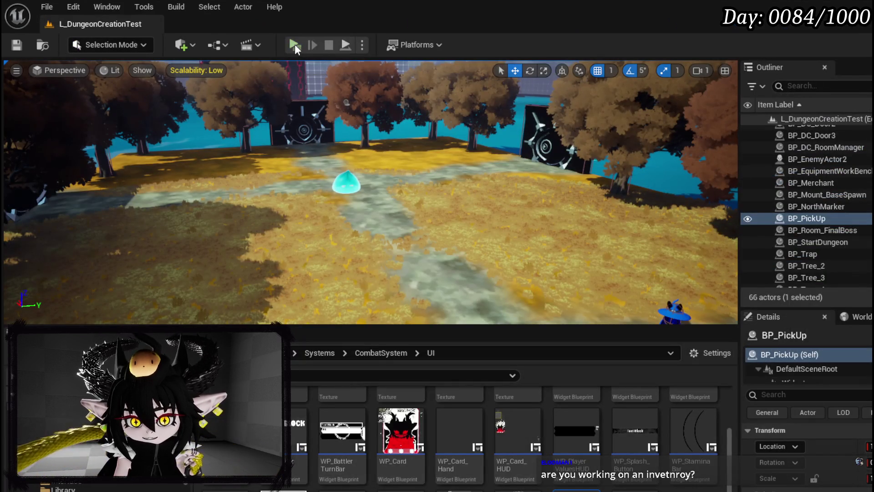
Step: Start a Play-in-Editor session and open the in-game menu's inventory page
{"action": "left_click", "coordinate": [294, 44]}
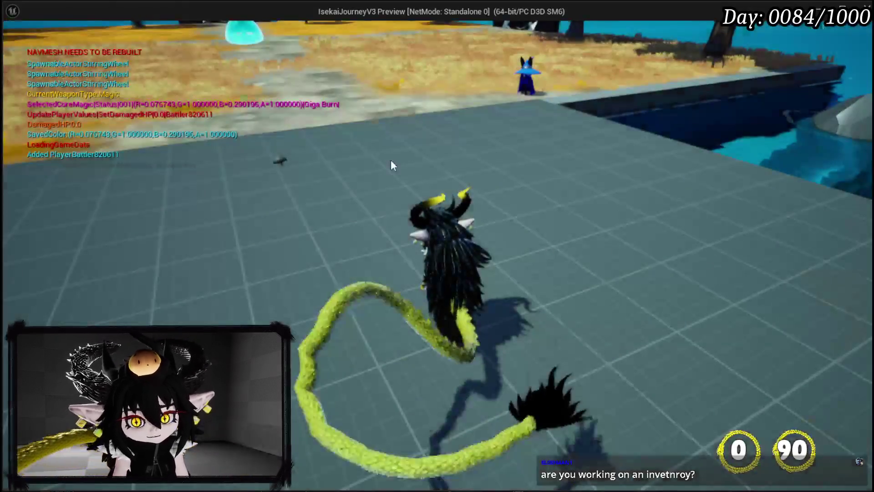
{"action": "key", "text": "Tab"}
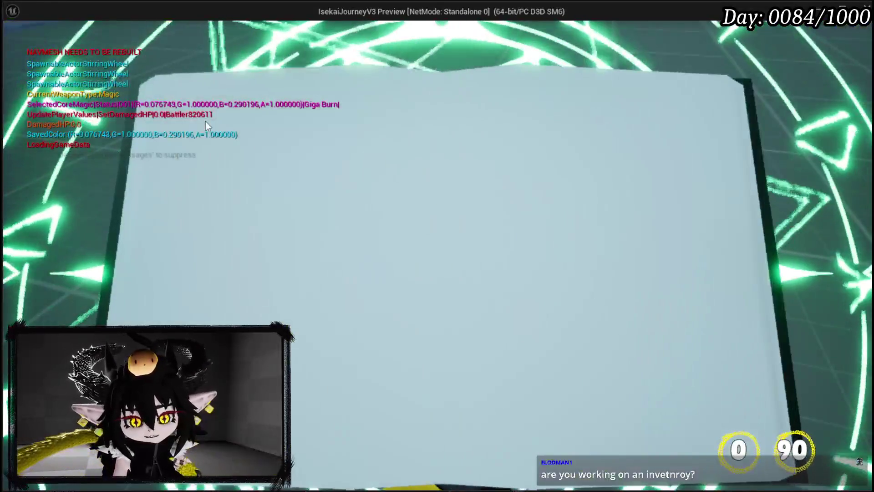
{"action": "left_click", "coordinate": [280, 59]}
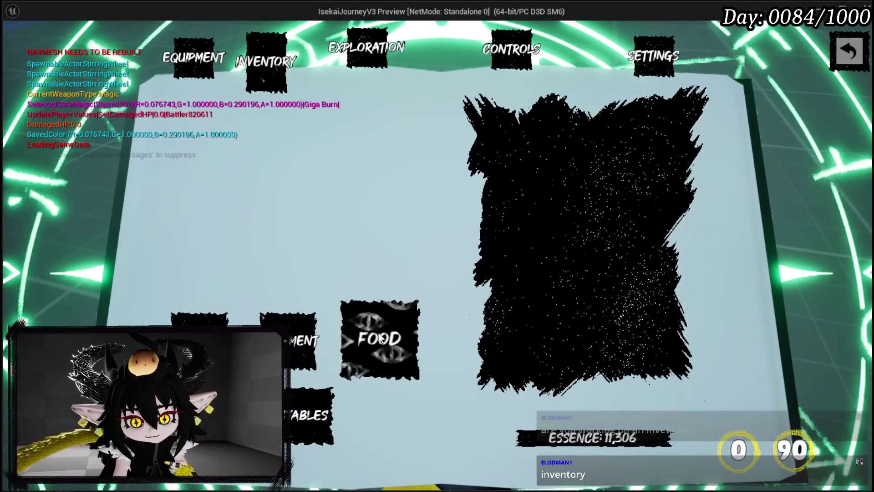
Step: Inspect the first inventory item, then the IRON_LEGS equipment stats
{"action": "left_click", "coordinate": [521, 131]}
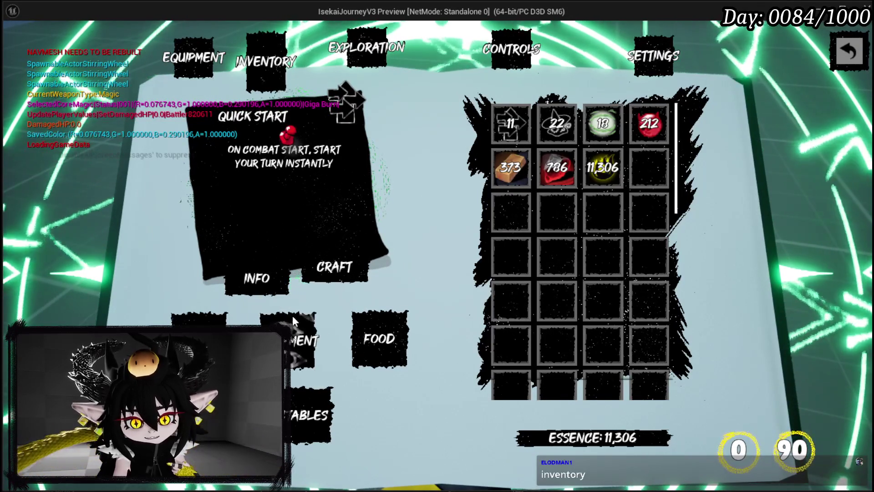
{"action": "left_click", "coordinate": [293, 316]}
{"action": "left_click", "coordinate": [550, 129]}
Step: Review the IRON_CHEST stats and the Simple Mashroom food details
{"action": "left_click", "coordinate": [510, 123]}
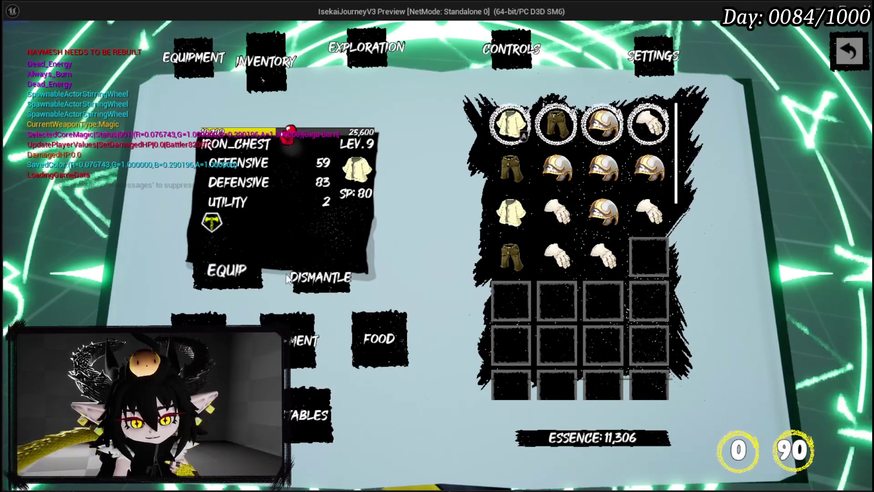
{"action": "left_click", "coordinate": [380, 339]}
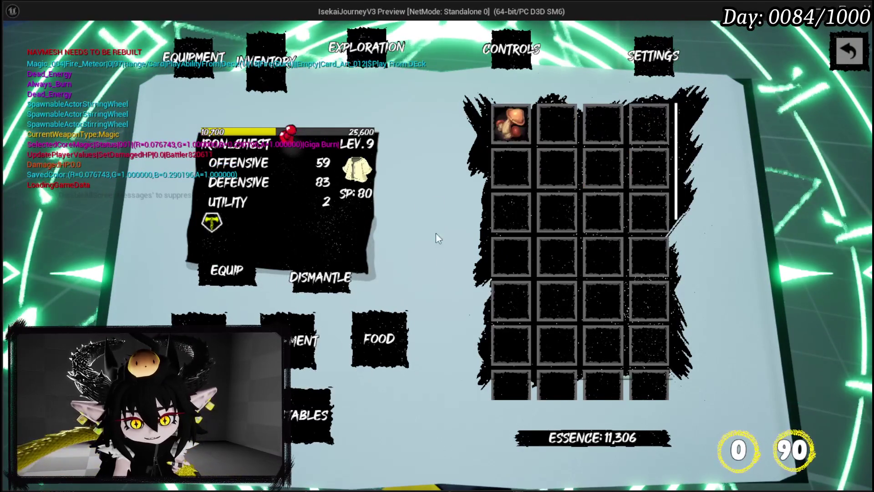
{"action": "left_click", "coordinate": [519, 134]}
{"action": "left_click", "coordinate": [501, 132]}
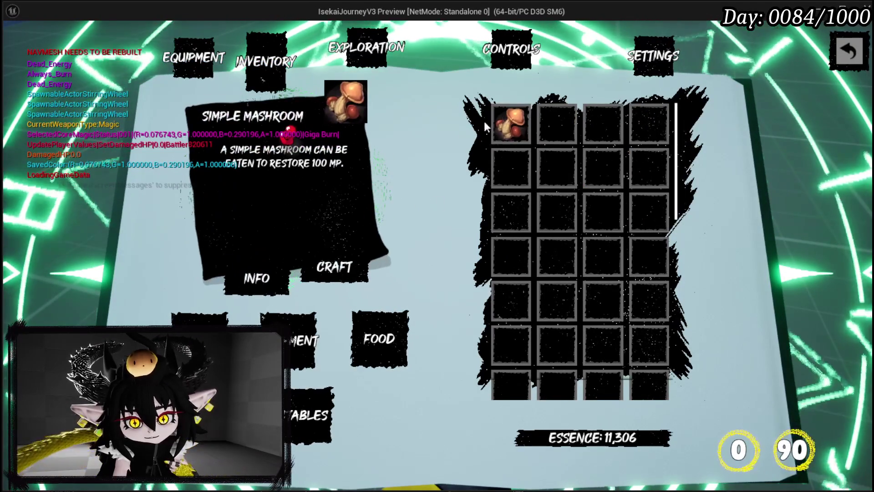
{"action": "left_click", "coordinate": [499, 132]}
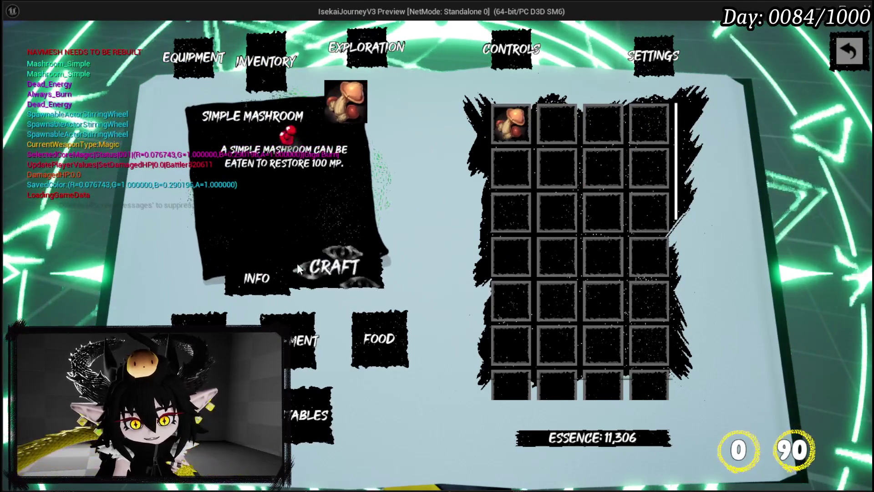
Step: Compare the Hand of Greed, Big Booooom and Adrenaline ability cards
{"action": "left_click", "coordinate": [296, 341]}
{"action": "left_click", "coordinate": [556, 124]}
{"action": "left_click", "coordinate": [516, 126]}
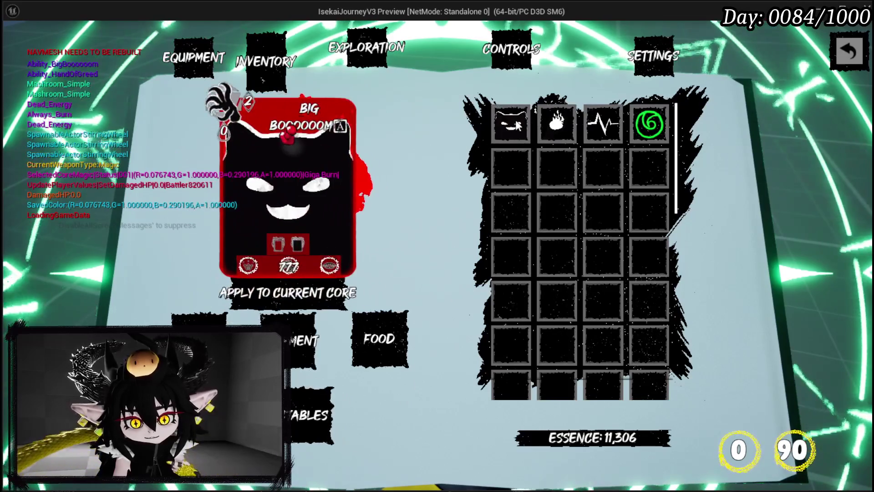
{"action": "left_click", "coordinate": [560, 122]}
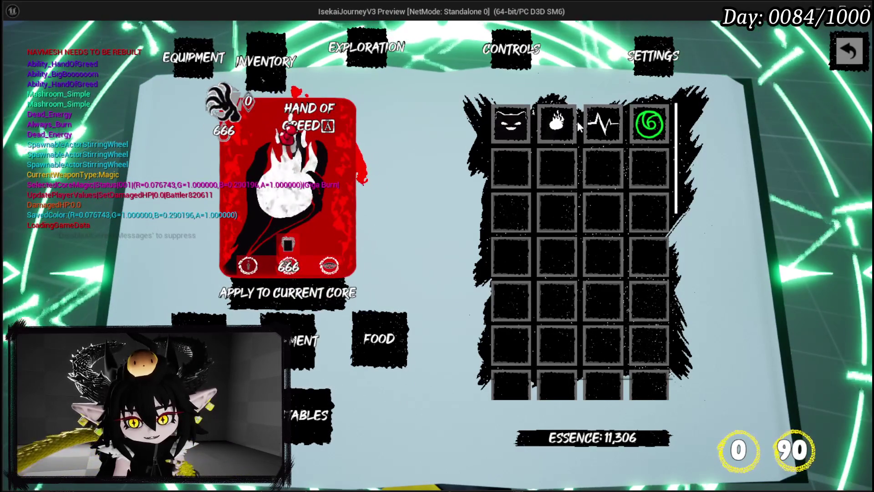
{"action": "left_click", "coordinate": [594, 123]}
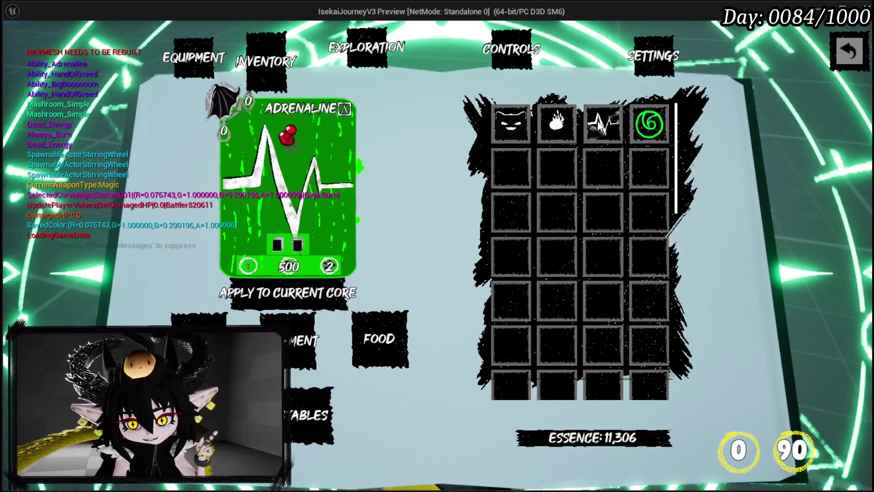
{"action": "left_click", "coordinate": [556, 124]}
{"action": "left_click", "coordinate": [512, 127]}
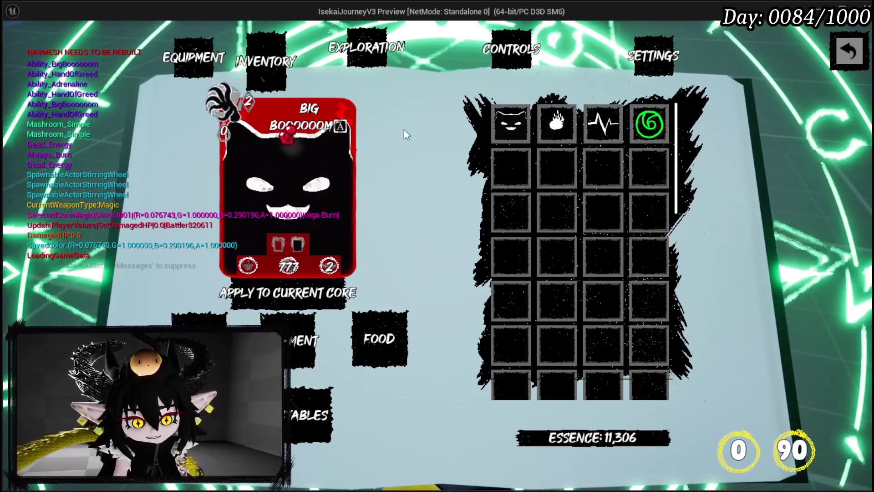
{"action": "double_click", "coordinate": [270, 140]}
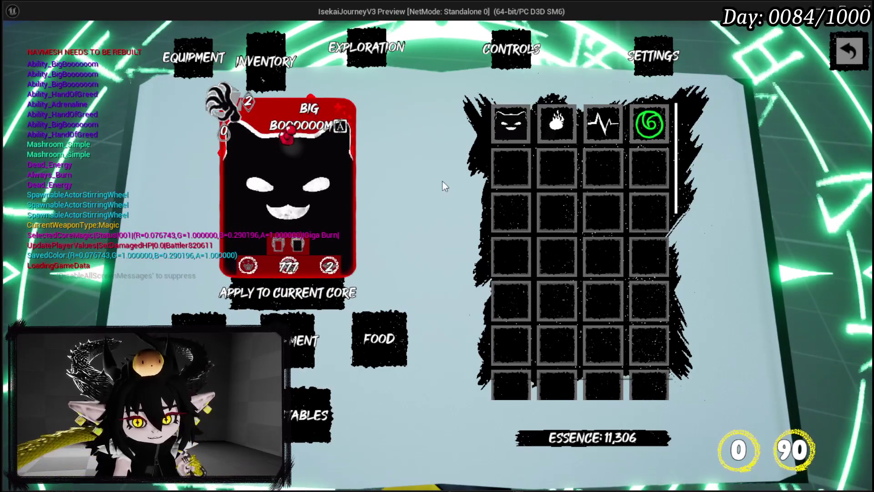
Step: Recheck the cards and apply Big Booooom to the current core, then view Equipment
{"action": "left_click", "coordinate": [528, 127]}
{"action": "left_click", "coordinate": [557, 125]}
{"action": "left_click", "coordinate": [587, 129]}
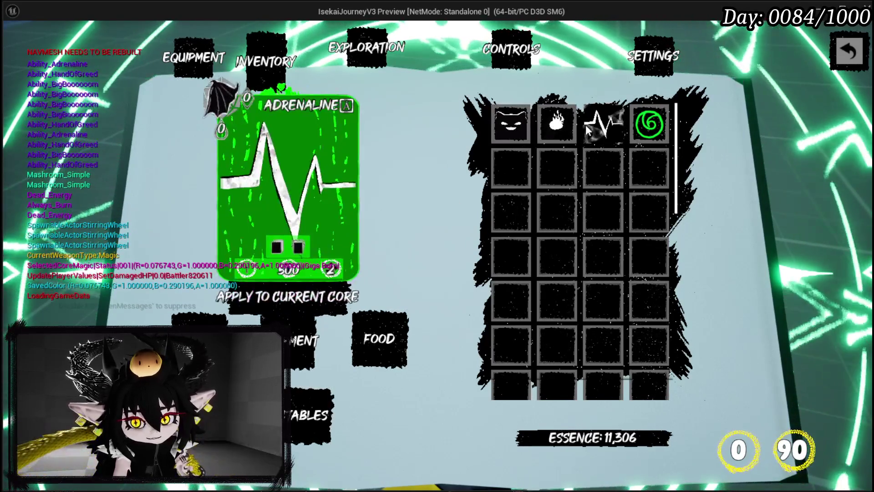
{"action": "left_click", "coordinate": [510, 124]}
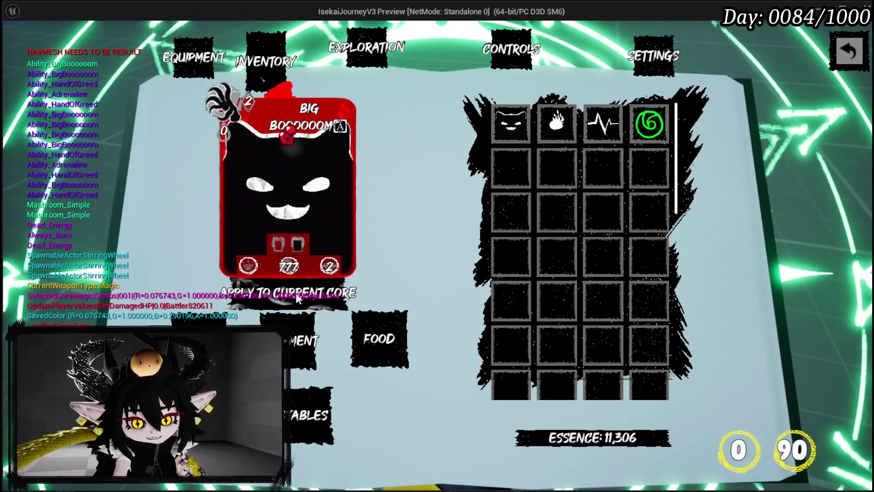
{"action": "left_click", "coordinate": [296, 296]}
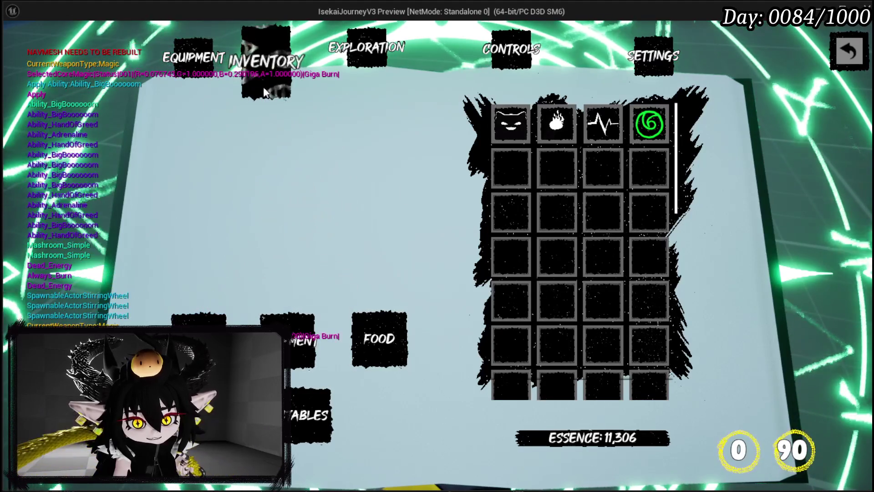
{"action": "left_click", "coordinate": [203, 65]}
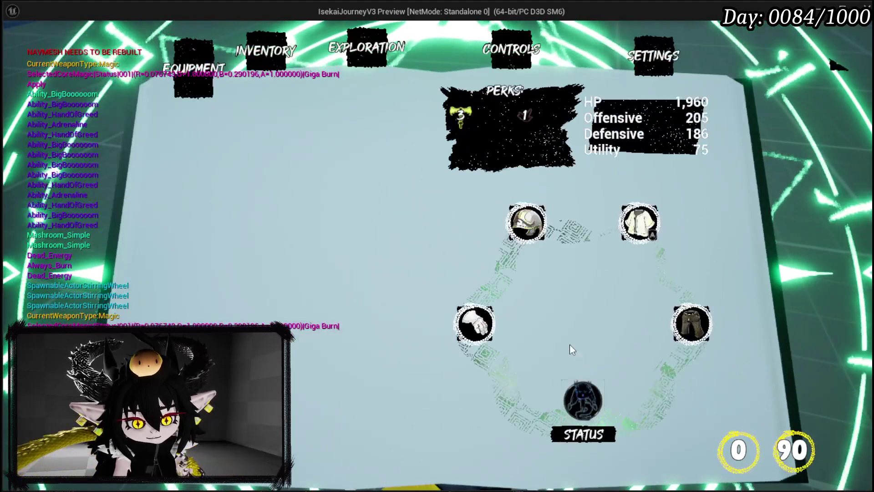
Step: Browse the current core's full card deck, then go back to the Inventory page
{"action": "left_click", "coordinate": [577, 397]}
{"action": "left_click", "coordinate": [572, 393]}
{"action": "scroll", "coordinate": [547, 296], "scroll_direction": "down", "scroll_amount": 5}
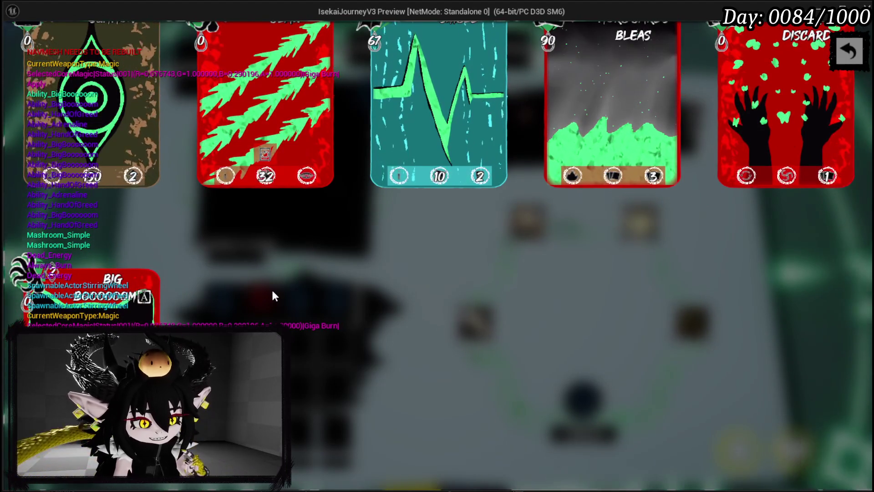
{"action": "left_click", "coordinate": [843, 54]}
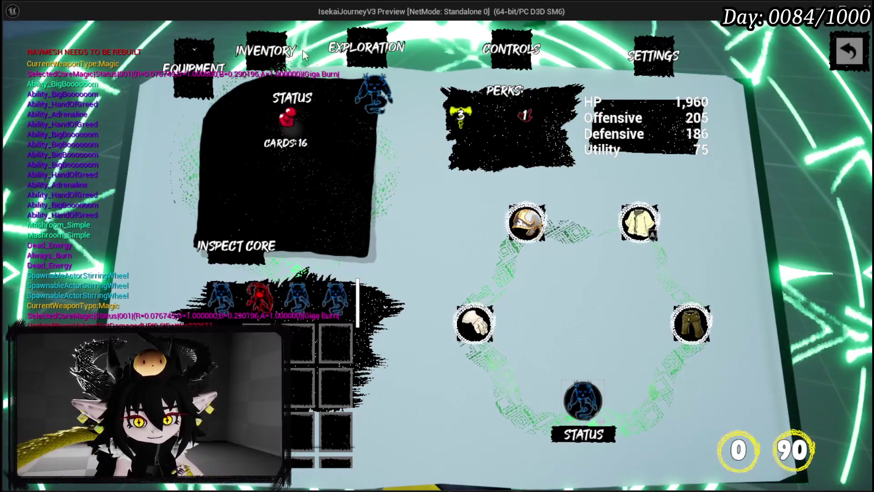
{"action": "left_click", "coordinate": [275, 47]}
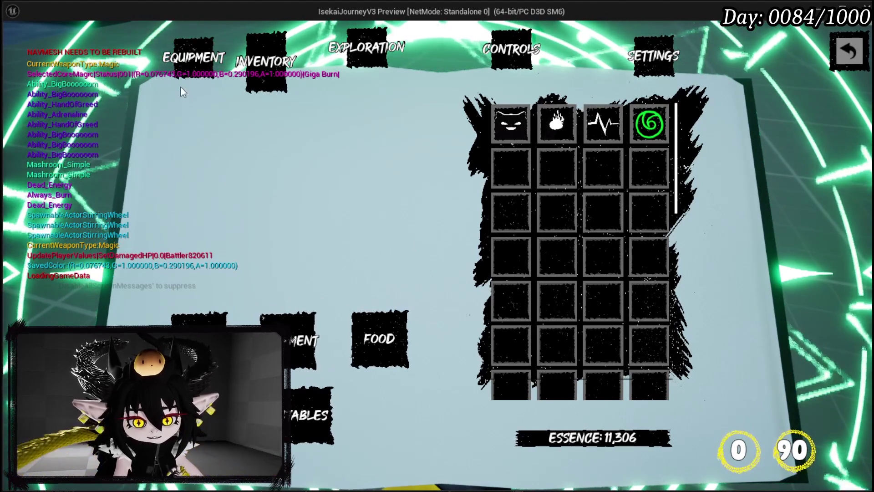
Step: Equip the level 6 IRON_HEAD helmet in the head slot
{"action": "left_click", "coordinate": [294, 341]}
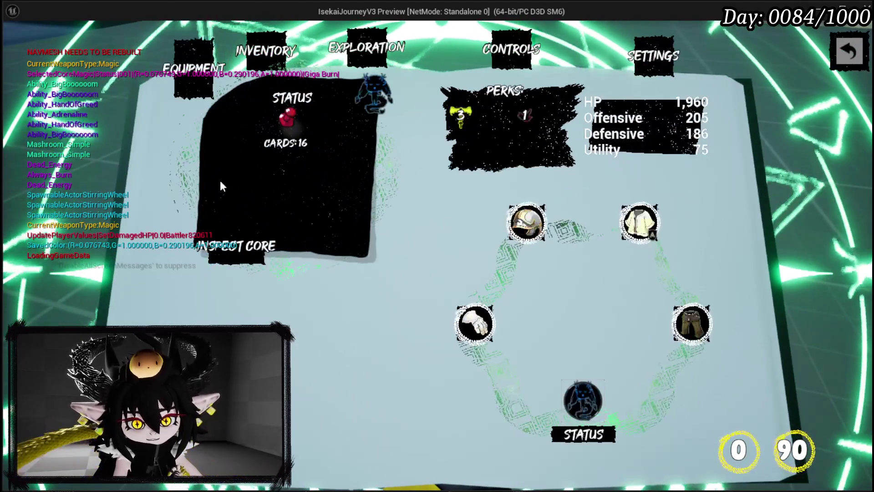
{"action": "mouse_move", "coordinate": [467, 326]}
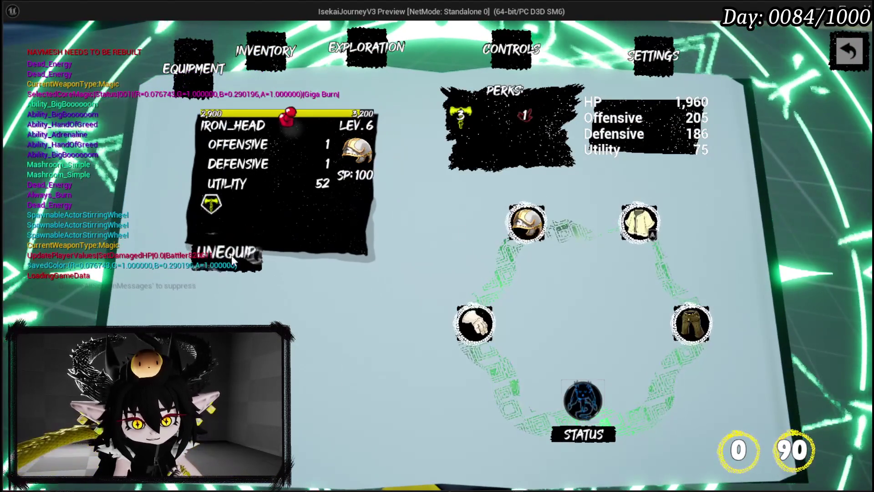
{"action": "left_click", "coordinate": [526, 223]}
{"action": "left_click", "coordinate": [260, 299]}
{"action": "left_click", "coordinate": [230, 254]}
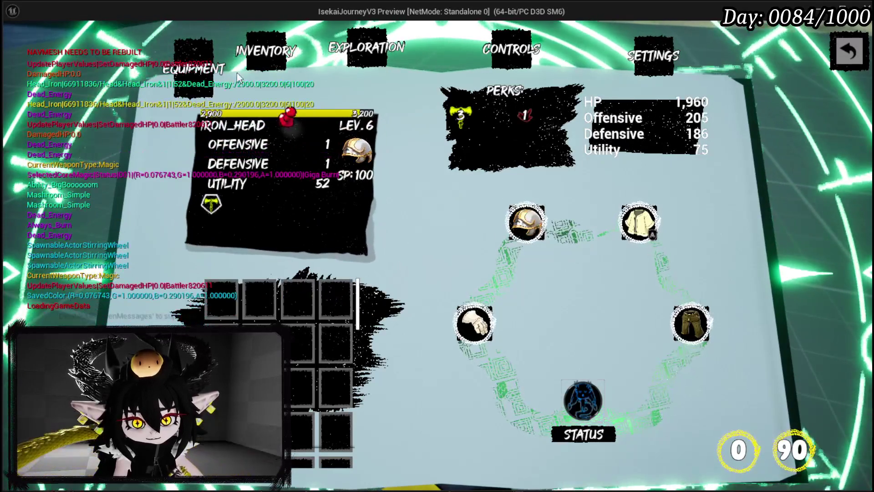
Step: Check the Simple Mashroom food info and the Big Booooom ability card in Inventory
{"action": "left_click", "coordinate": [267, 53]}
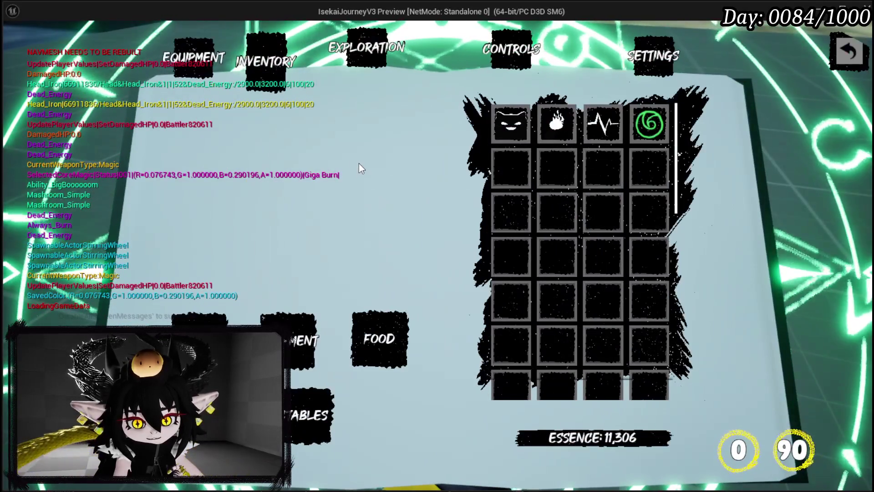
{"action": "left_click", "coordinate": [379, 339]}
{"action": "left_click", "coordinate": [519, 133]}
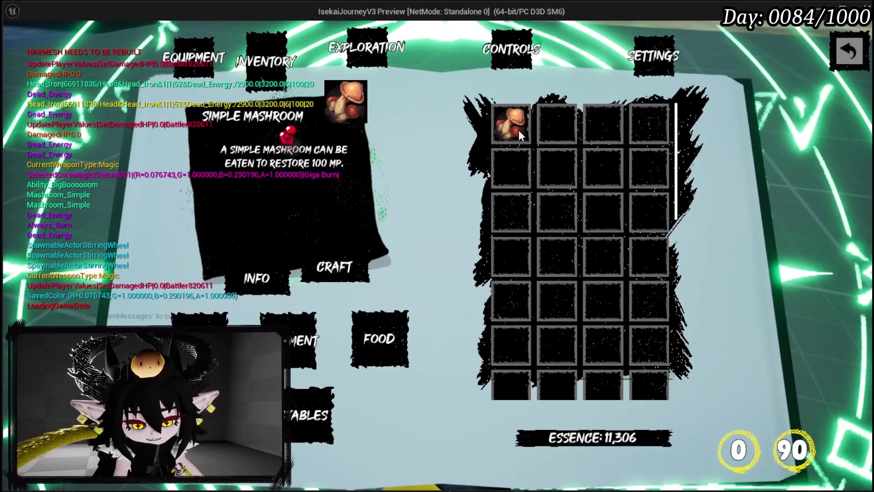
{"action": "left_click", "coordinate": [273, 276]}
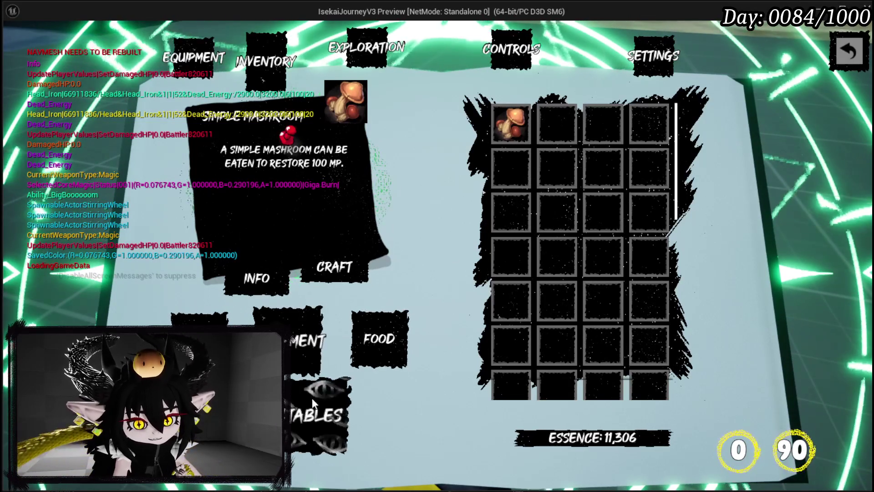
{"action": "left_click", "coordinate": [335, 396]}
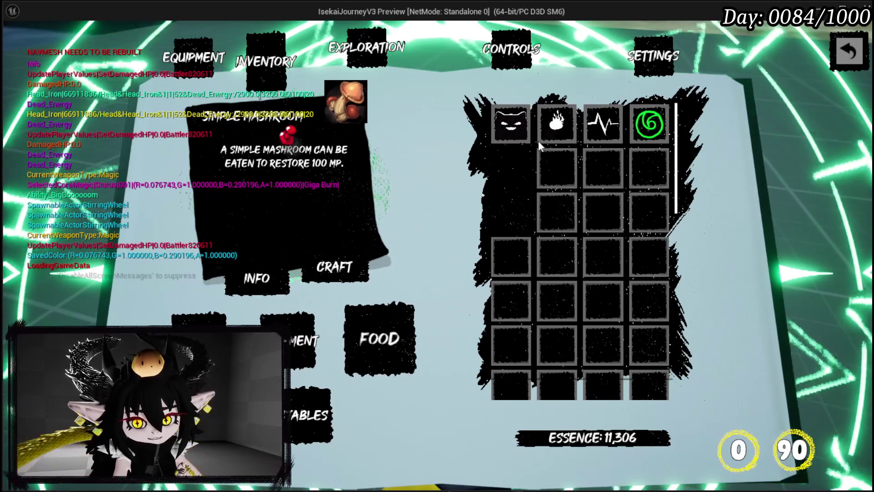
{"action": "left_click", "coordinate": [511, 126]}
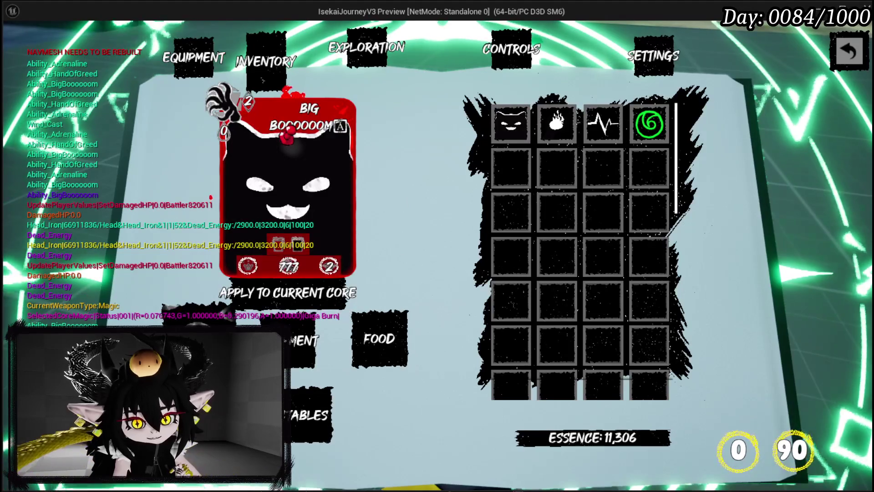
Step: Browse materials and equipment, pin Adrenaline, Hand of Greed and Big Booooom cards
{"action": "left_click", "coordinate": [262, 80]}
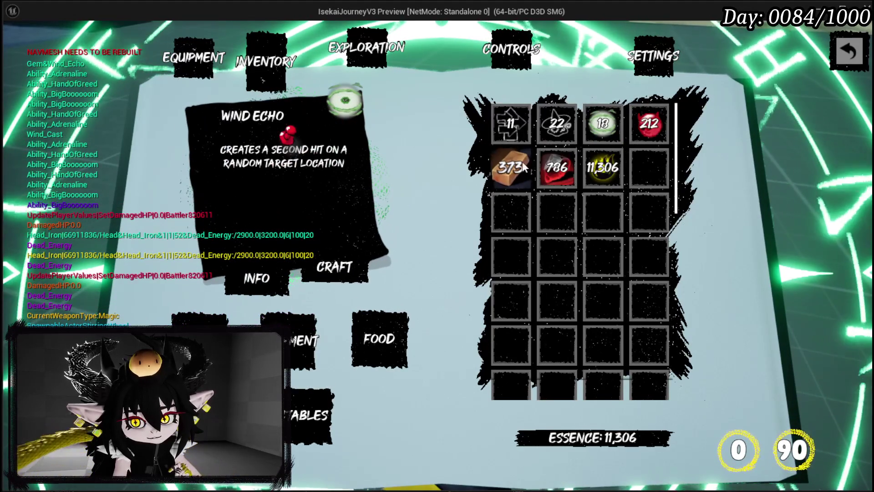
{"action": "left_click", "coordinate": [636, 137]}
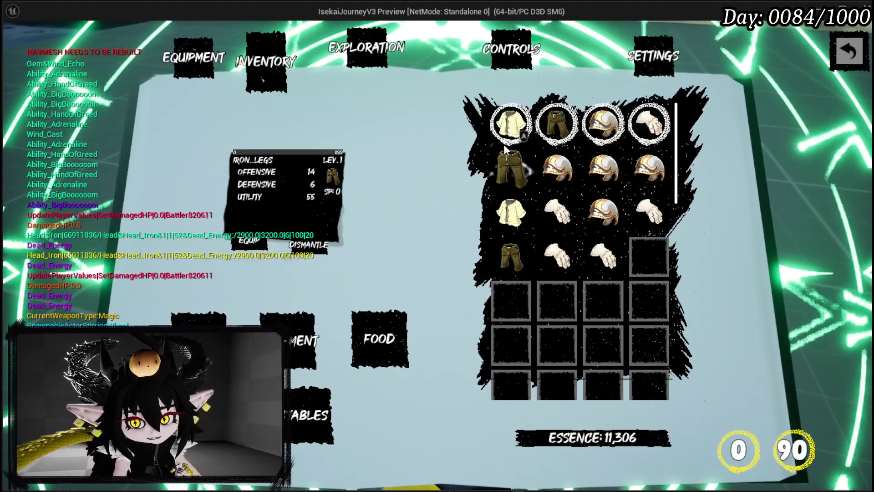
{"action": "left_click", "coordinate": [308, 418]}
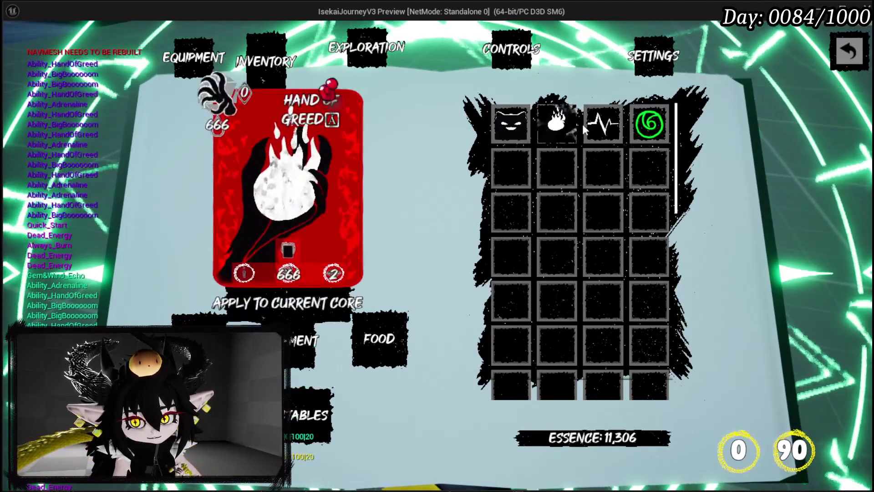
{"action": "left_click", "coordinate": [595, 127]}
{"action": "left_click", "coordinate": [564, 122]}
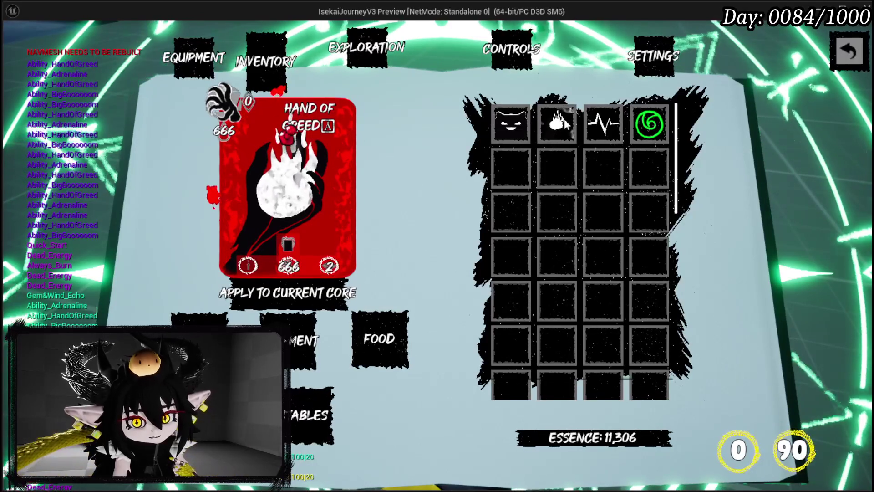
{"action": "left_click", "coordinate": [525, 122]}
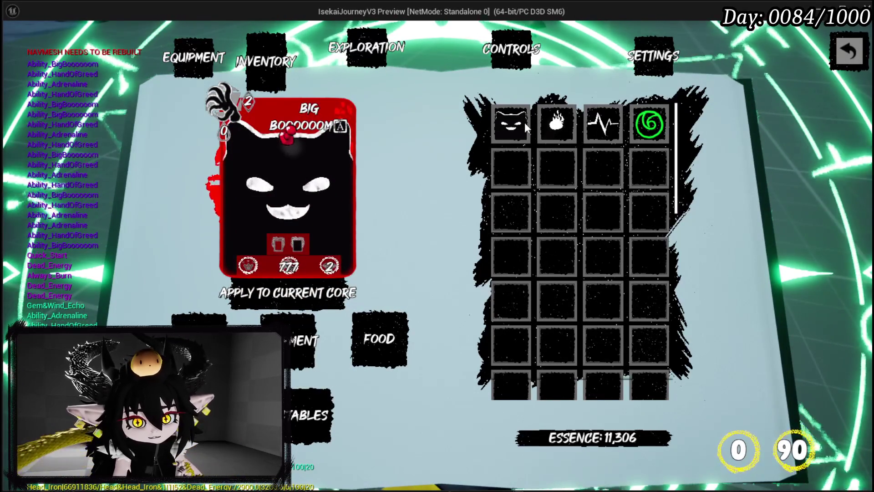
{"action": "left_click", "coordinate": [561, 129]}
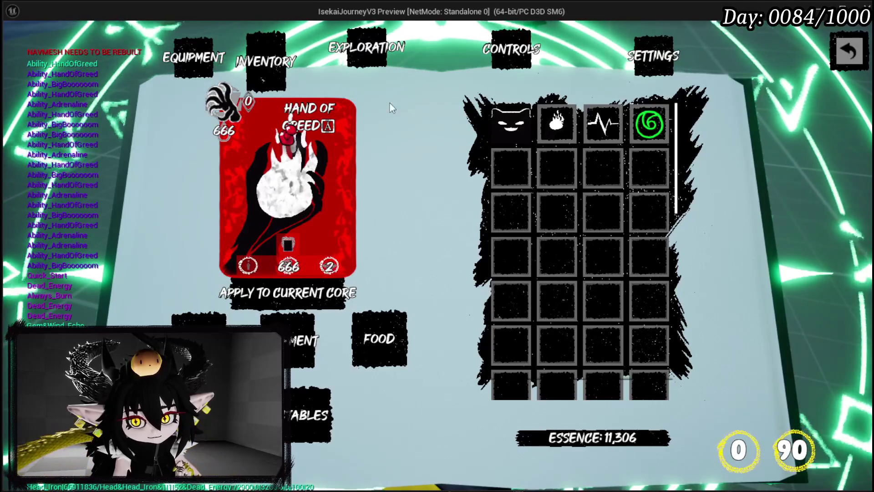
{"action": "left_click", "coordinate": [181, 63]}
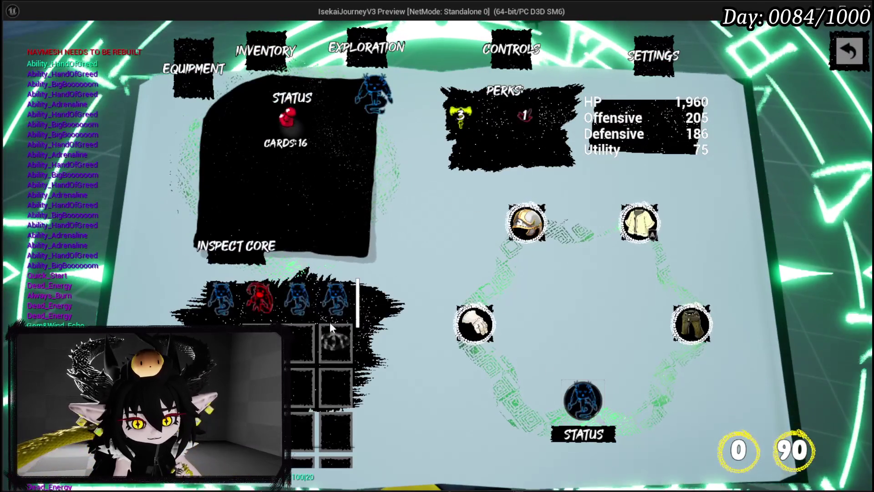
Step: Check IRON_HANDS stats and the core's card deck, then go to Inventory
{"action": "left_click", "coordinate": [475, 324]}
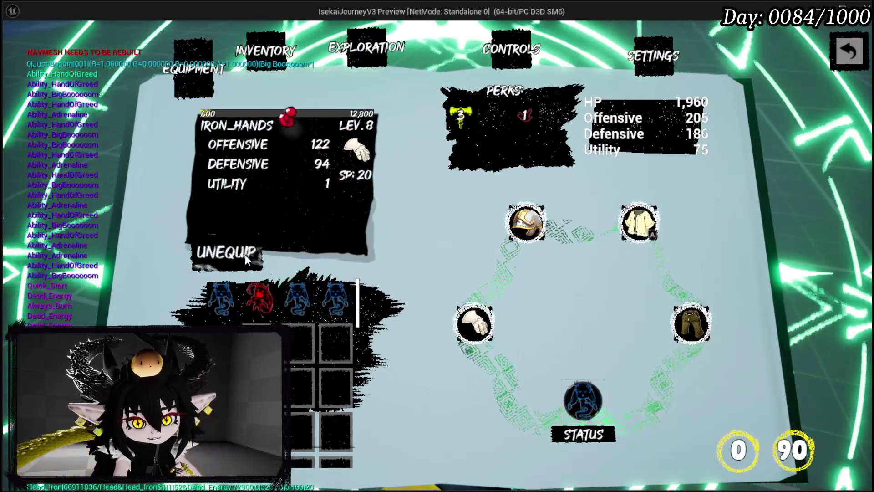
{"action": "left_click", "coordinate": [322, 246]}
{"action": "left_click", "coordinate": [258, 247]}
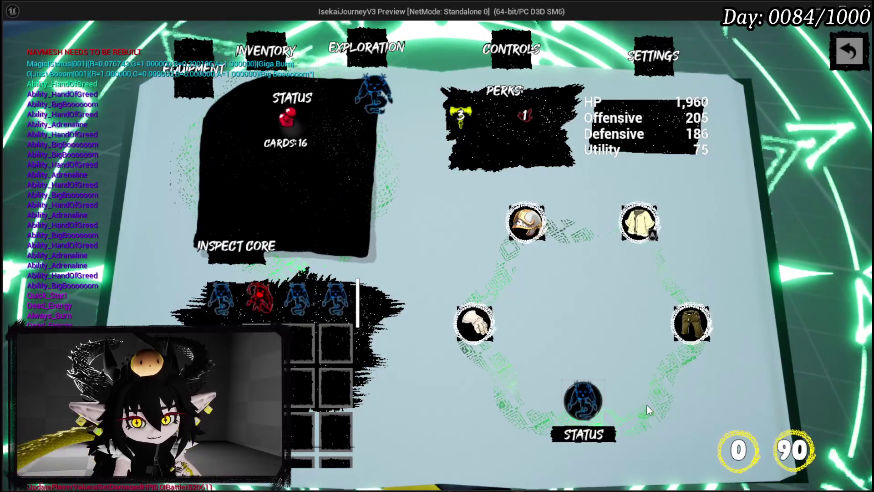
{"action": "scroll", "coordinate": [517, 273], "scroll_direction": "down", "scroll_amount": 6}
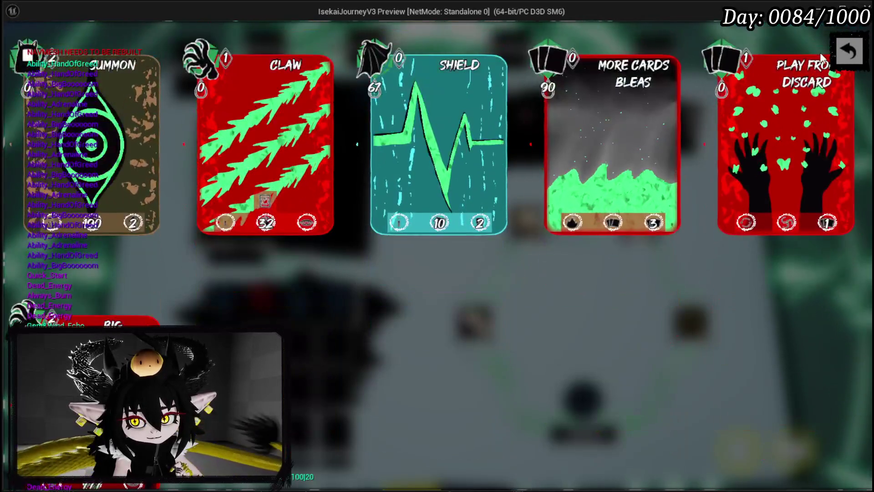
{"action": "left_click", "coordinate": [822, 55]}
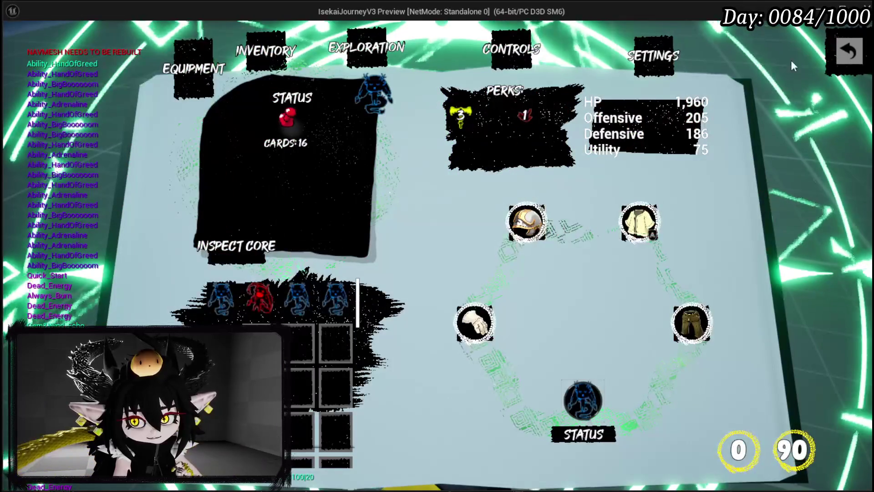
{"action": "left_click", "coordinate": [371, 46]}
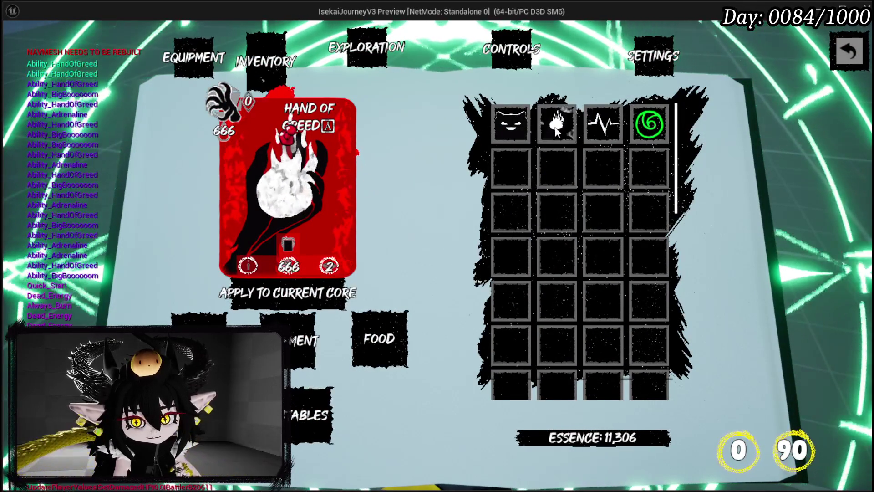
Step: Apply Hand of Greed and Adrenaline to the current core
{"action": "left_click", "coordinate": [328, 291]}
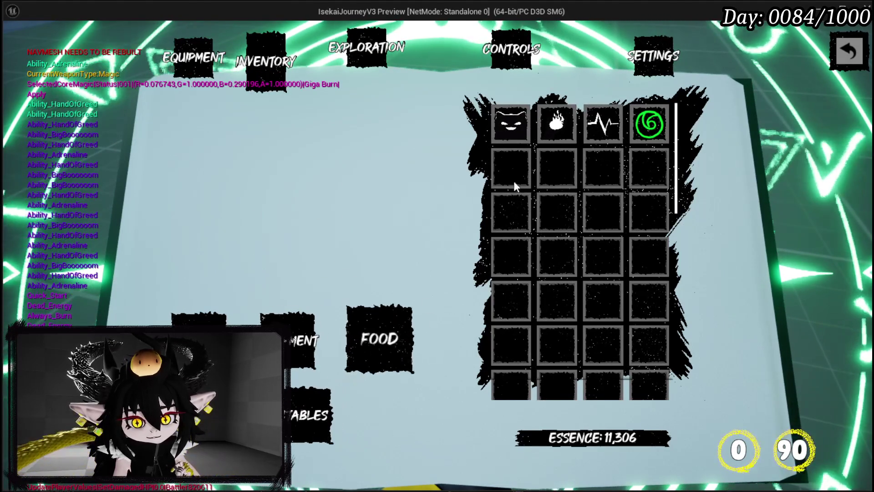
{"action": "left_click", "coordinate": [556, 123]}
{"action": "left_click", "coordinate": [605, 127]}
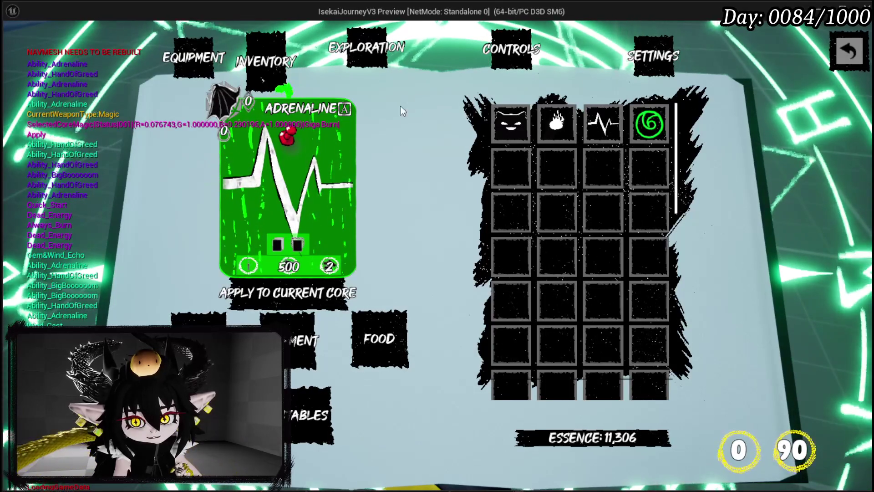
{"action": "left_click", "coordinate": [322, 294]}
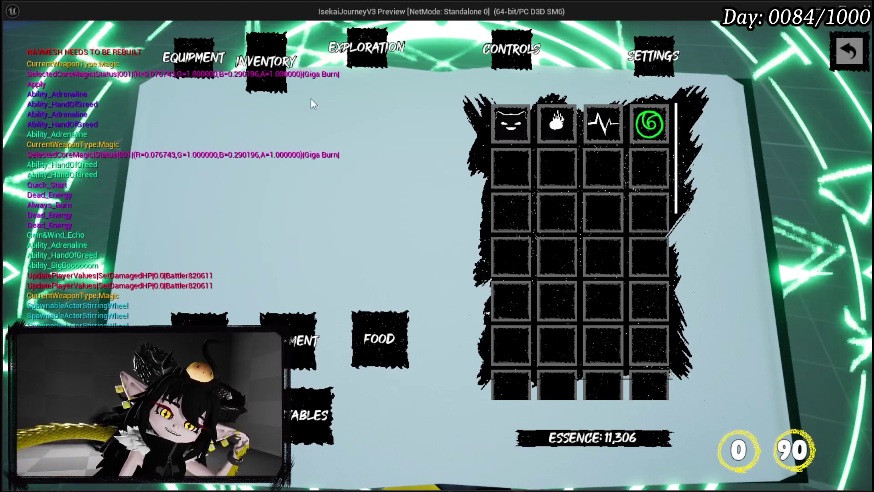
{"action": "left_click", "coordinate": [191, 53]}
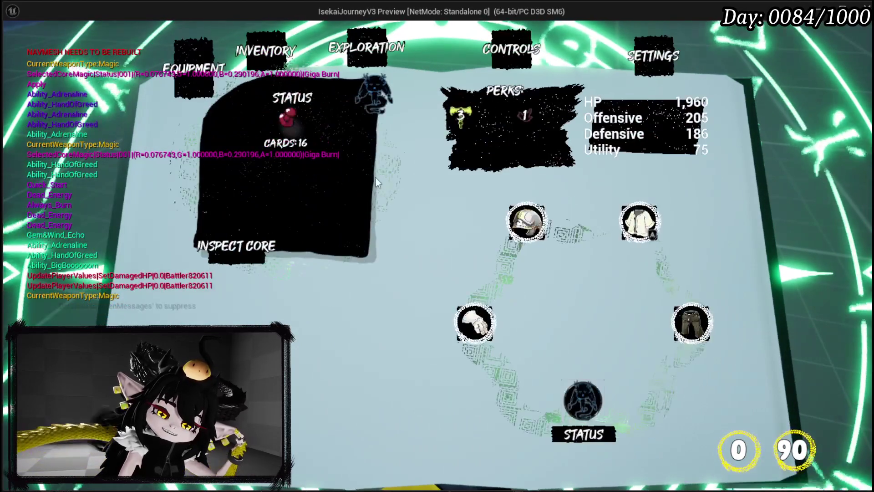
Step: Scroll the 18-card deck reading the keyword description panels, then leave the deck view
{"action": "left_click", "coordinate": [564, 396]}
{"action": "scroll", "coordinate": [439, 233], "scroll_direction": "down", "scroll_amount": 8}
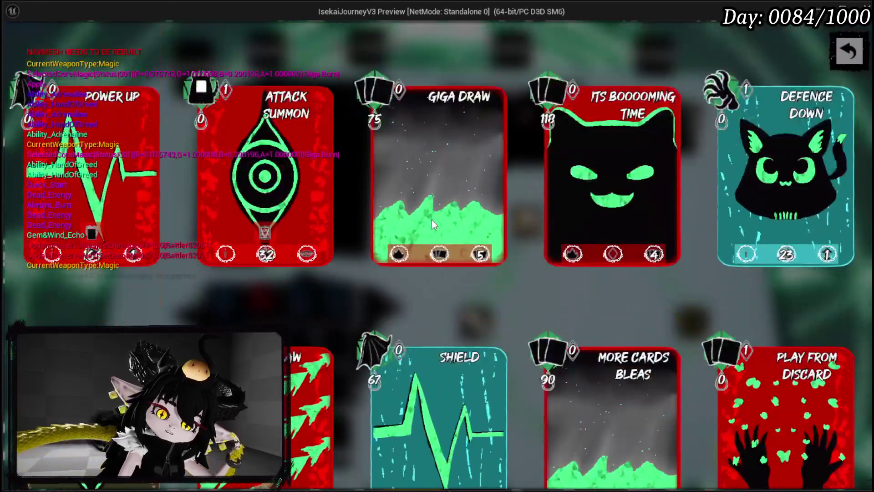
{"action": "scroll", "coordinate": [431, 217], "scroll_direction": "down", "scroll_amount": 4}
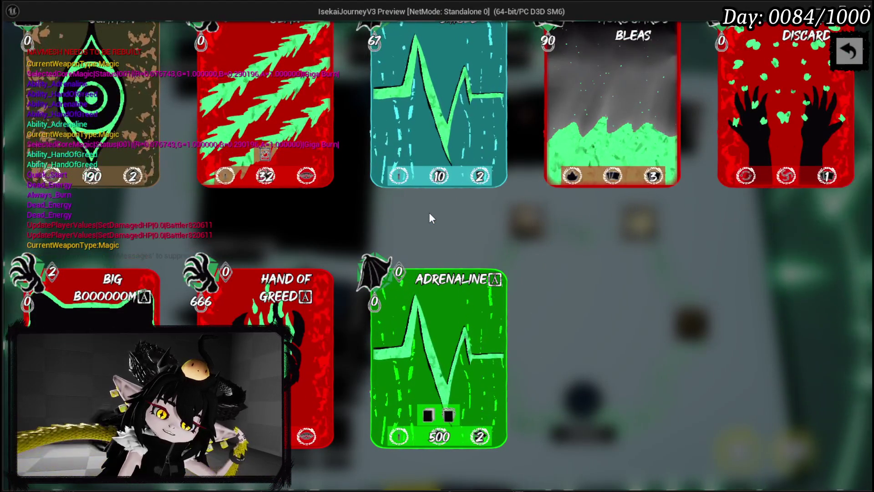
{"action": "mouse_move", "coordinate": [431, 418]}
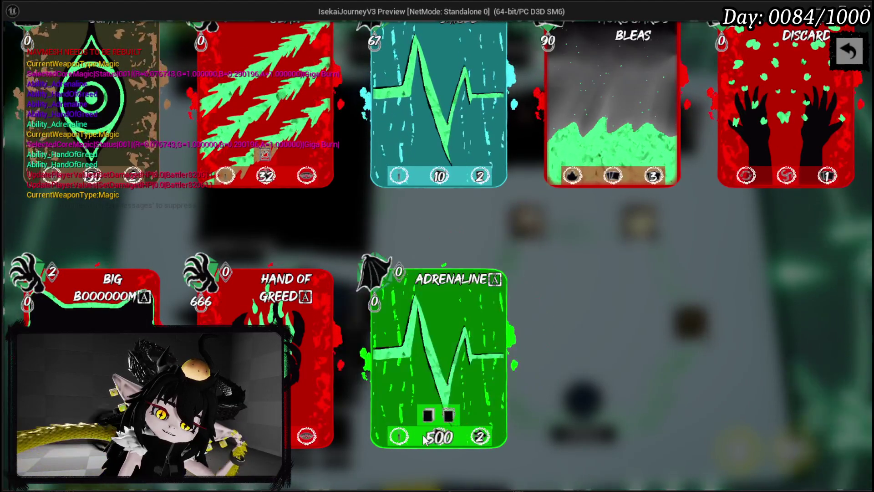
{"action": "mouse_move", "coordinate": [408, 438]}
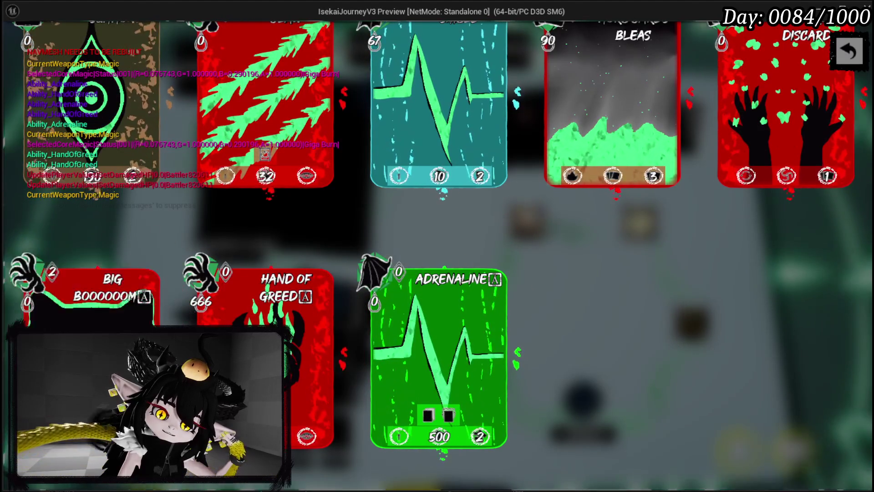
{"action": "mouse_move", "coordinate": [305, 296]}
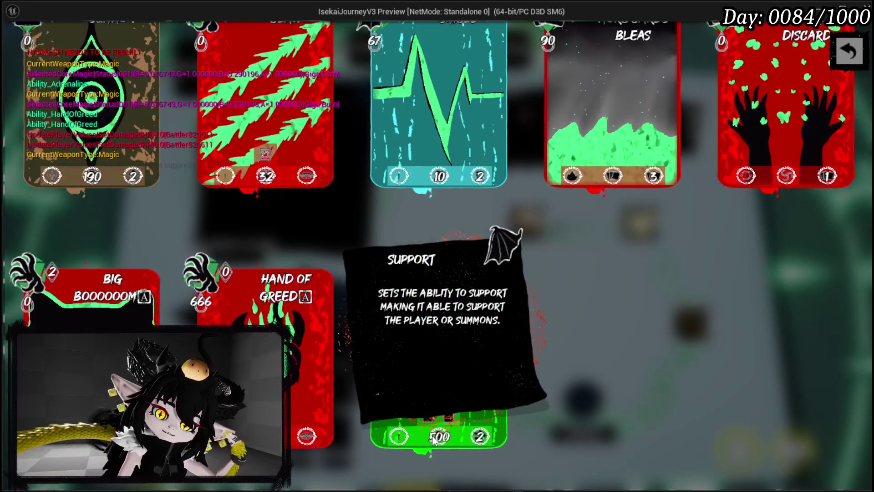
{"action": "left_click", "coordinate": [843, 65]}
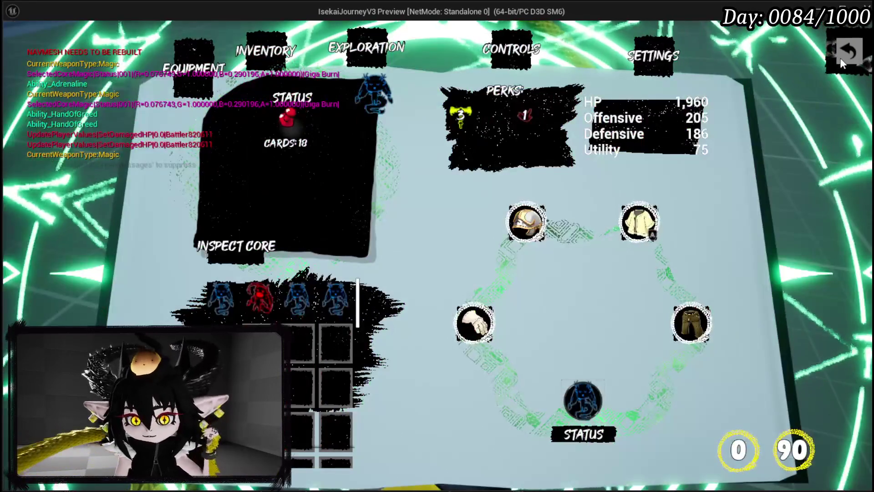
Step: Stop the preview, save the level and tidy the Equipment Data getter
{"action": "key", "text": "Escape"}
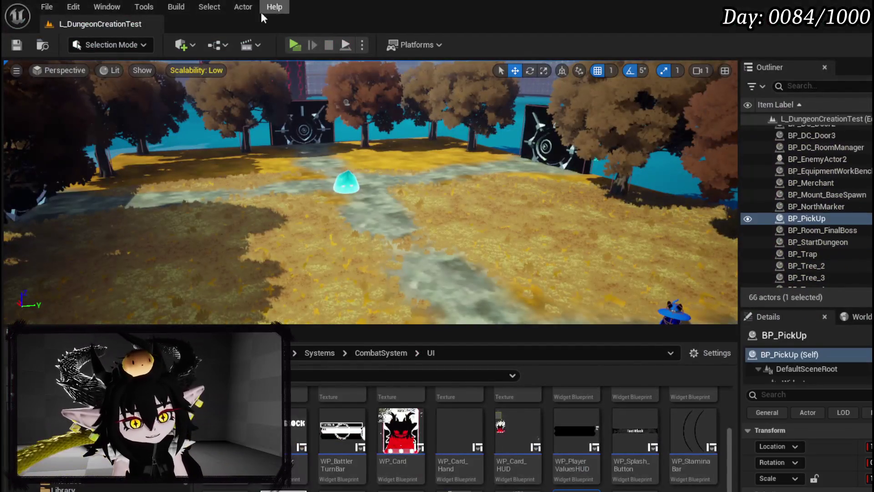
{"action": "left_click", "coordinate": [14, 47]}
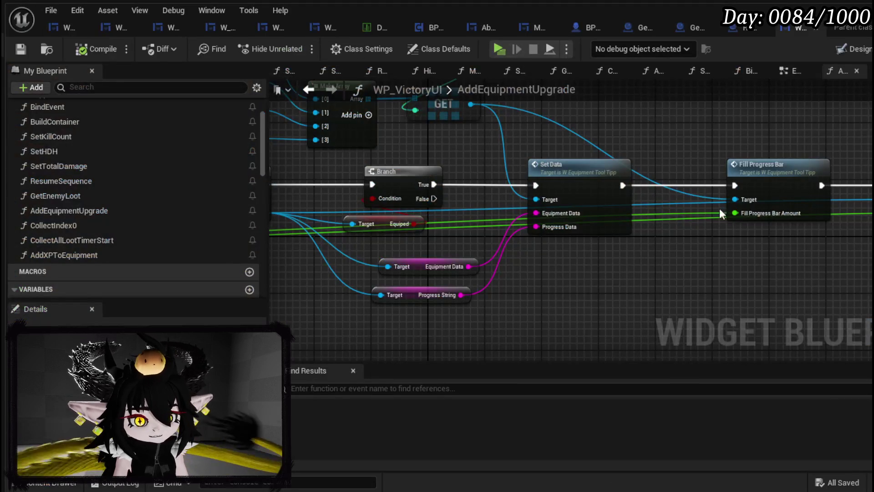
{"action": "mouse_move", "coordinate": [720, 214]}
{"action": "left_mouse_down"}
{"action": "mouse_move", "coordinate": [624, 269]}
{"action": "mouse_move", "coordinate": [569, 174]}
{"action": "mouse_move", "coordinate": [517, 170]}
{"action": "mouse_move", "coordinate": [311, 191]}
{"action": "mouse_move", "coordinate": [545, 162]}
{"action": "left_mouse_up"}
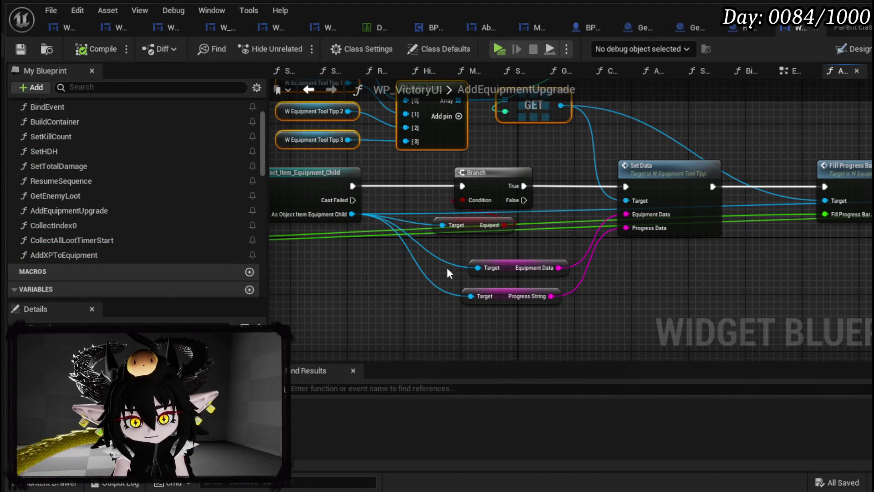
{"action": "left_click_drag", "start_coordinate": [515, 268], "coordinate": [501, 262]}
{"action": "left_click", "coordinate": [648, 277]}
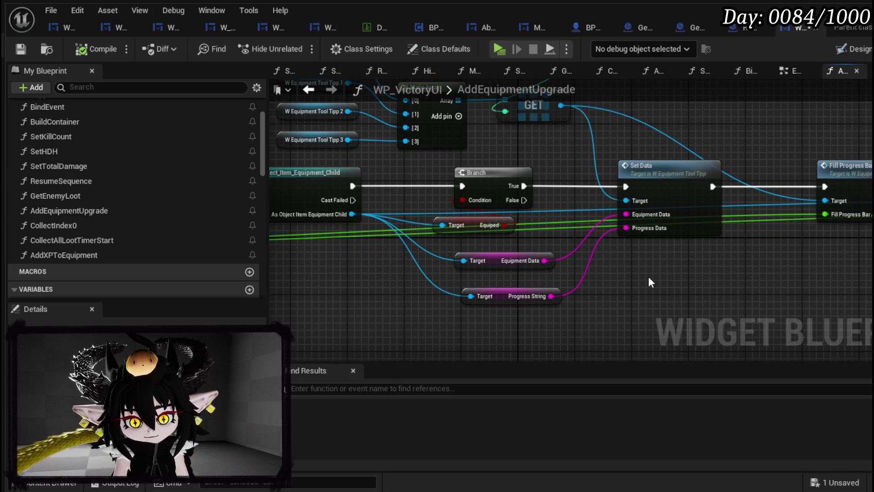
Step: Inspect the tooltip widget's SetData graph, then save and compile the tooltip blueprint
{"action": "double_click", "coordinate": [680, 175]}
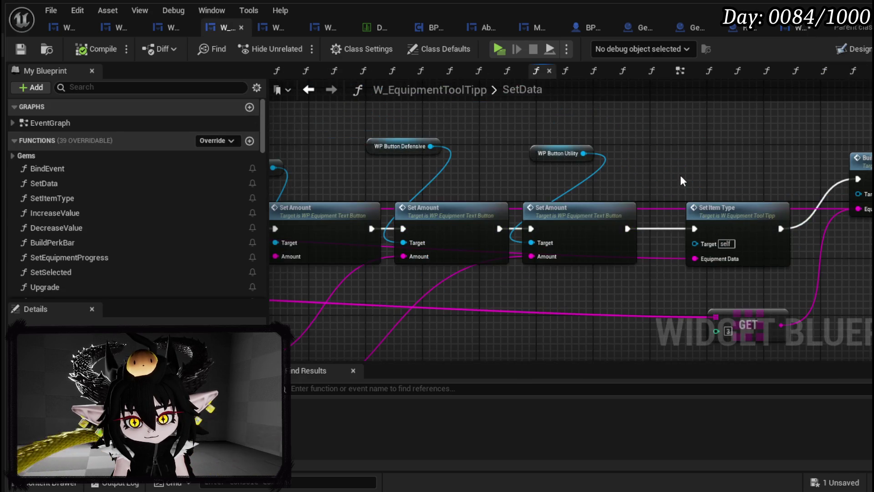
{"action": "scroll", "coordinate": [682, 180], "scroll_direction": "down", "scroll_amount": 2}
{"action": "mouse_move", "coordinate": [682, 181]}
{"action": "left_mouse_down"}
{"action": "mouse_move", "coordinate": [524, 241]}
{"action": "mouse_move", "coordinate": [459, 247]}
{"action": "left_mouse_up"}
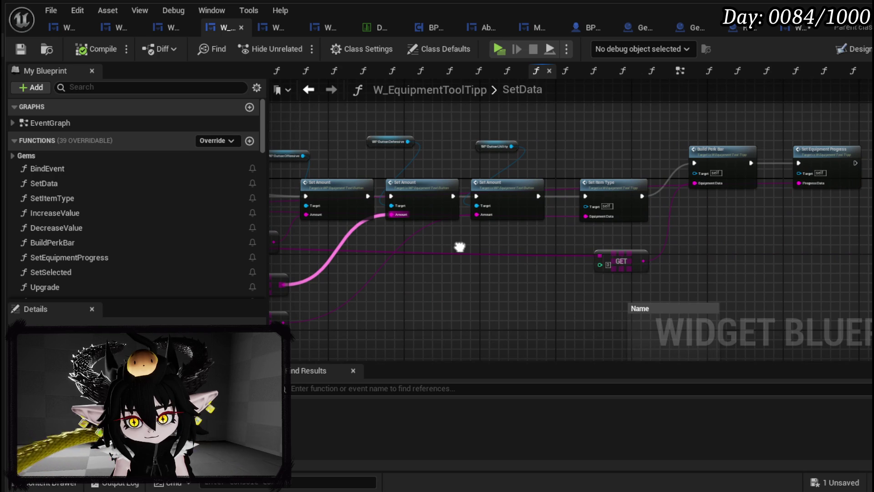
{"action": "left_click_drag", "start_coordinate": [459, 247], "coordinate": [871, 240]}
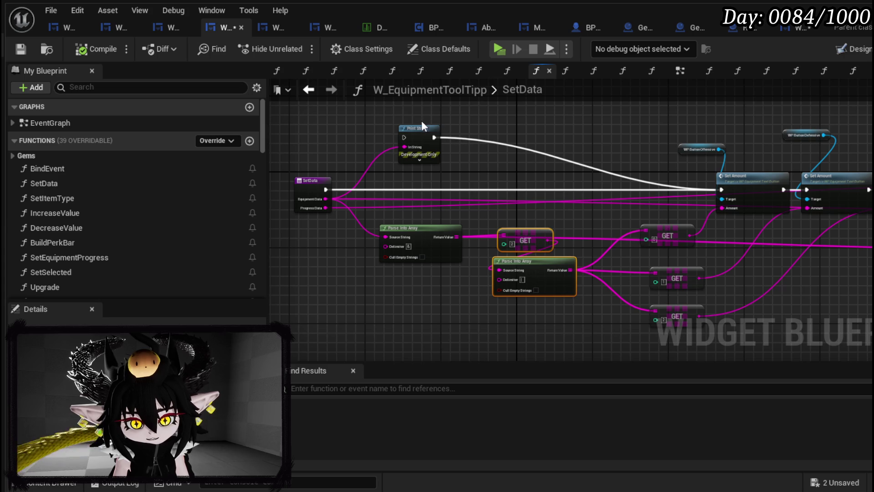
{"action": "left_click", "coordinate": [19, 48]}
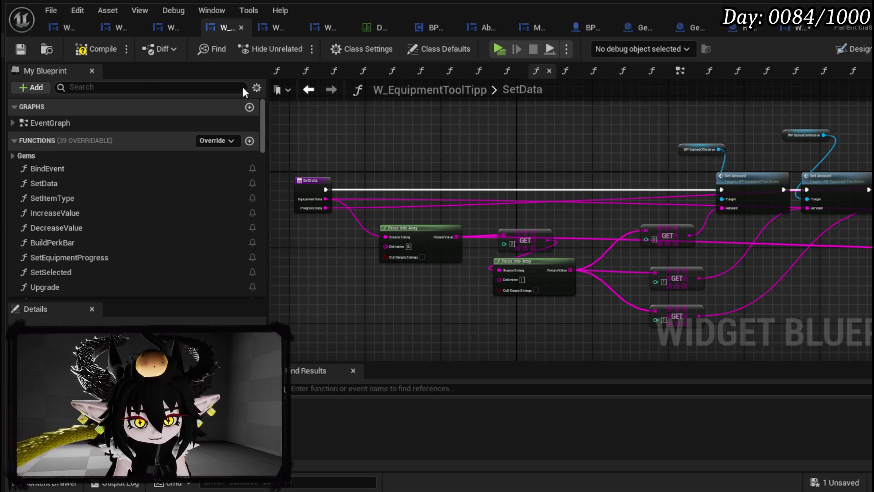
{"action": "left_click", "coordinate": [310, 89]}
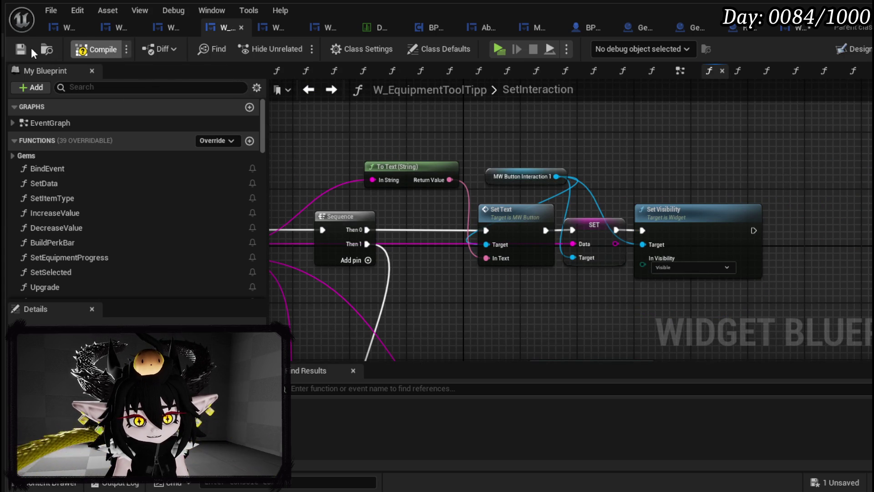
{"action": "key", "text": "F7"}
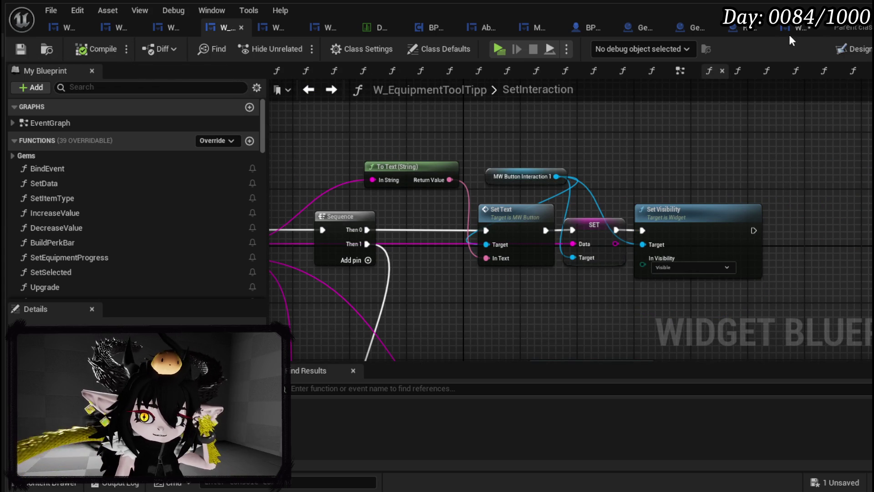
Step: Add a breakpoint on Set Data in AddEquipmentUpgrade and place it beside Fill Progress Bar
{"action": "left_click", "coordinate": [795, 30]}
{"action": "left_click", "coordinate": [27, 49]}
{"action": "mouse_move", "coordinate": [597, 143]}
{"action": "left_mouse_down"}
{"action": "mouse_move", "coordinate": [556, 209]}
{"action": "mouse_move", "coordinate": [566, 192]}
{"action": "left_mouse_up"}
{"action": "right_click", "coordinate": [585, 217]}
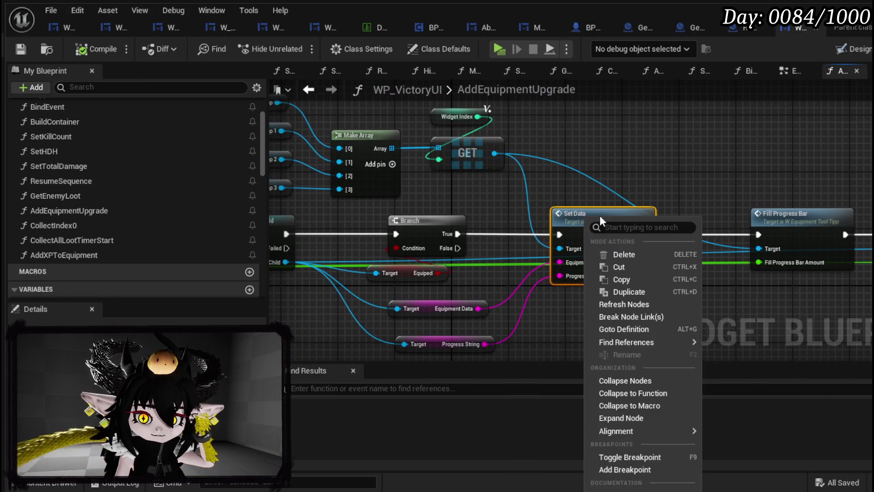
{"action": "left_click", "coordinate": [623, 469]}
{"action": "left_click_drag", "start_coordinate": [621, 438], "coordinate": [525, 291]}
{"action": "left_click_drag", "start_coordinate": [521, 218], "coordinate": [565, 213]}
Step: Insert a Print String after Branch True showing Equipment Data, compile, save and relaunch
{"action": "left_click_drag", "start_coordinate": [340, 210], "coordinate": [376, 203]}
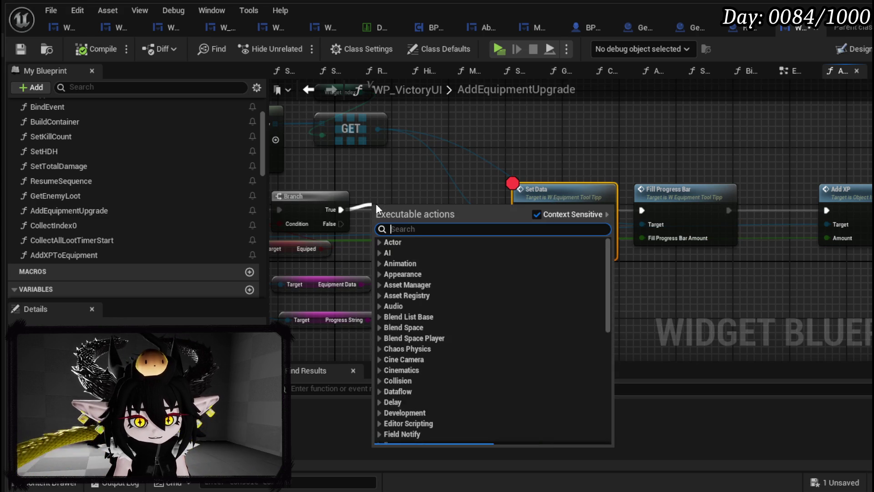
{"action": "type", "text": "print String"}
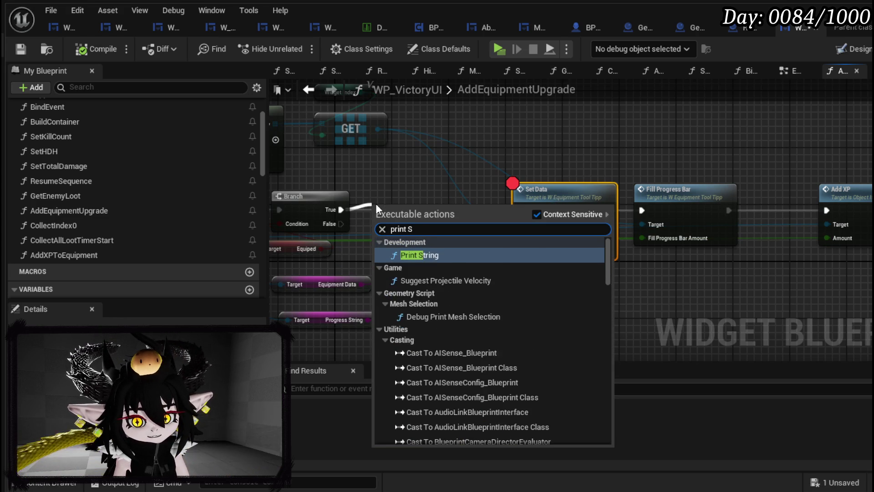
{"action": "key", "text": "Return"}
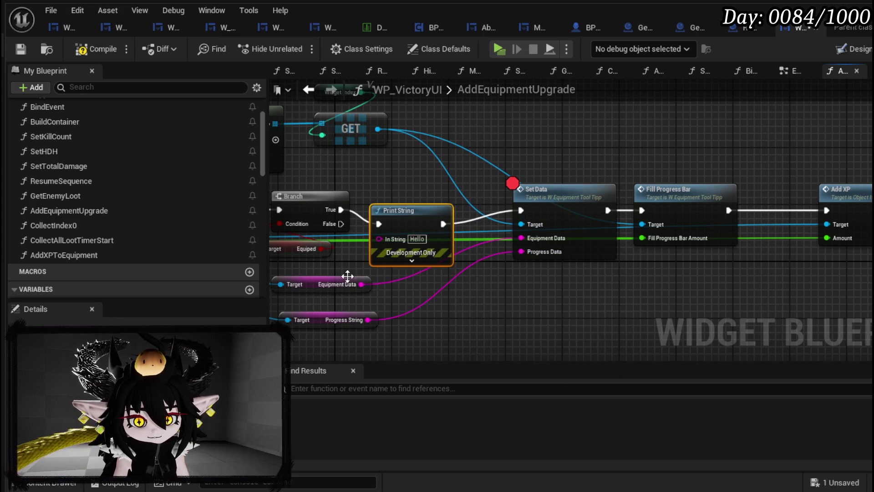
{"action": "left_click_drag", "start_coordinate": [379, 241], "coordinate": [438, 219]}
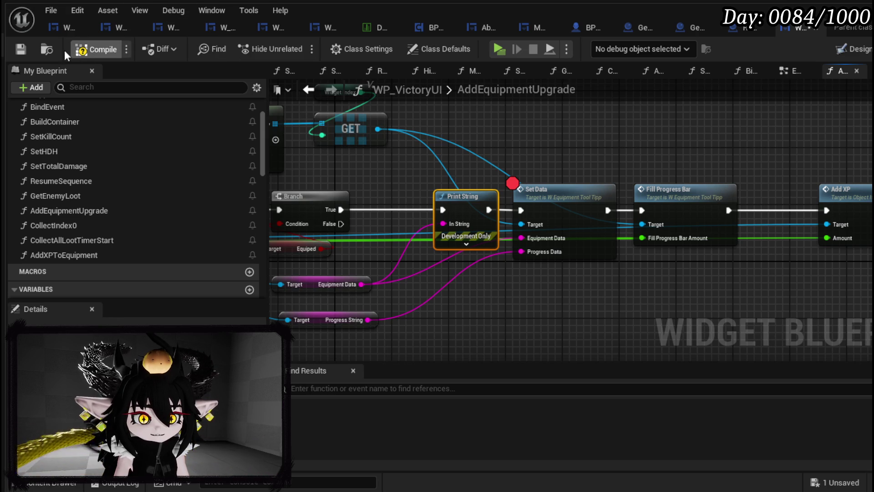
{"action": "left_click", "coordinate": [21, 49]}
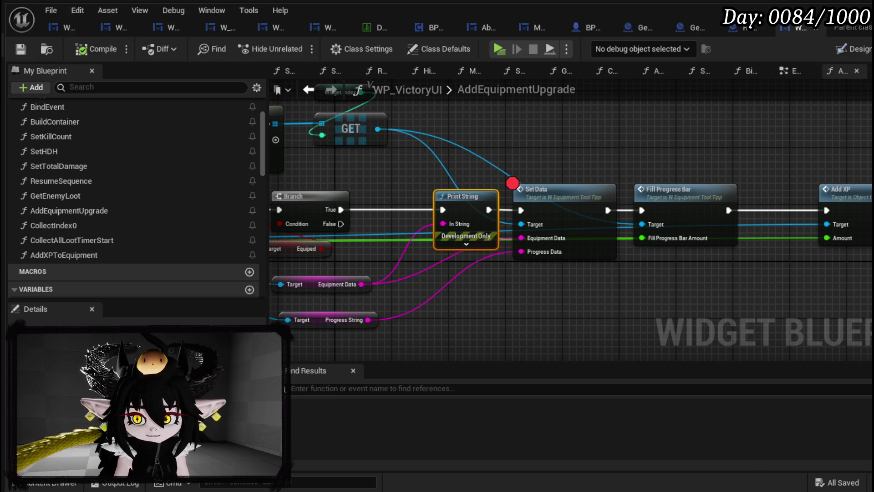
{"action": "key", "text": "alt+p"}
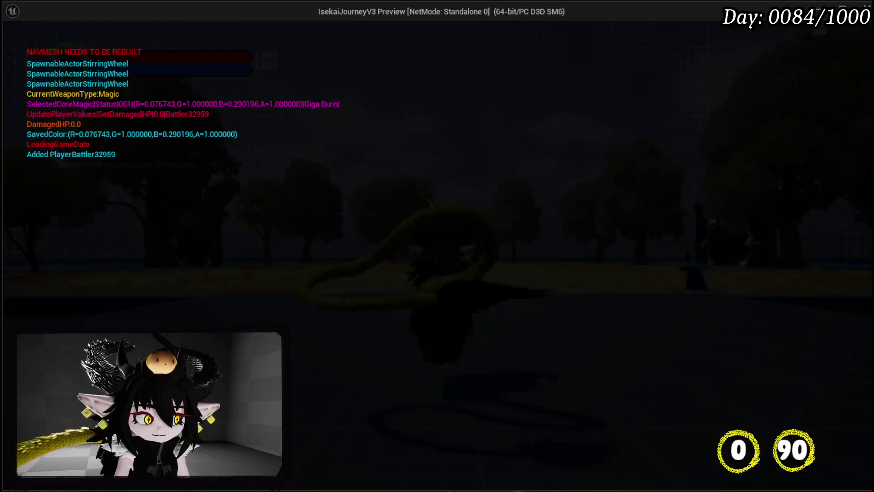
Step: Travel through the portal to ShallowWater and start a fight with the water slime
{"action": "key", "text": "w"}
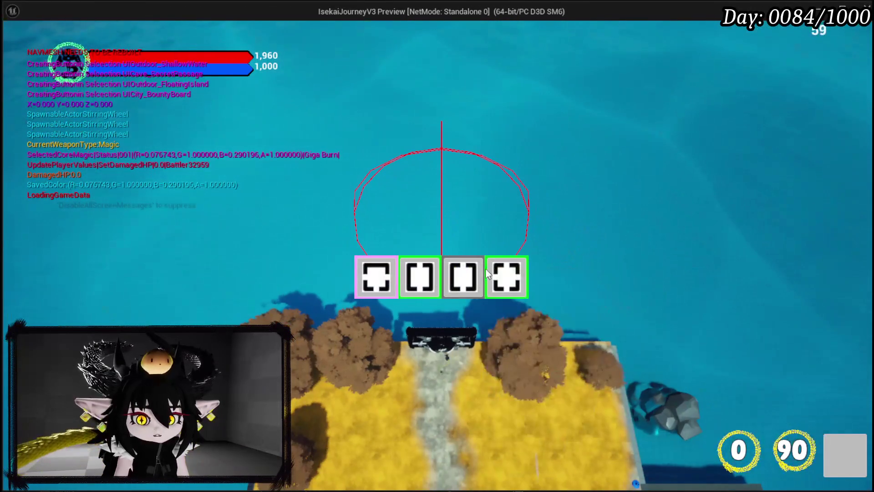
{"action": "left_click", "coordinate": [498, 270]}
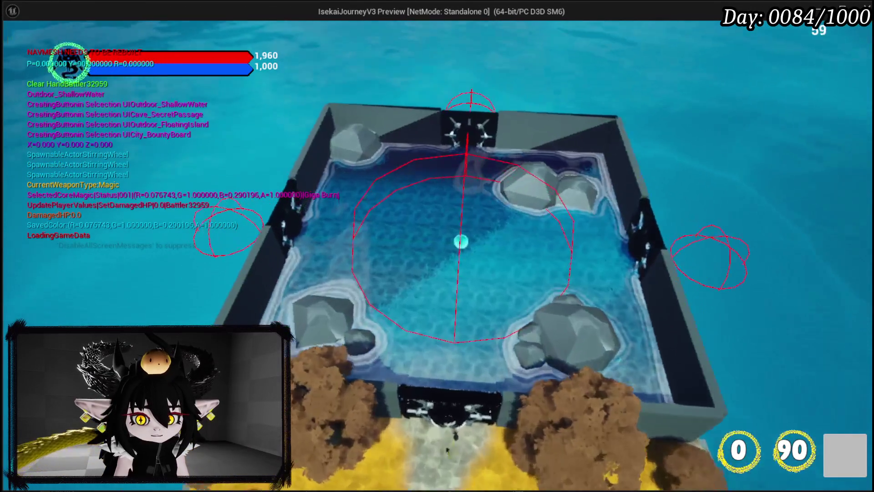
{"action": "key", "text": "w"}
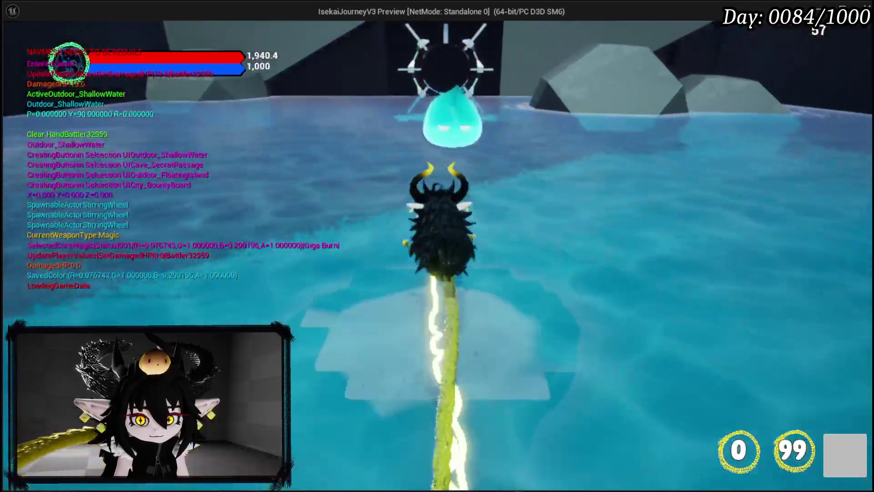
{"action": "key", "text": "w"}
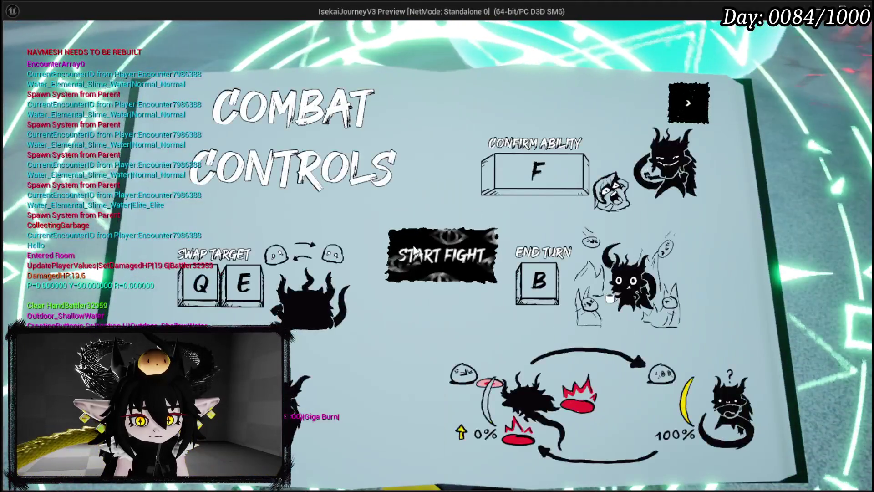
{"action": "left_click", "coordinate": [415, 248]}
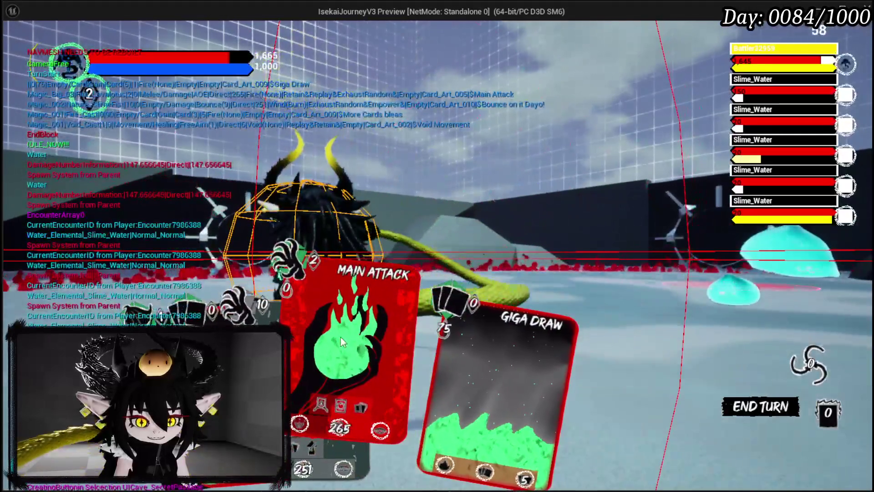
Step: Play Giga Draw, then Main Attack against the slimes
{"action": "left_click", "coordinate": [451, 353]}
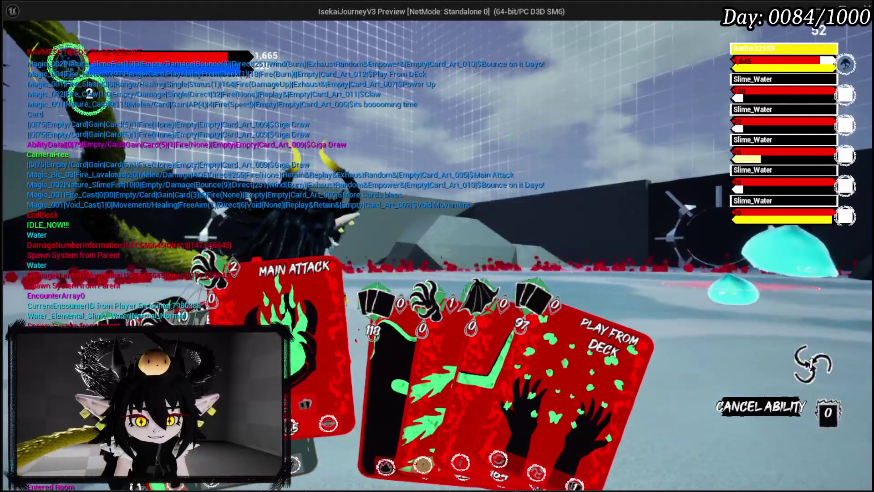
{"action": "left_click", "coordinate": [306, 352]}
{"action": "left_click", "coordinate": [348, 288]}
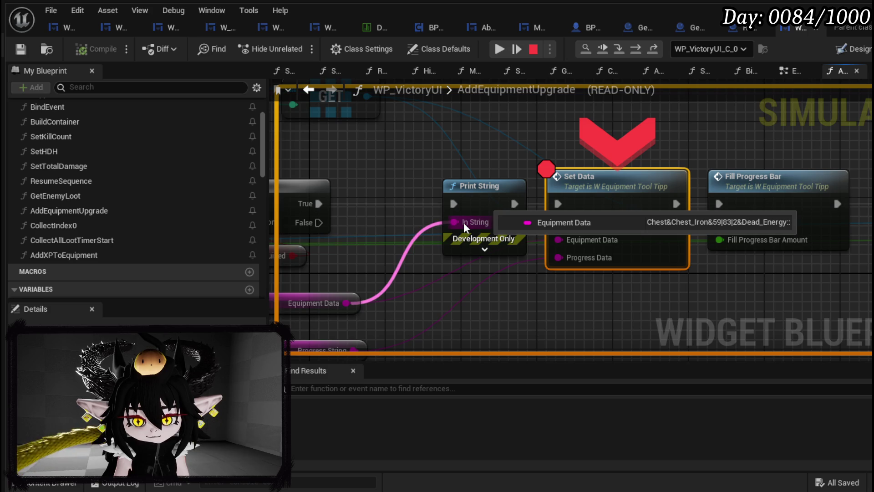
Step: Step into the tooltip's SetData function and step over nodes around Parse Into Array and Set Amount
{"action": "mouse_move", "coordinate": [572, 238]}
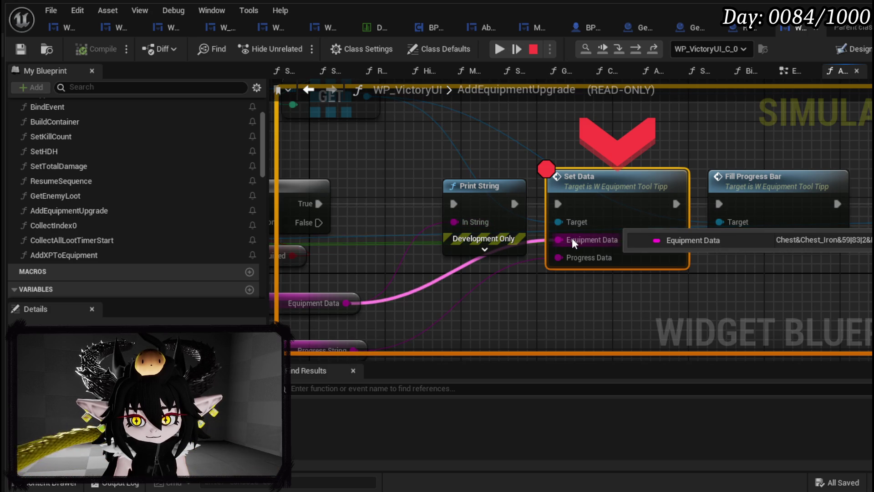
{"action": "mouse_move", "coordinate": [455, 223]}
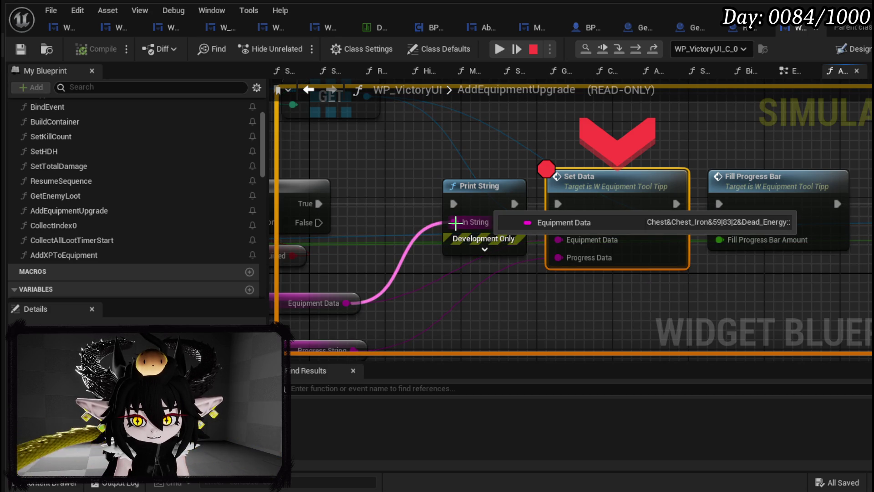
{"action": "left_click", "coordinate": [617, 50]}
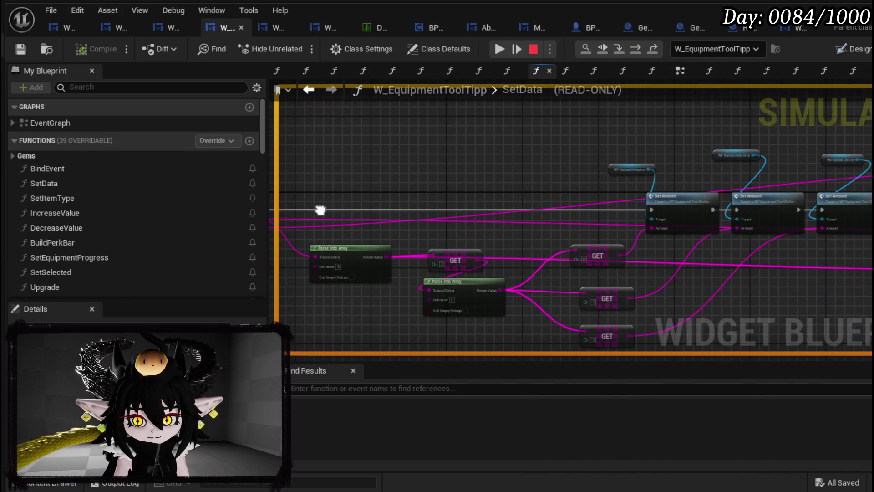
{"action": "scroll", "coordinate": [615, 154], "scroll_direction": "up", "scroll_amount": 4}
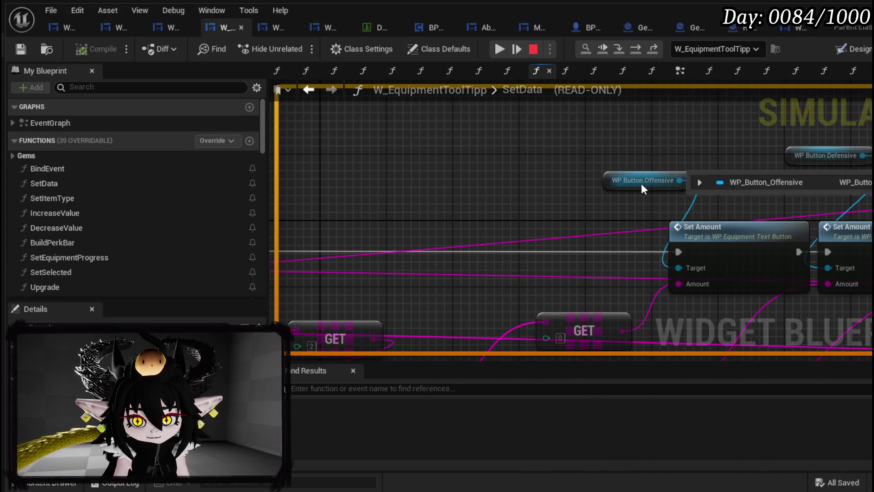
{"action": "left_click_drag", "start_coordinate": [647, 148], "coordinate": [396, 157]}
{"action": "scroll", "coordinate": [363, 143], "scroll_direction": "down", "scroll_amount": 3}
{"action": "left_click_drag", "start_coordinate": [676, 123], "coordinate": [725, 123]}
{"action": "scroll", "coordinate": [653, 142], "scroll_direction": "down", "scroll_amount": 2}
{"action": "left_click_drag", "start_coordinate": [653, 143], "coordinate": [787, 142]}
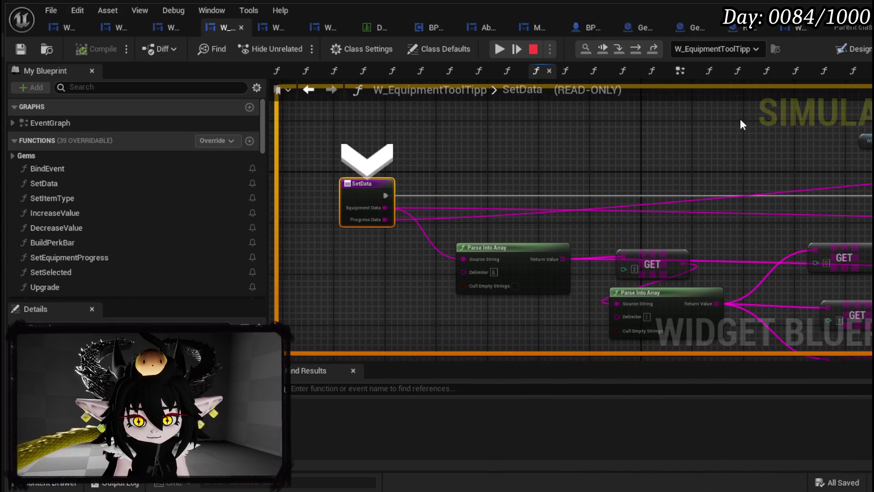
{"action": "left_click", "coordinate": [635, 48]}
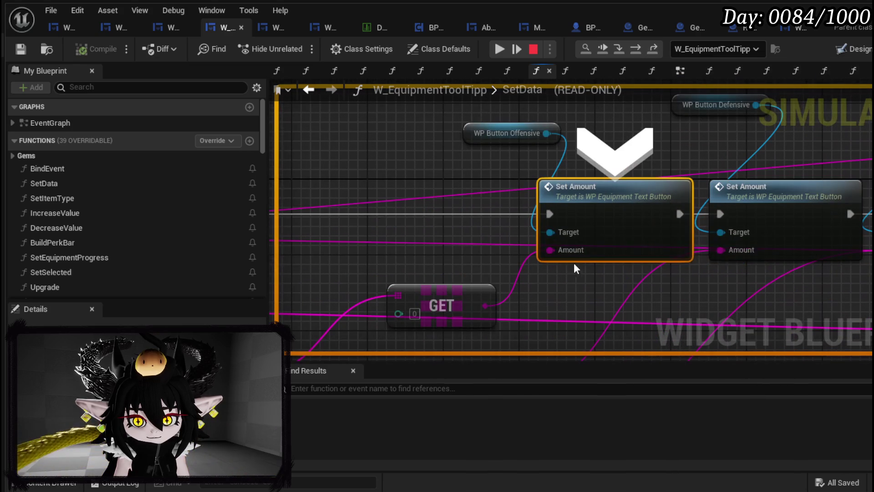
{"action": "scroll", "coordinate": [613, 276], "scroll_direction": "down", "scroll_amount": 3}
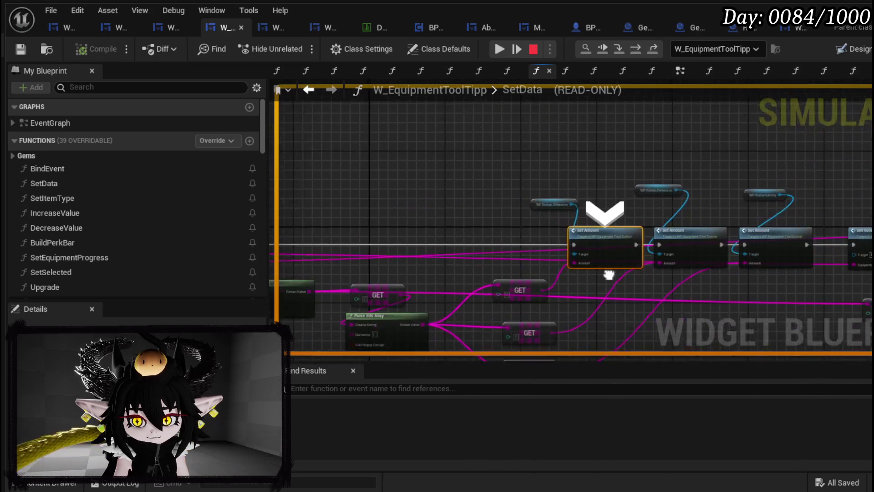
{"action": "left_click_drag", "start_coordinate": [614, 276], "coordinate": [343, 252]}
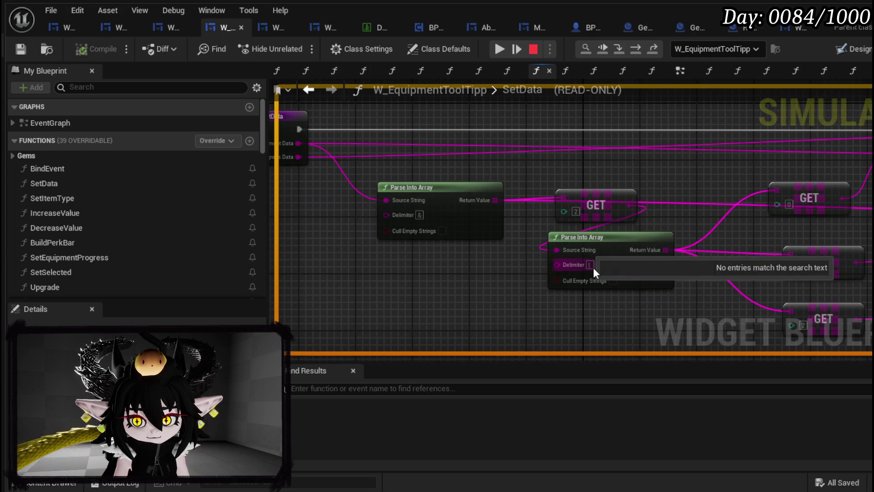
Step: Resume to the Set Data breakpoint, continue the game, then stop the preview
{"action": "left_click", "coordinate": [493, 46]}
{"action": "mouse_move", "coordinate": [563, 245]}
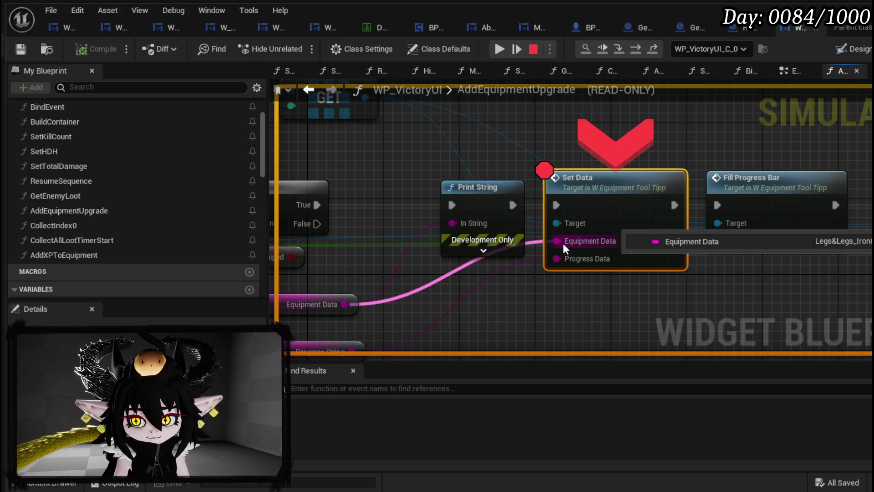
{"action": "left_click", "coordinate": [507, 49]}
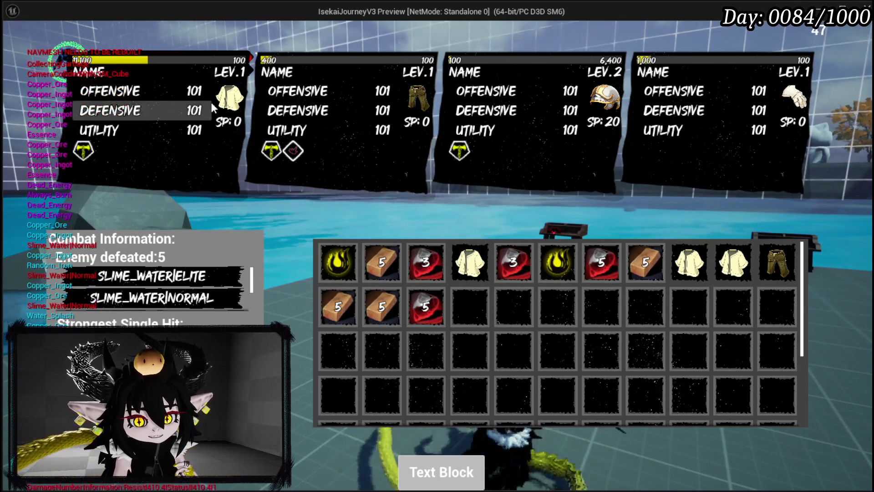
{"action": "key", "text": "Escape"}
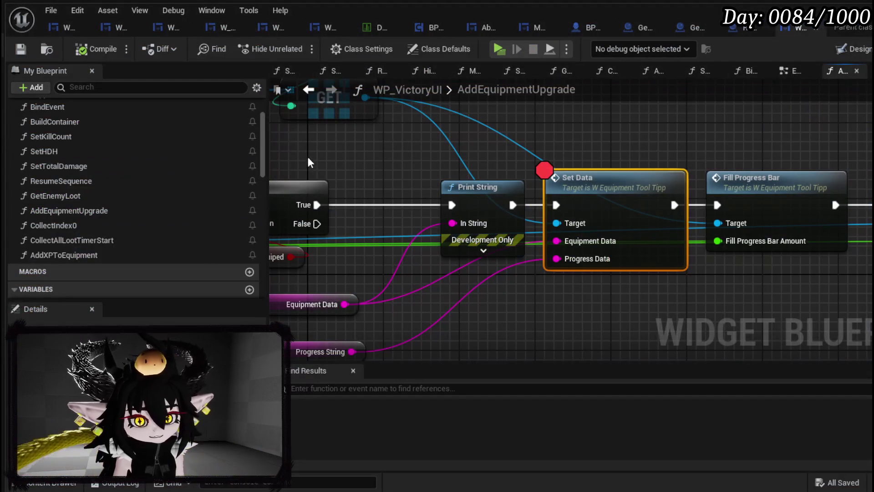
Step: Move the Fill Progress Bar node further right and bring the following nodes into view
{"action": "scroll", "coordinate": [496, 137], "scroll_direction": "down", "scroll_amount": 3}
{"action": "left_click_drag", "start_coordinate": [590, 215], "coordinate": [640, 215]}
{"action": "mouse_move", "coordinate": [508, 181]}
{"action": "left_mouse_down"}
{"action": "mouse_move", "coordinate": [802, 185]}
{"action": "mouse_move", "coordinate": [641, 164]}
{"action": "left_mouse_up"}
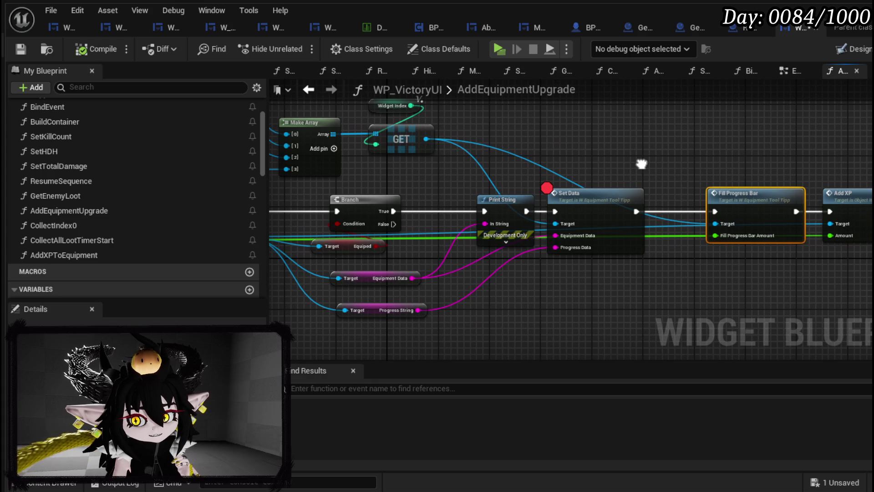
Step: Inspect the tooltip's SetData and the text button's SetAmount function, then save the blueprint
{"action": "double_click", "coordinate": [586, 195]}
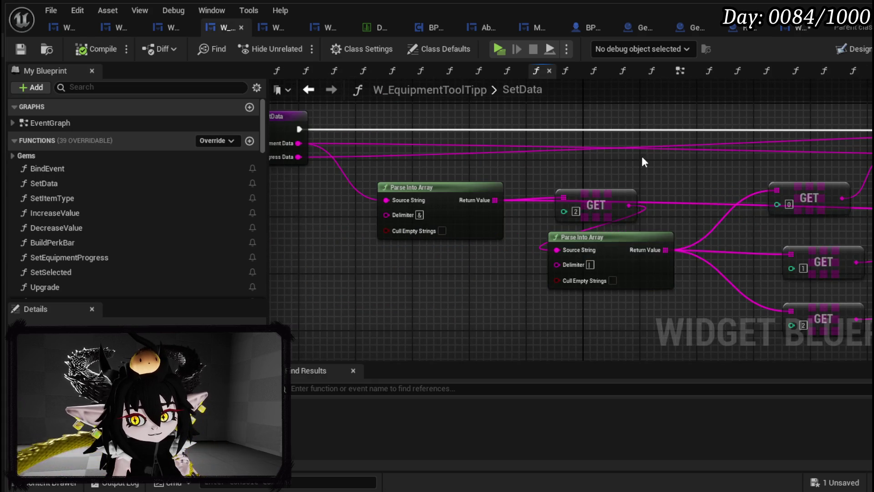
{"action": "mouse_move", "coordinate": [591, 206]}
{"action": "left_mouse_down"}
{"action": "mouse_move", "coordinate": [562, 218]}
{"action": "mouse_move", "coordinate": [541, 282]}
{"action": "left_mouse_up"}
{"action": "scroll", "coordinate": [541, 282], "scroll_direction": "up", "scroll_amount": 2}
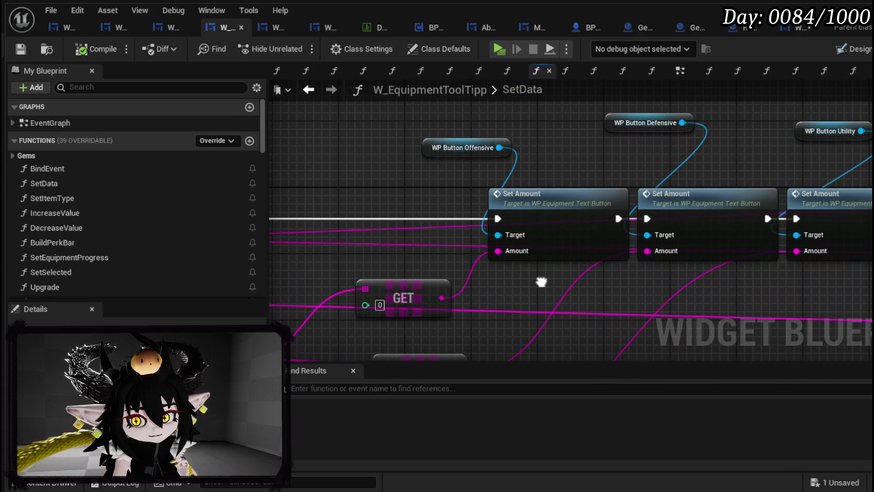
{"action": "left_click_drag", "start_coordinate": [559, 206], "coordinate": [518, 207]}
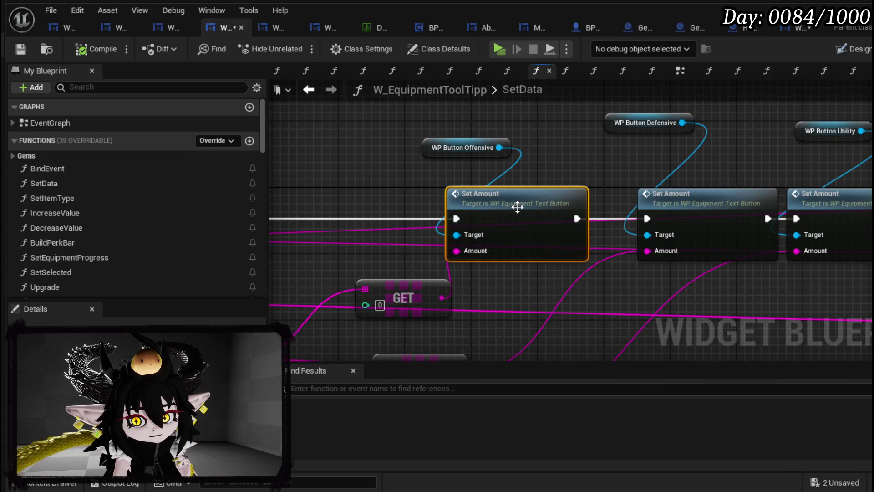
{"action": "double_click", "coordinate": [517, 207]}
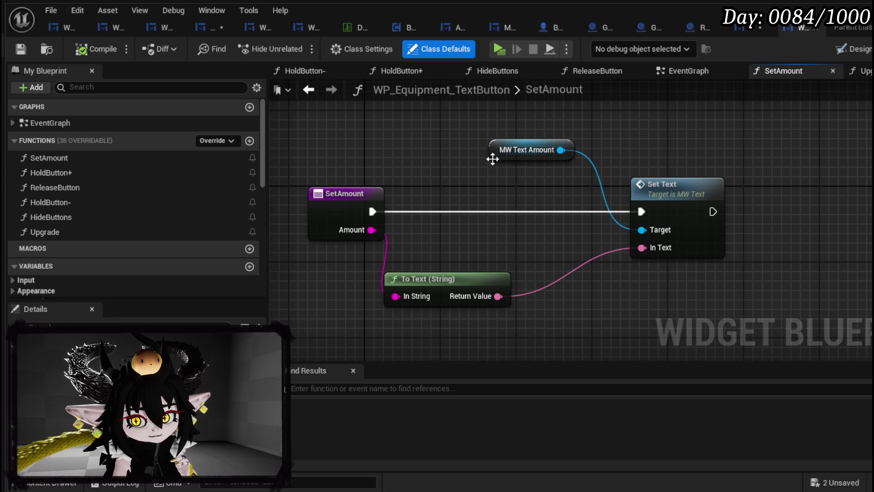
{"action": "mouse_move", "coordinate": [348, 129]}
{"action": "left_mouse_down"}
{"action": "mouse_move", "coordinate": [673, 286]}
{"action": "mouse_move", "coordinate": [397, 90]}
{"action": "left_mouse_up"}
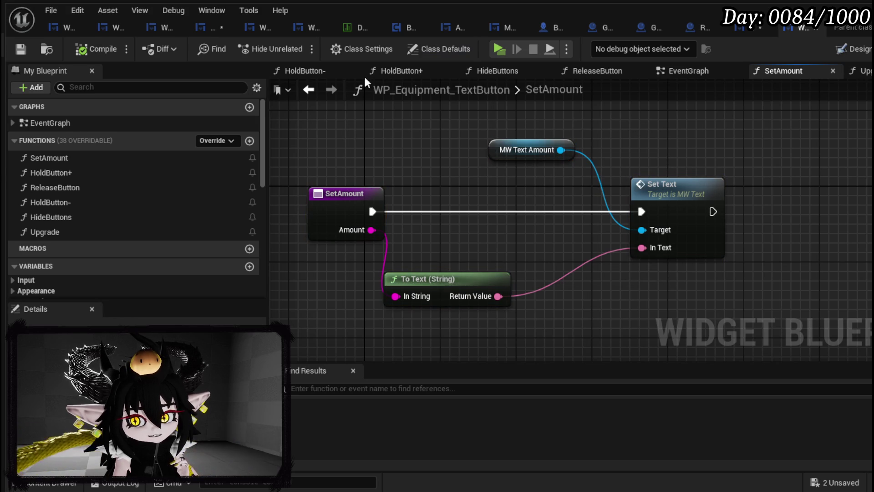
{"action": "left_click", "coordinate": [196, 32]}
{"action": "left_click", "coordinate": [21, 49]}
Step: Shift the Set Item Type and Build Perk Bar nodes to the right in SetData
{"action": "mouse_move", "coordinate": [624, 159]}
{"action": "left_mouse_down"}
{"action": "mouse_move", "coordinate": [765, 141]}
{"action": "mouse_move", "coordinate": [401, 150]}
{"action": "mouse_move", "coordinate": [853, 178]}
{"action": "mouse_move", "coordinate": [423, 167]}
{"action": "left_mouse_up"}
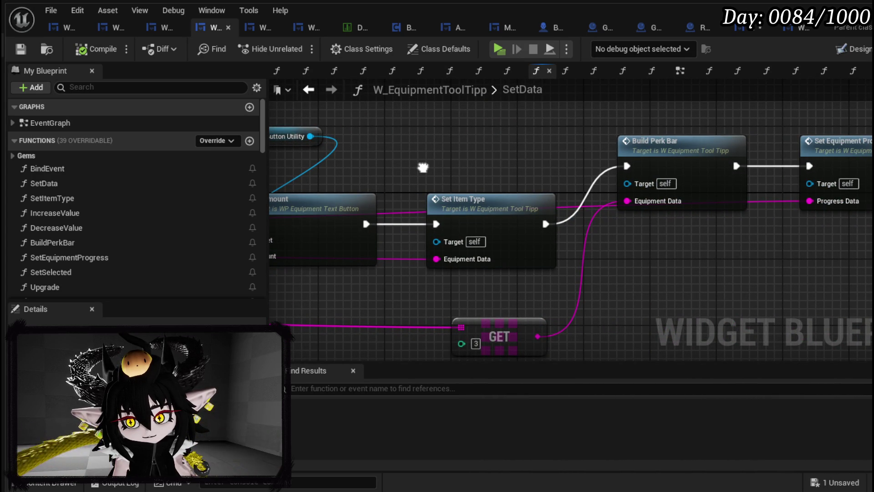
{"action": "left_click_drag", "start_coordinate": [455, 133], "coordinate": [637, 209]}
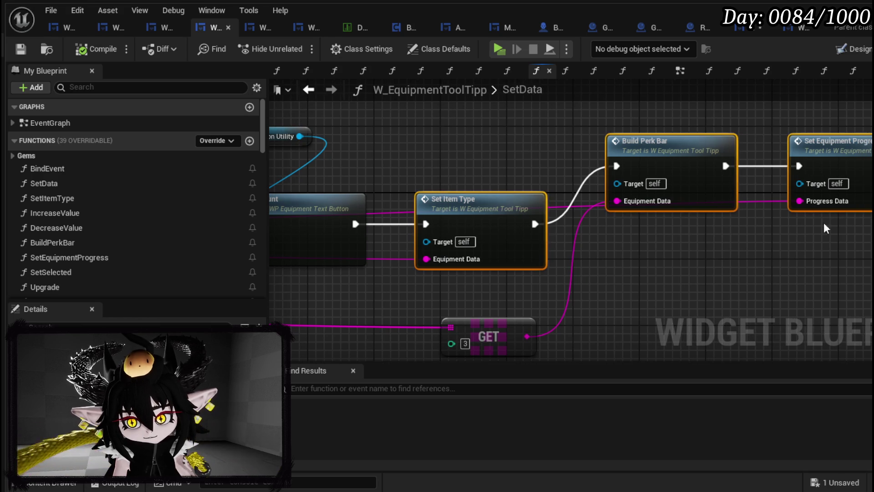
{"action": "left_click_drag", "start_coordinate": [506, 197], "coordinate": [608, 198]}
{"action": "left_click_drag", "start_coordinate": [580, 170], "coordinate": [437, 173]}
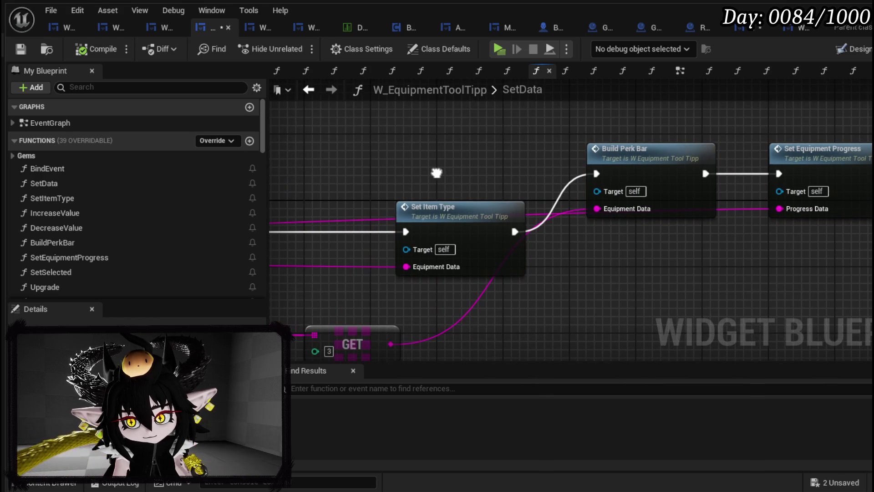
Step: In SetEquipmentProgress, connect the last Set Text's execution to Print String, compile and save
{"action": "double_click", "coordinate": [798, 169]}
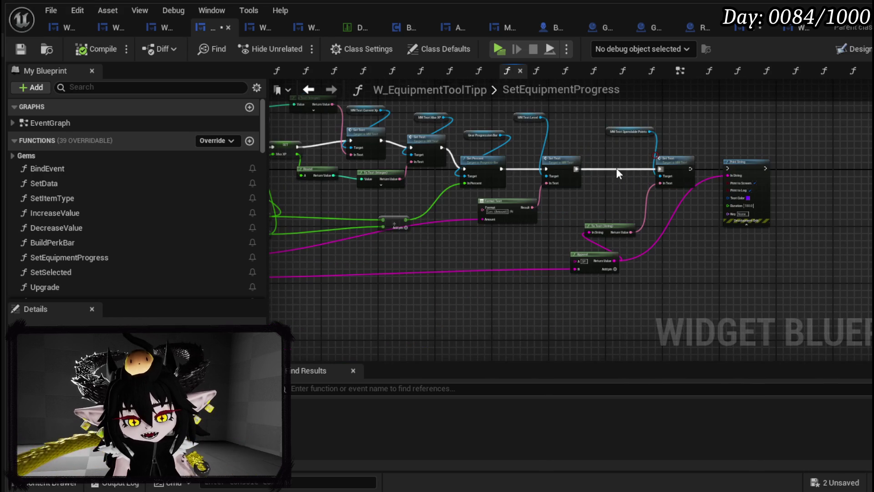
{"action": "scroll", "coordinate": [673, 176], "scroll_direction": "up", "scroll_amount": 4}
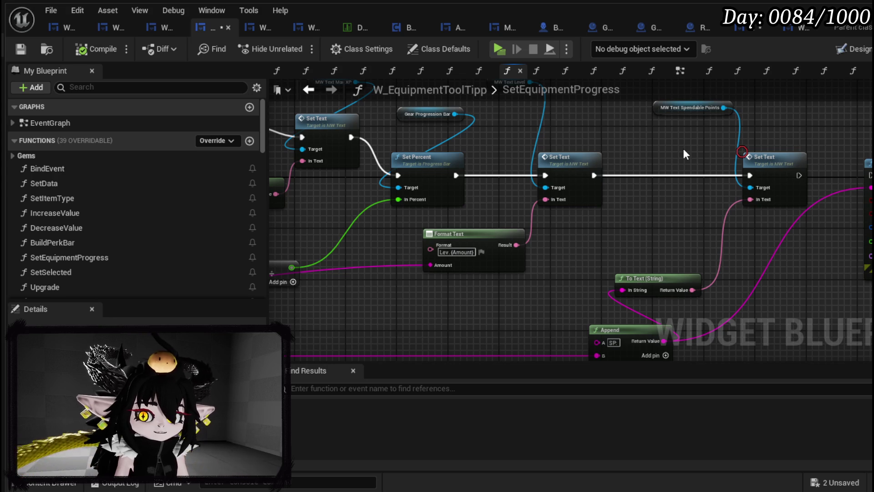
{"action": "left_click_drag", "start_coordinate": [704, 152], "coordinate": [605, 37]}
{"action": "mouse_move", "coordinate": [567, 183]}
{"action": "left_mouse_down"}
{"action": "mouse_move", "coordinate": [364, 218]}
{"action": "mouse_move", "coordinate": [378, 246]}
{"action": "left_mouse_up"}
{"action": "left_click_drag", "start_coordinate": [711, 185], "coordinate": [789, 192]}
{"action": "left_click_drag", "start_coordinate": [710, 184], "coordinate": [782, 185]}
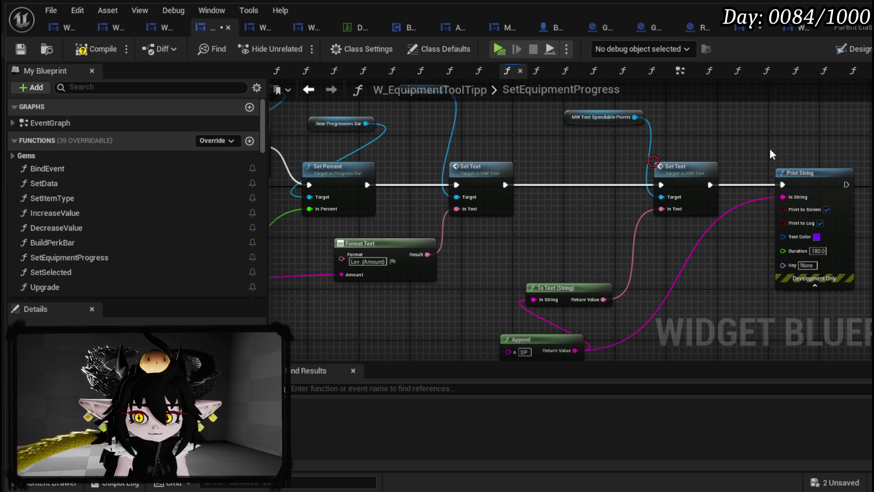
{"action": "left_click", "coordinate": [20, 49]}
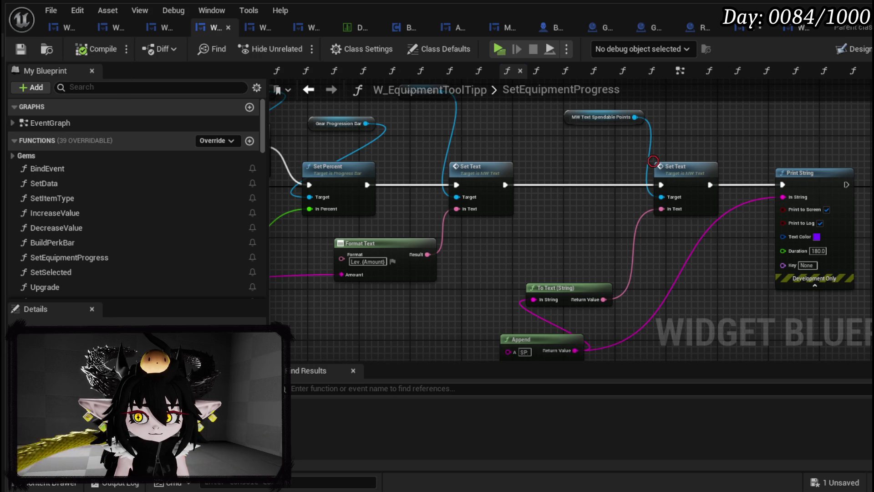
{"action": "left_click", "coordinate": [752, 27]}
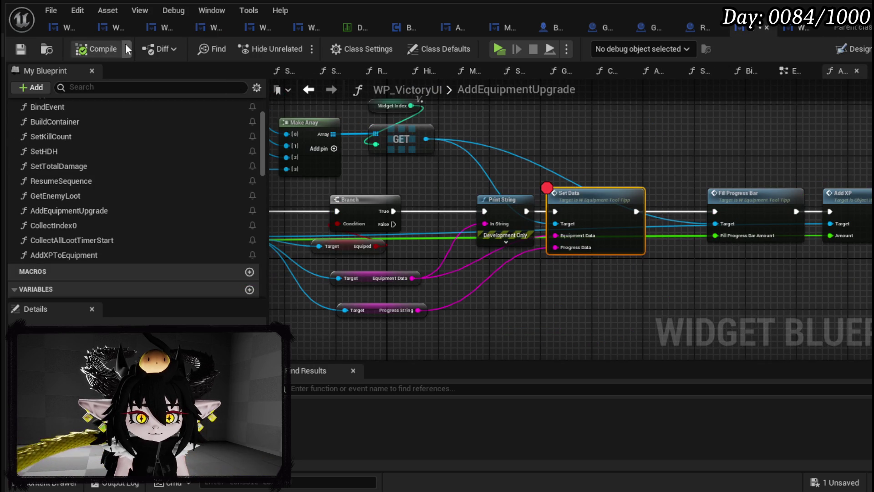
Step: Save the victory screen blueprint and review its loop nodes and the FillProgressBar function
{"action": "left_click", "coordinate": [21, 48]}
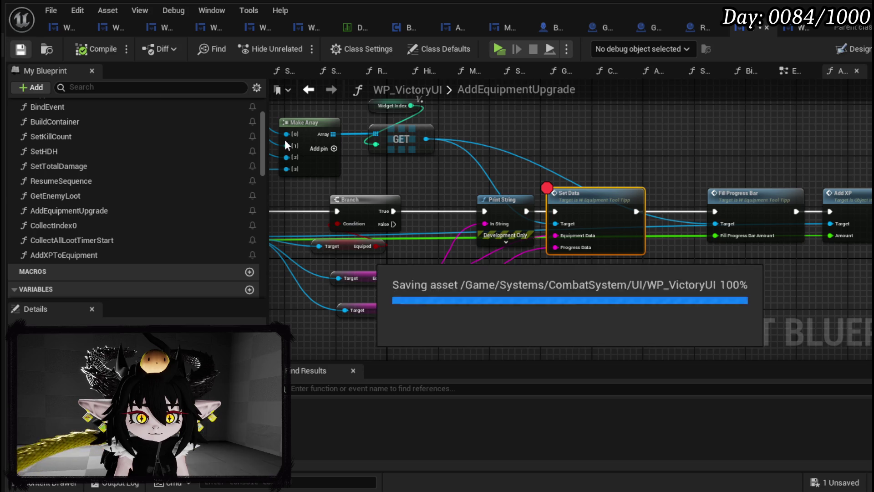
{"action": "mouse_move", "coordinate": [601, 311]}
{"action": "left_mouse_down"}
{"action": "mouse_move", "coordinate": [574, 310]}
{"action": "mouse_move", "coordinate": [572, 209]}
{"action": "left_mouse_up"}
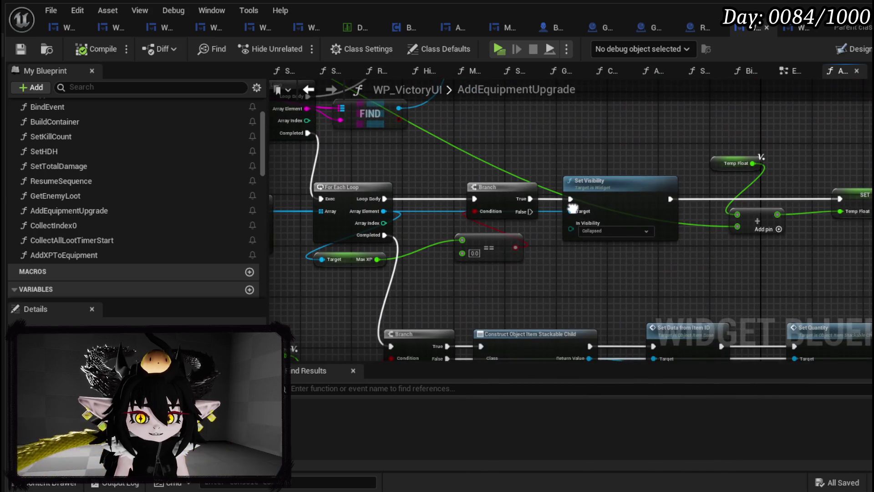
{"action": "mouse_move", "coordinate": [593, 287]}
{"action": "left_mouse_down"}
{"action": "mouse_move", "coordinate": [591, 255]}
{"action": "mouse_move", "coordinate": [556, 197]}
{"action": "mouse_move", "coordinate": [452, 167]}
{"action": "left_mouse_up"}
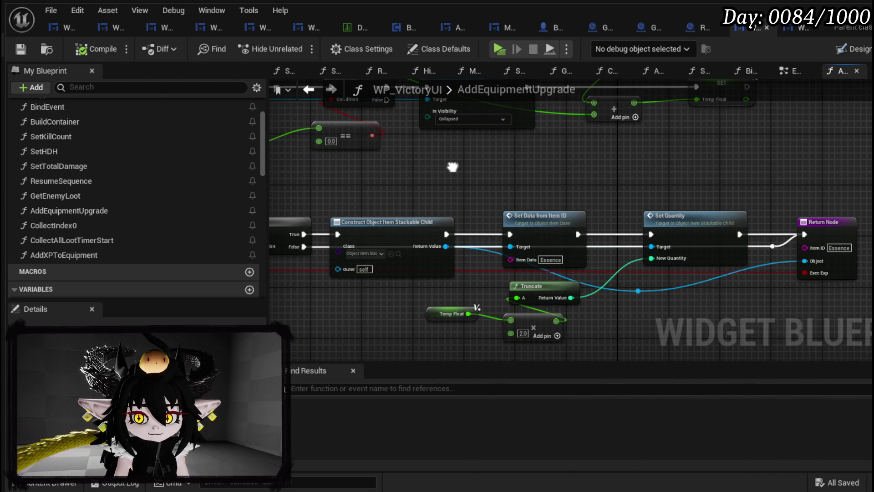
{"action": "mouse_move", "coordinate": [453, 167]}
{"action": "left_mouse_down"}
{"action": "mouse_move", "coordinate": [635, 237]}
{"action": "mouse_move", "coordinate": [667, 276]}
{"action": "mouse_move", "coordinate": [624, 296]}
{"action": "mouse_move", "coordinate": [617, 312]}
{"action": "mouse_move", "coordinate": [666, 291]}
{"action": "mouse_move", "coordinate": [647, 255]}
{"action": "mouse_move", "coordinate": [686, 238]}
{"action": "mouse_move", "coordinate": [463, 252]}
{"action": "mouse_move", "coordinate": [535, 257]}
{"action": "left_mouse_up"}
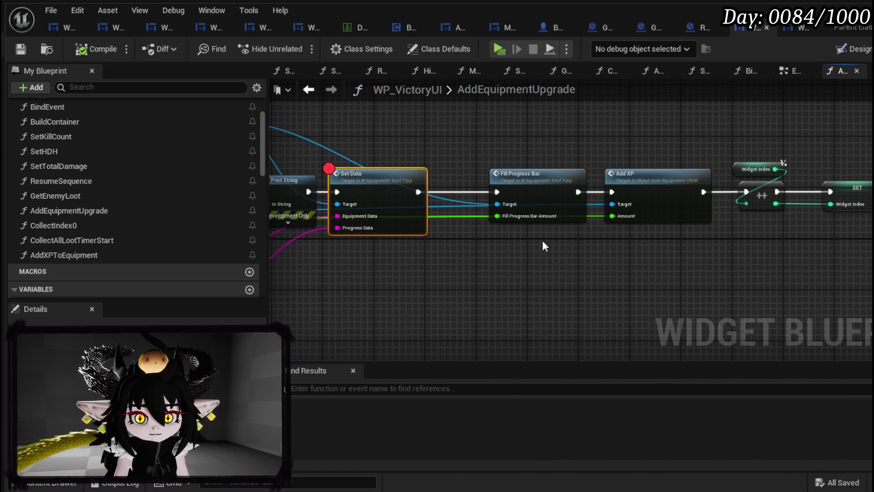
{"action": "double_click", "coordinate": [546, 185]}
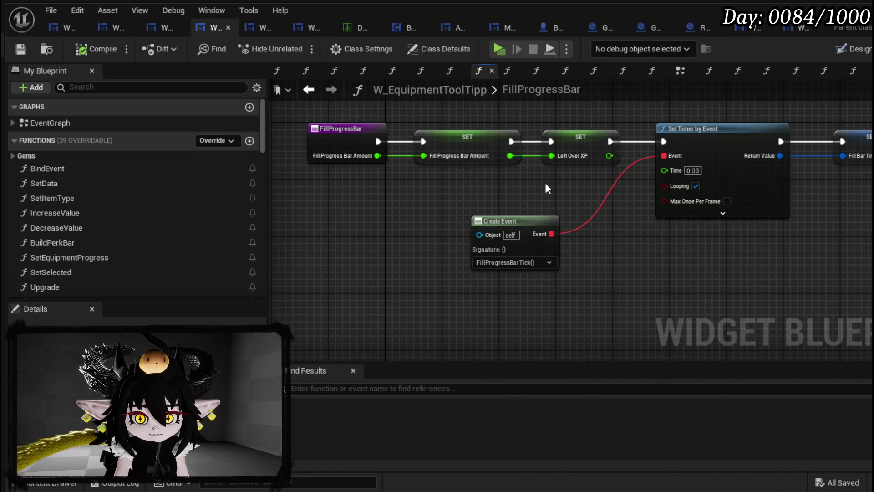
{"action": "left_click", "coordinate": [313, 89]}
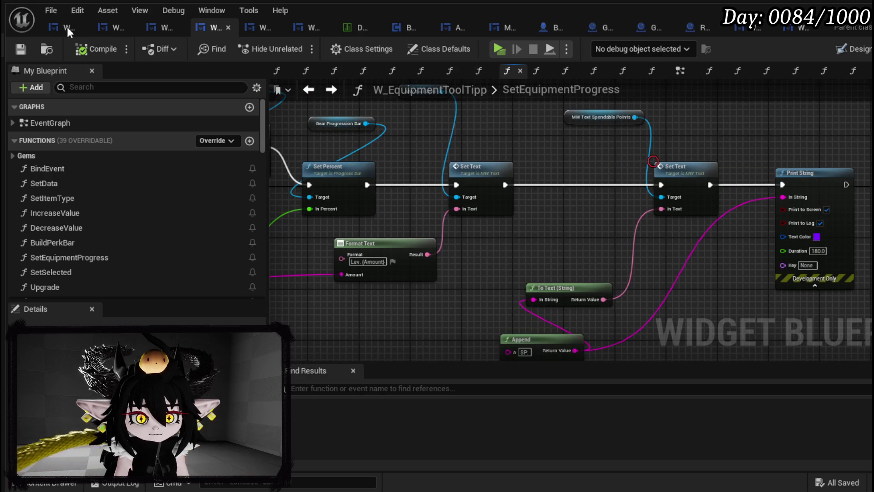
Step: Review AddXP and BuildProgressString, recheck AddEquipmentUpgrade, then go back to L_DungeonCreationTest
{"action": "left_click", "coordinate": [758, 31]}
{"action": "double_click", "coordinate": [642, 185]}
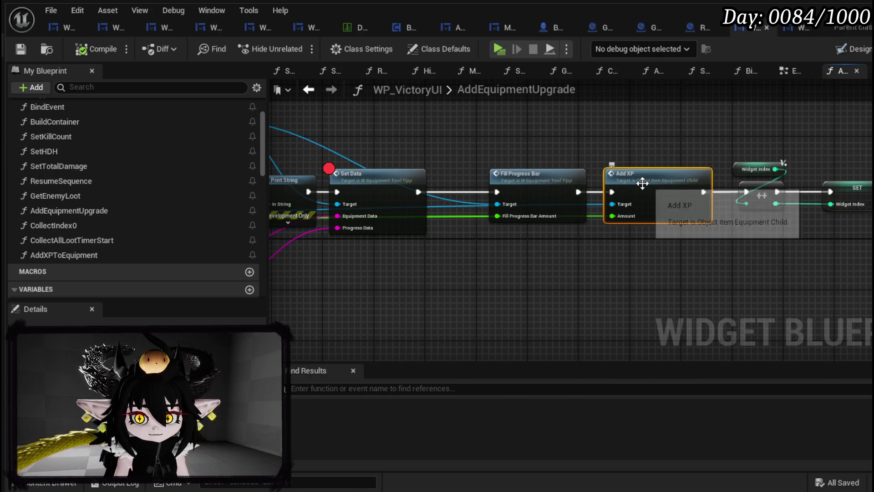
{"action": "double_click", "coordinate": [382, 256]}
{"action": "mouse_move", "coordinate": [555, 245]}
{"action": "left_mouse_down"}
{"action": "mouse_move", "coordinate": [570, 177]}
{"action": "mouse_move", "coordinate": [574, 260]}
{"action": "mouse_move", "coordinate": [589, 197]}
{"action": "left_mouse_up"}
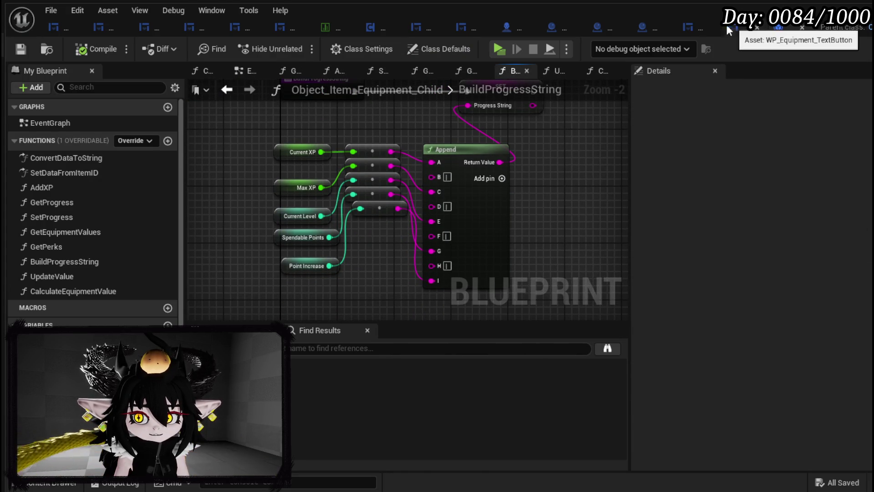
{"action": "left_click", "coordinate": [700, 29]}
{"action": "mouse_move", "coordinate": [459, 155]}
{"action": "left_mouse_down"}
{"action": "mouse_move", "coordinate": [697, 187]}
{"action": "mouse_move", "coordinate": [755, 167]}
{"action": "mouse_move", "coordinate": [770, 147]}
{"action": "mouse_move", "coordinate": [861, 137]}
{"action": "mouse_move", "coordinate": [873, 90]}
{"action": "left_mouse_up"}
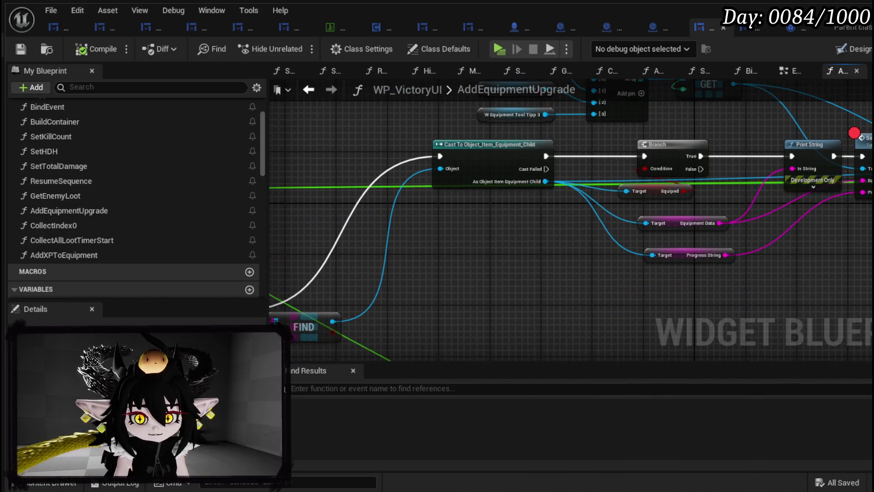
{"action": "mouse_move", "coordinate": [483, 258]}
{"action": "left_mouse_down"}
{"action": "mouse_move", "coordinate": [501, 226]}
{"action": "mouse_move", "coordinate": [396, 189]}
{"action": "mouse_move", "coordinate": [615, 188]}
{"action": "mouse_move", "coordinate": [182, 222]}
{"action": "mouse_move", "coordinate": [302, 250]}
{"action": "mouse_move", "coordinate": [251, 250]}
{"action": "left_mouse_up"}
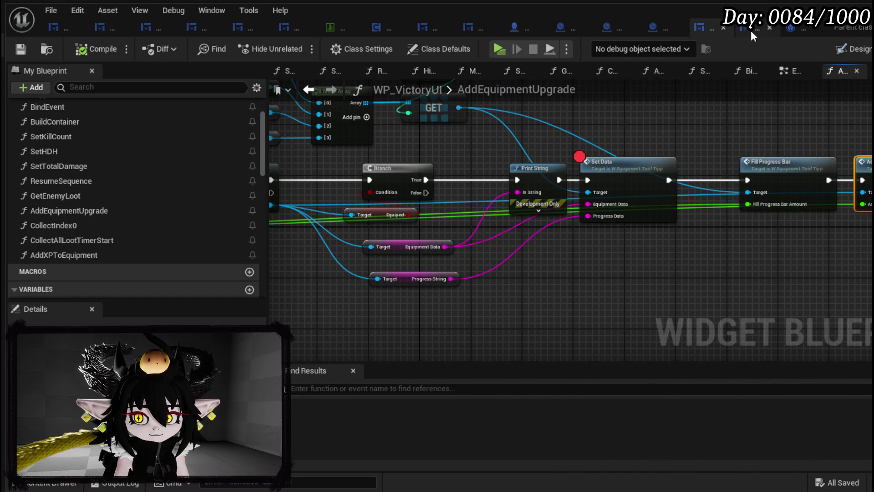
{"action": "left_click", "coordinate": [849, 29]}
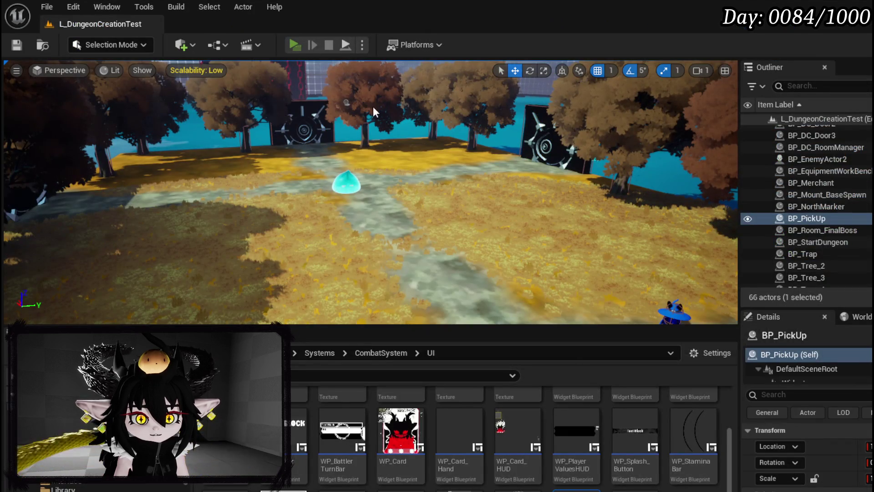
Step: Start a play session and check the equipped IRON_HEAD helmet's stats in the equipment book
{"action": "key", "text": "alt+p"}
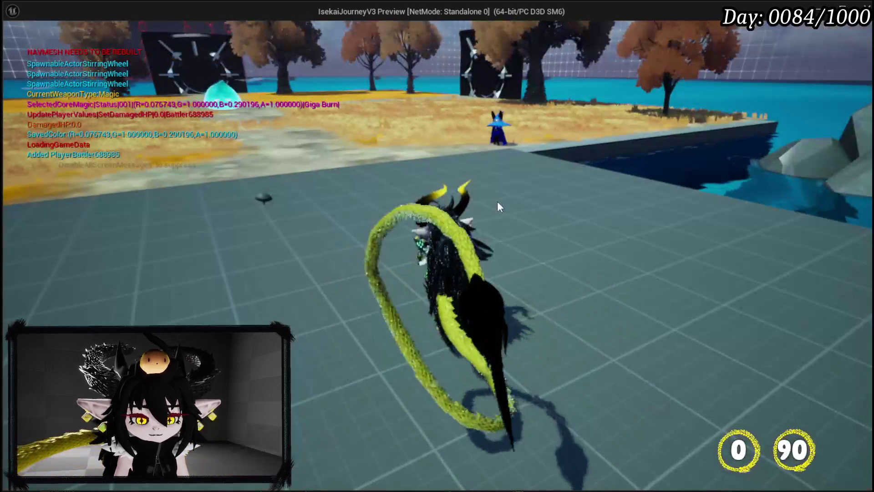
{"action": "key", "text": "Tab"}
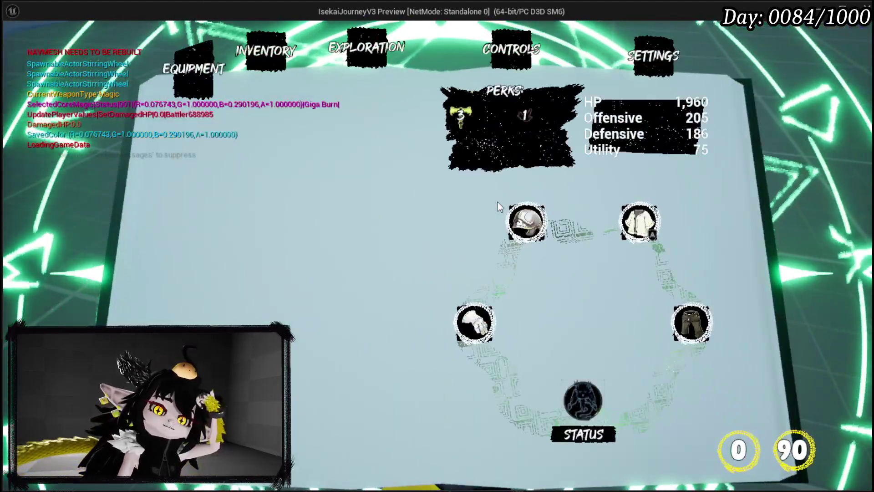
{"action": "left_click", "coordinate": [526, 221]}
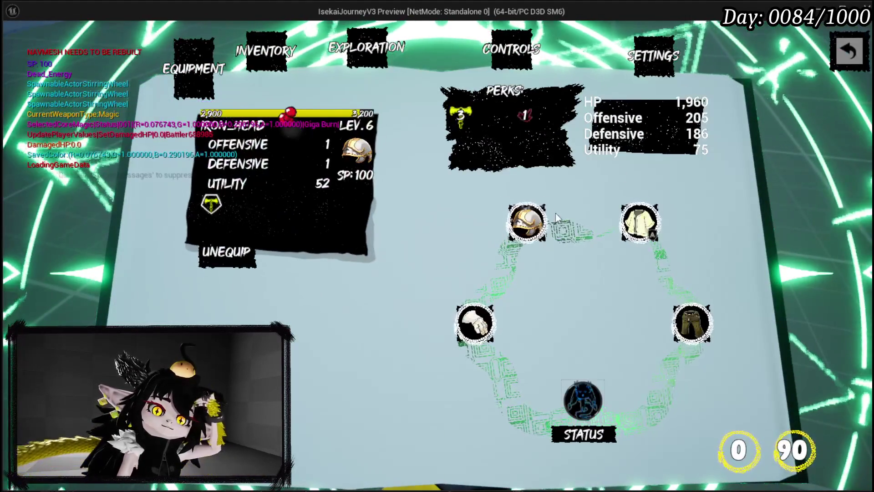
{"action": "key", "text": "Tab"}
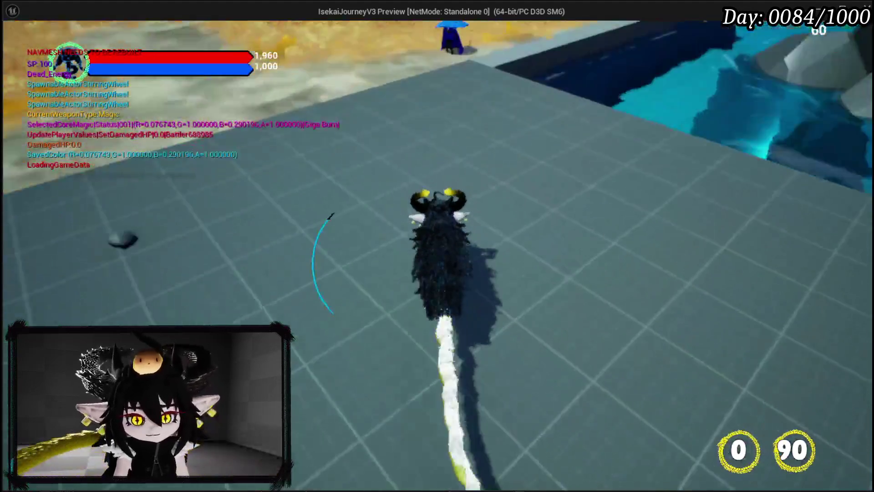
Step: Use the windmill to travel to the Smelter arena and run up to the fiery enemy
{"action": "key", "text": "e"}
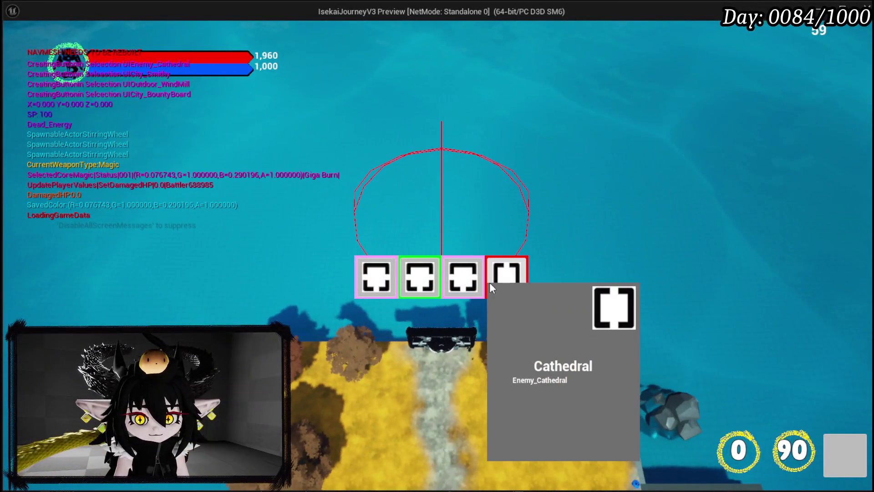
{"action": "left_click", "coordinate": [423, 283]}
{"action": "key", "text": "w"}
{"action": "key", "text": "w"}
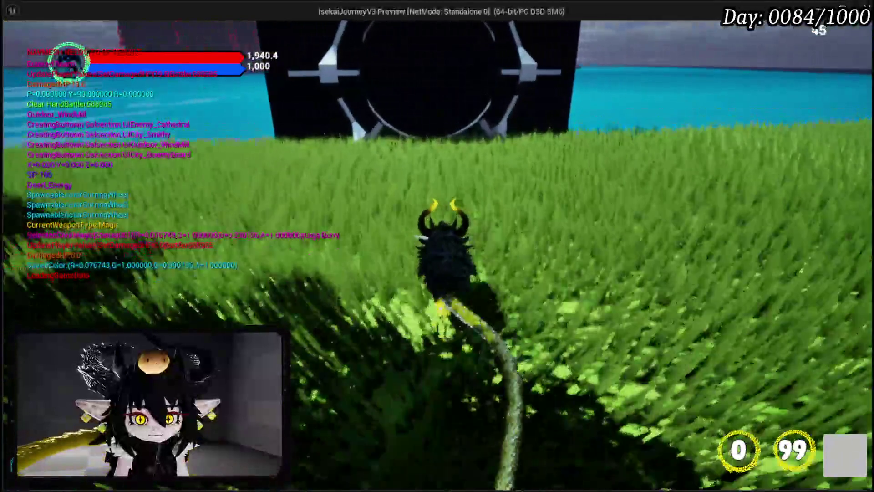
{"action": "key", "text": "w"}
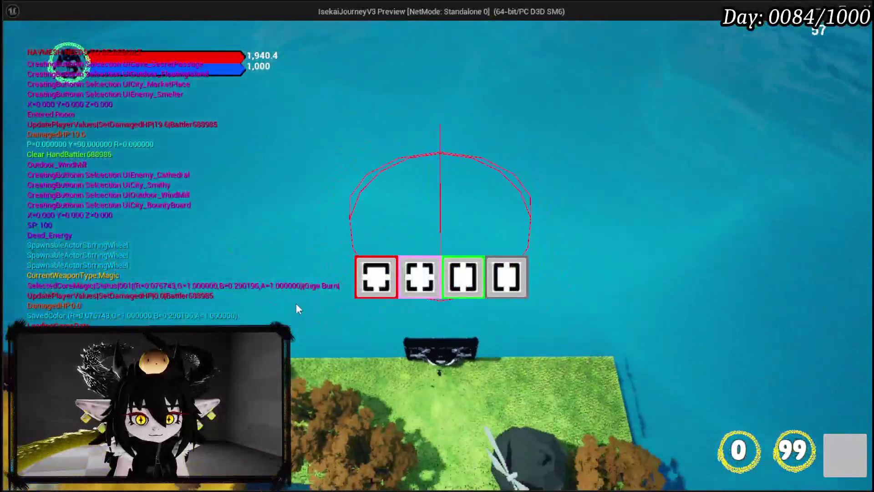
{"action": "left_click", "coordinate": [368, 297]}
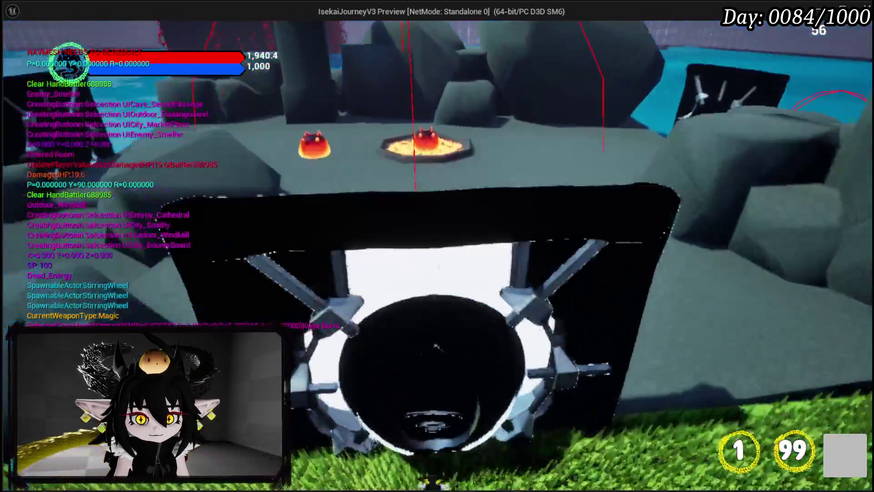
{"action": "key", "text": "w"}
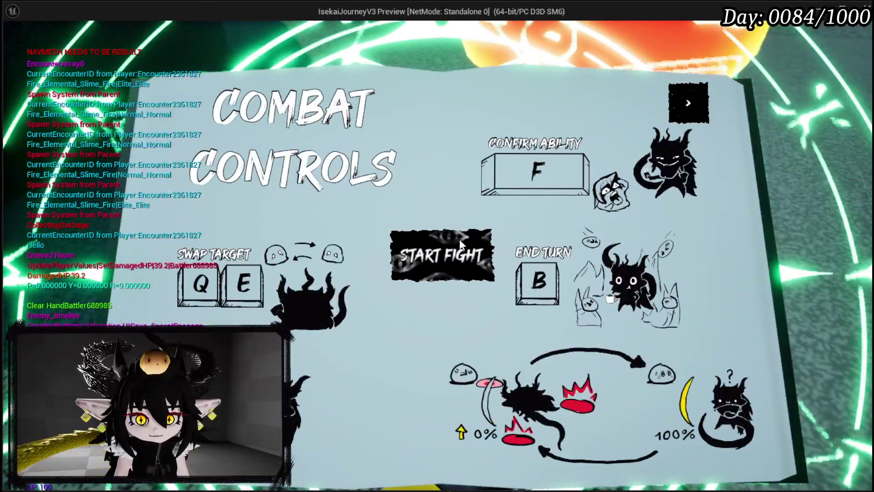
Step: Start the fight and hit a Slime_Fire with the Claw card
{"action": "left_click", "coordinate": [461, 248]}
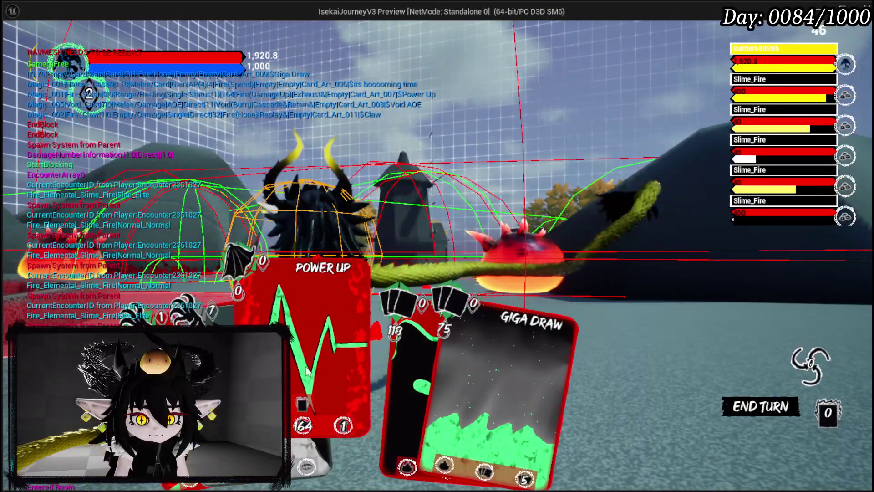
{"action": "left_click", "coordinate": [384, 339]}
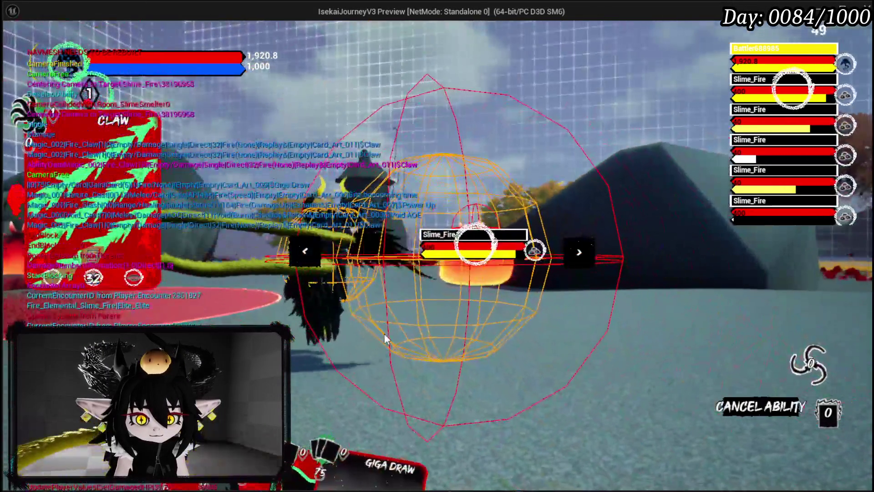
{"action": "left_click", "coordinate": [385, 340]}
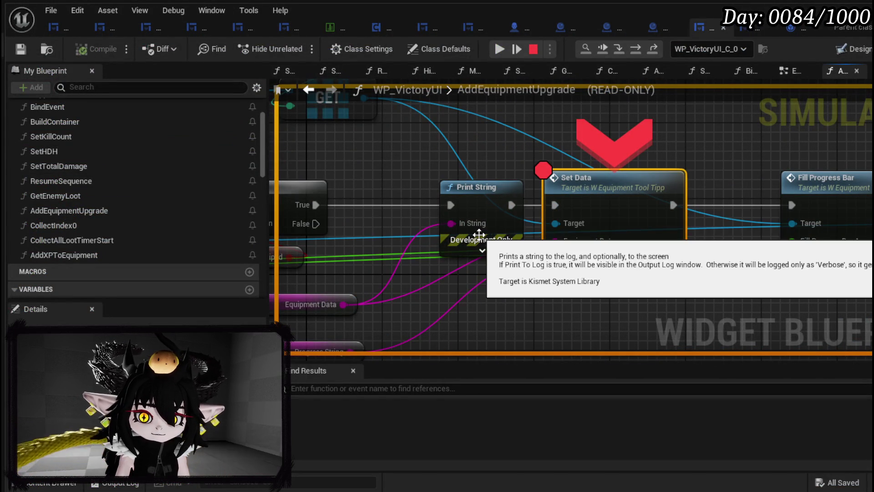
Step: Centre on the halted Set Data node and step into SetData, then into SetAmount
{"action": "scroll", "coordinate": [455, 223], "scroll_direction": "down", "scroll_amount": 2}
{"action": "mouse_move", "coordinate": [497, 227]}
{"action": "left_mouse_down"}
{"action": "mouse_move", "coordinate": [475, 252]}
{"action": "mouse_move", "coordinate": [829, 250]}
{"action": "mouse_move", "coordinate": [821, 251]}
{"action": "mouse_move", "coordinate": [821, 306]}
{"action": "left_mouse_up"}
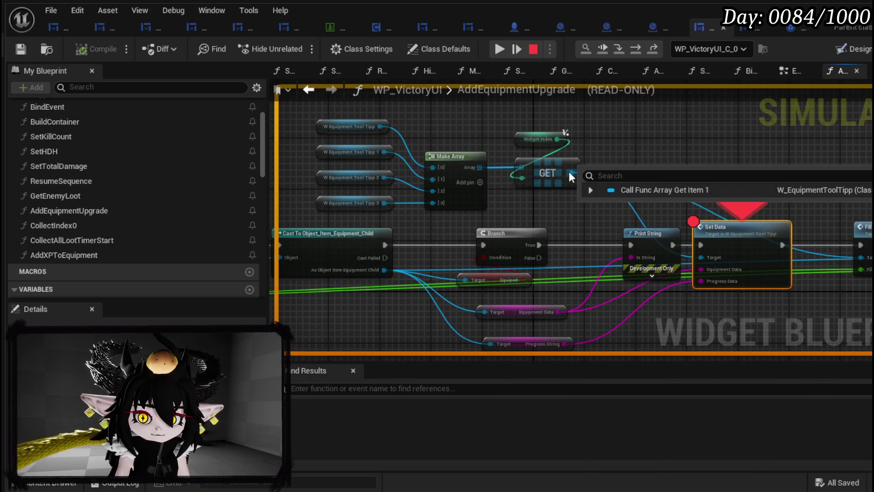
{"action": "left_click", "coordinate": [617, 50]}
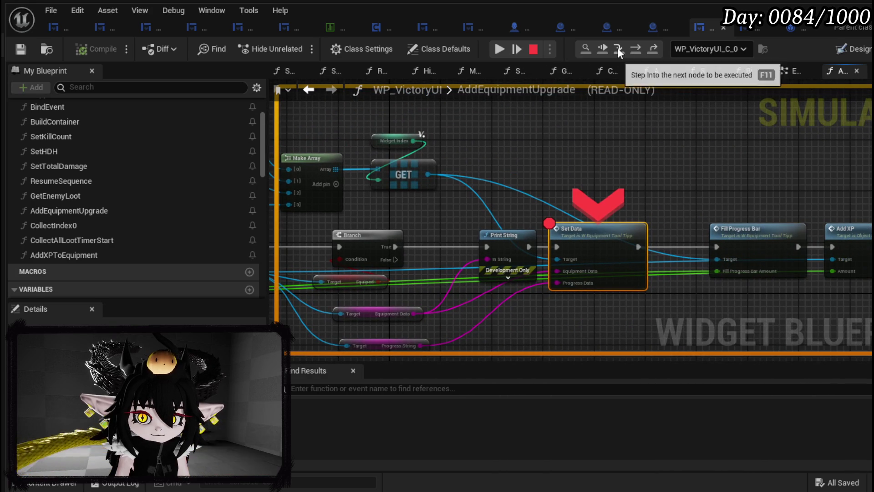
{"action": "left_click", "coordinate": [617, 48]}
{"action": "mouse_move", "coordinate": [641, 224]}
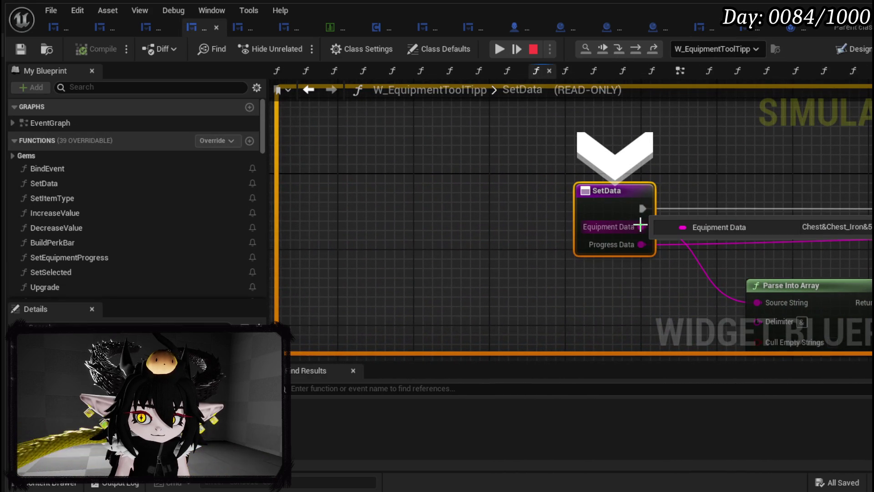
{"action": "left_click", "coordinate": [638, 47]}
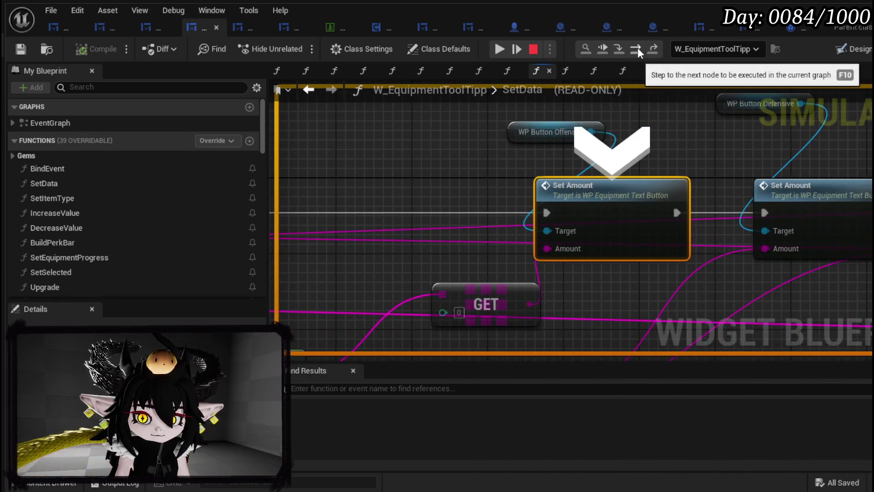
{"action": "left_click", "coordinate": [623, 48]}
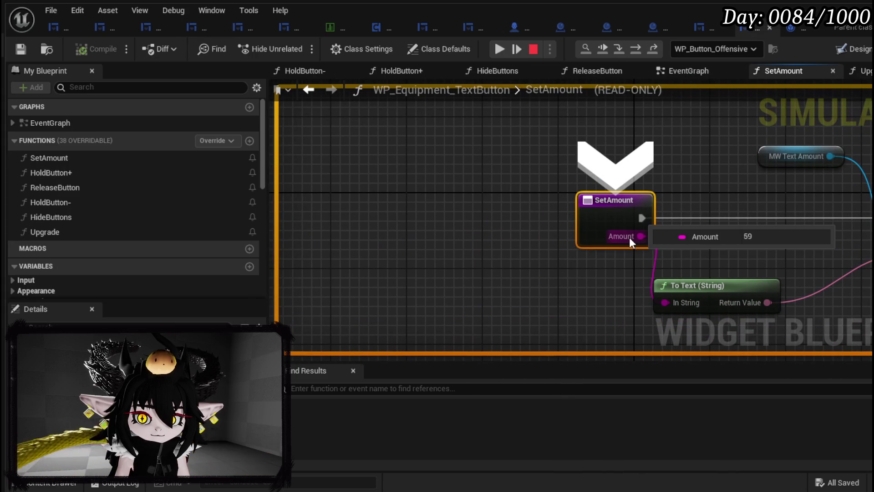
Step: Step through SetAmount's Set Text and the remaining Set Amount nodes to Set Item Type
{"action": "left_click", "coordinate": [640, 48]}
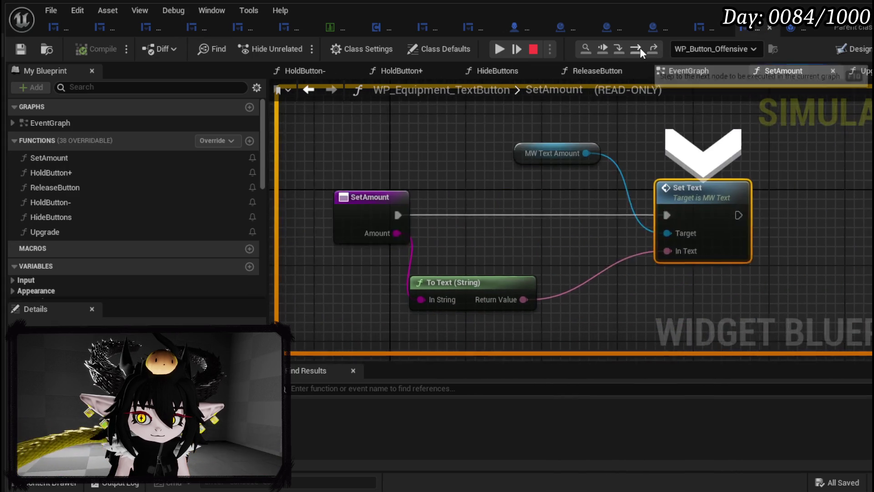
{"action": "left_click", "coordinate": [640, 48]}
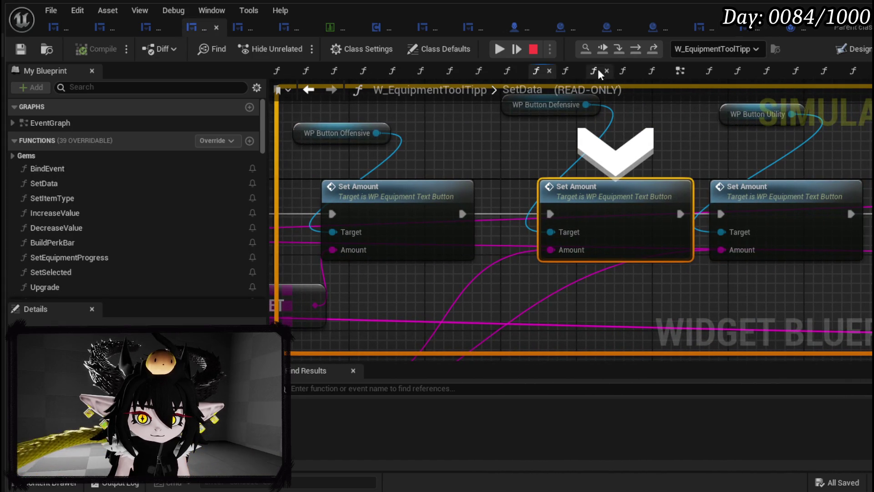
{"action": "left_click", "coordinate": [637, 49]}
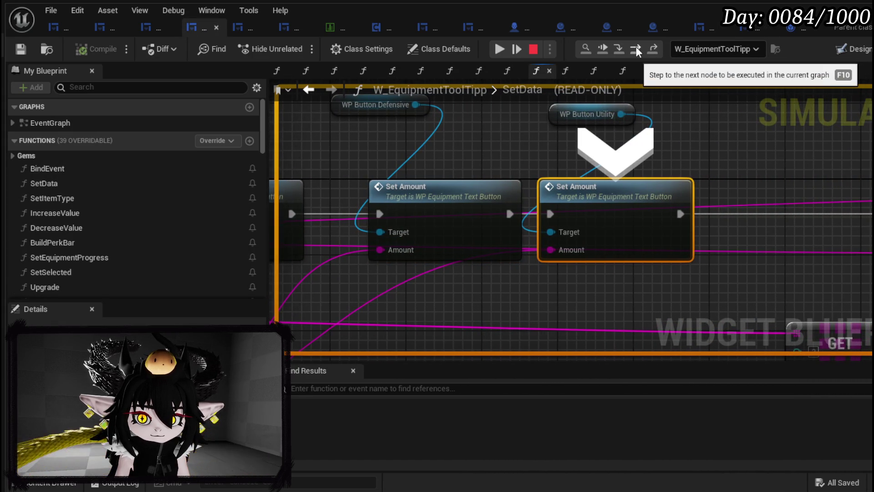
{"action": "left_click", "coordinate": [636, 50]}
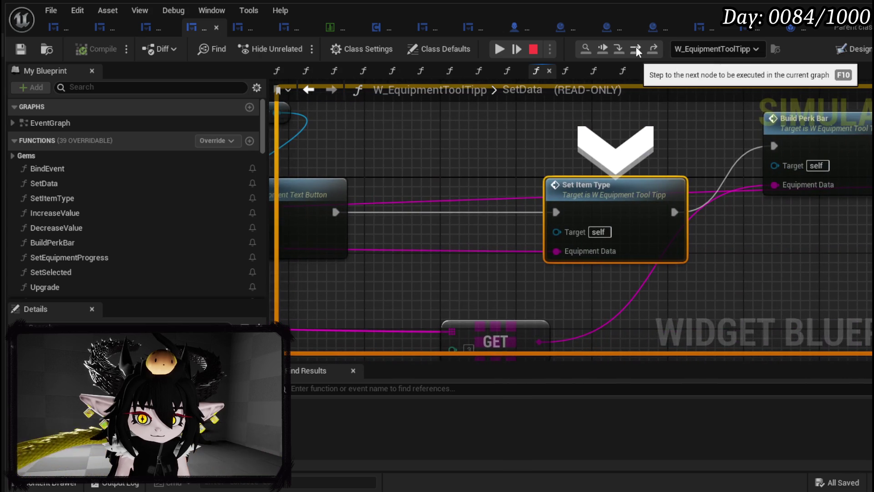
Step: Step through SetItemType's Get Data Table Row, Set Brush from Texture and Set Text nodes
{"action": "left_click", "coordinate": [624, 47]}
{"action": "left_click", "coordinate": [638, 48]}
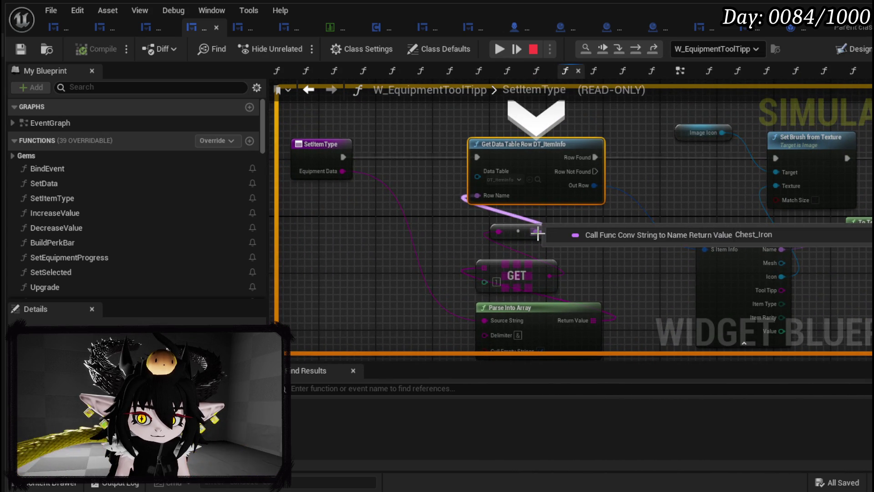
{"action": "left_click", "coordinate": [640, 47]}
{"action": "left_click", "coordinate": [640, 47]}
{"action": "left_click", "coordinate": [641, 47]}
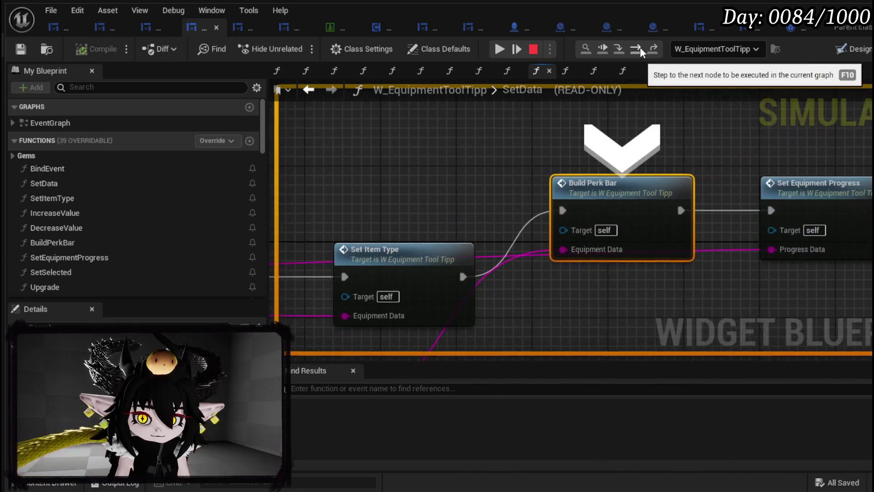
Step: Step through BuildPerkBar's gem-slot loop, then step into SetEquipmentProgress
{"action": "left_click", "coordinate": [620, 48]}
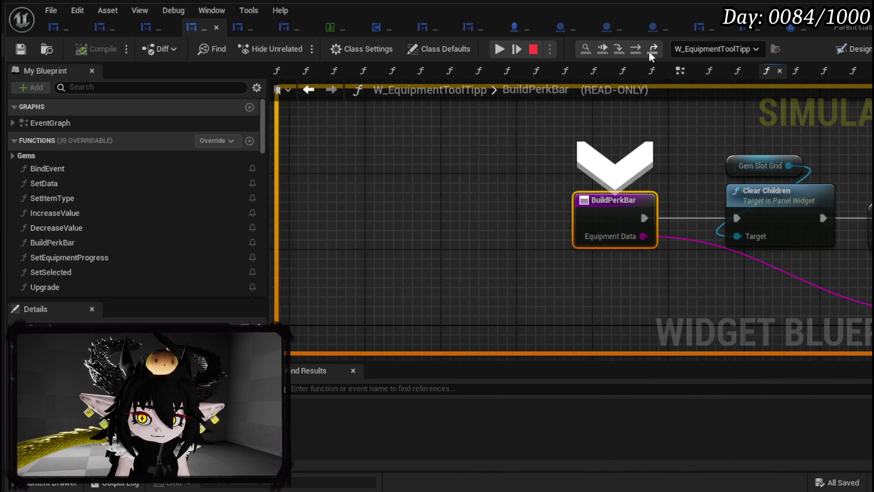
{"action": "left_click", "coordinate": [641, 51]}
{"action": "left_click", "coordinate": [642, 51]}
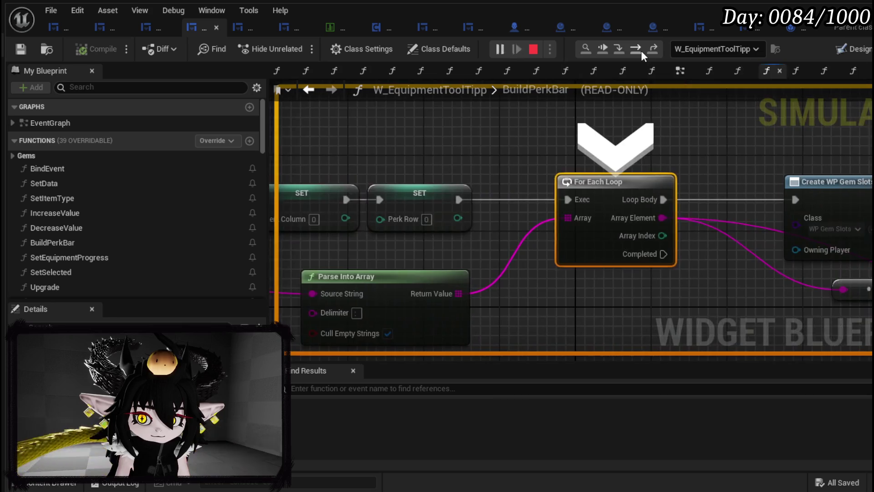
{"action": "left_click", "coordinate": [641, 51]}
{"action": "left_click", "coordinate": [641, 50]}
{"action": "left_click", "coordinate": [641, 50]}
{"action": "left_click", "coordinate": [641, 51]}
{"action": "left_click", "coordinate": [641, 51]}
{"action": "left_click", "coordinate": [641, 51]}
{"action": "left_click", "coordinate": [641, 50]}
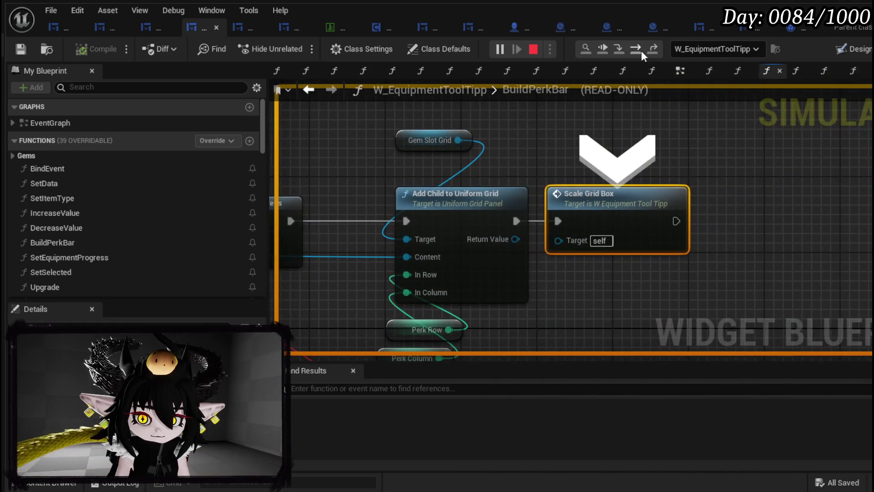
{"action": "left_click", "coordinate": [641, 51]}
{"action": "left_click", "coordinate": [641, 50]}
{"action": "left_click", "coordinate": [641, 50]}
{"action": "left_click", "coordinate": [641, 51]}
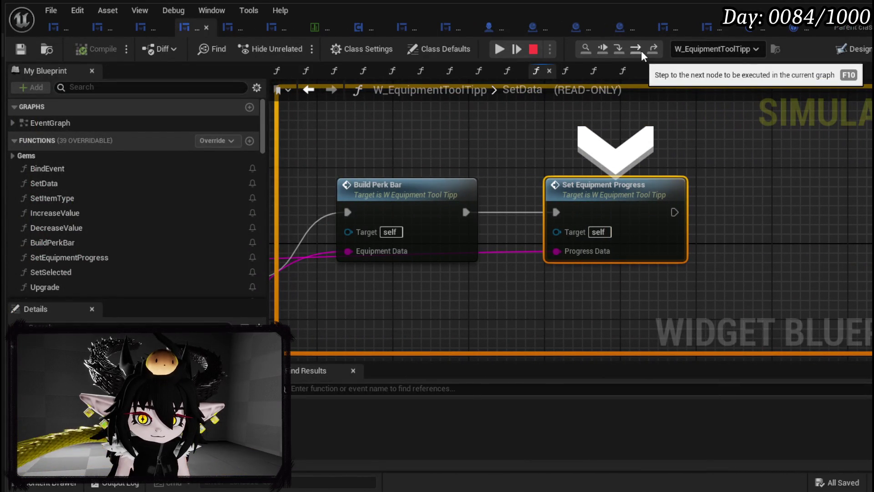
{"action": "left_click", "coordinate": [621, 52]}
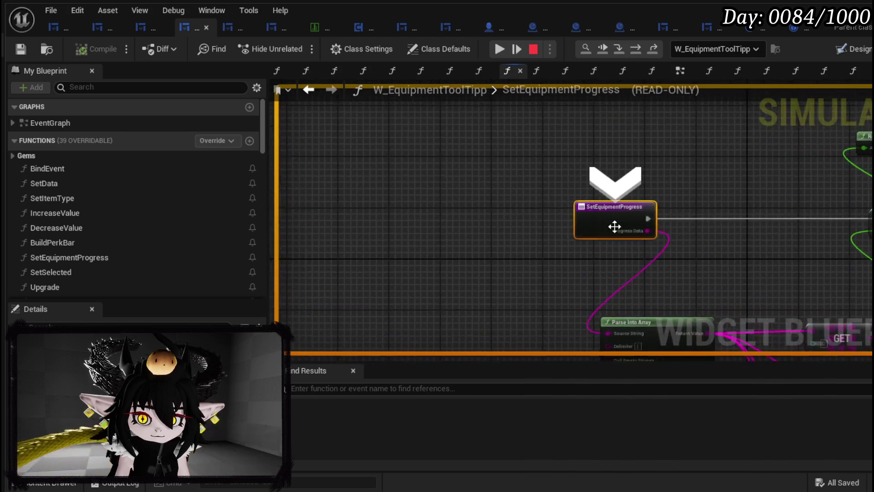
Step: Step past the Current XP and Max XP nodes and the next Set Text, reading pin values
{"action": "left_click", "coordinate": [643, 47]}
{"action": "mouse_move", "coordinate": [584, 234]}
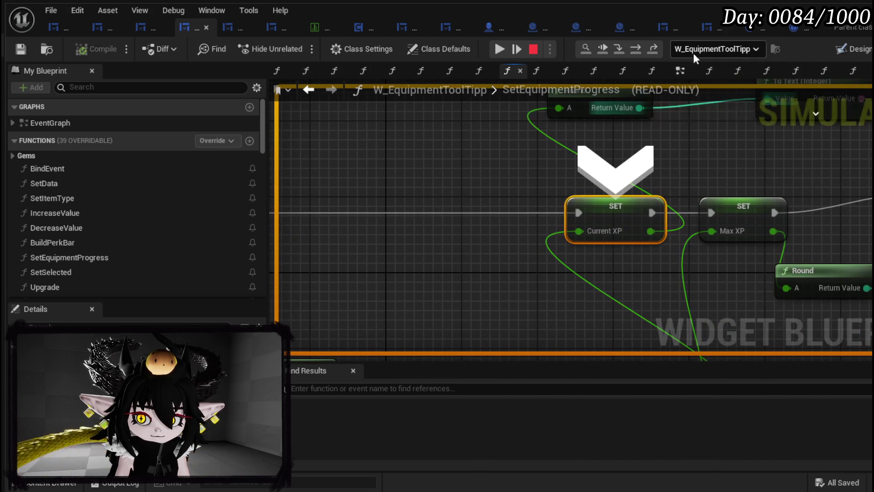
{"action": "left_click", "coordinate": [640, 47]}
{"action": "mouse_move", "coordinate": [615, 231]}
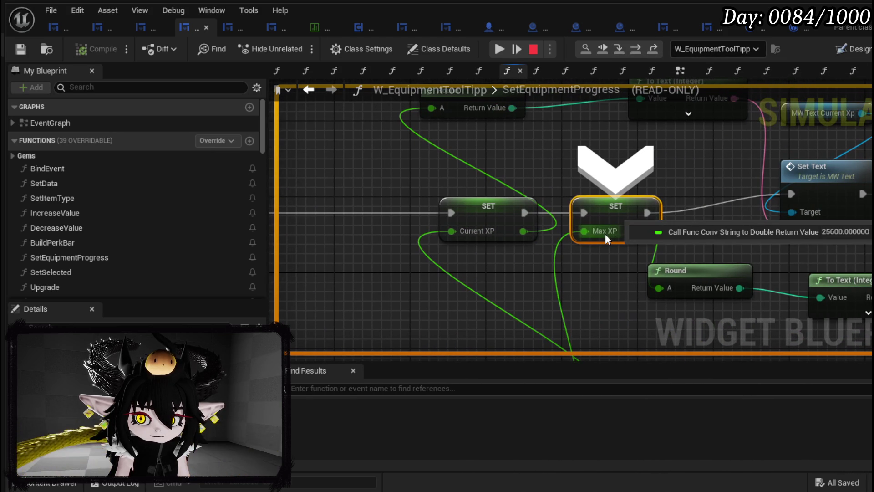
{"action": "left_click", "coordinate": [636, 48]}
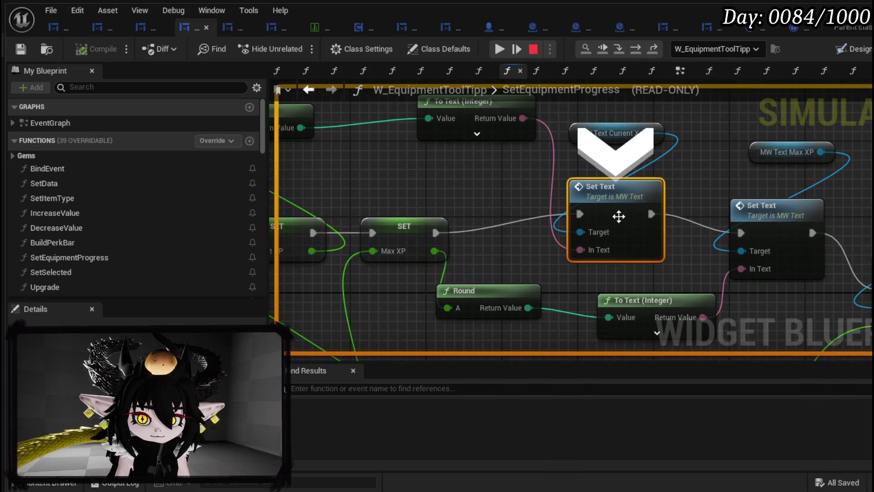
{"action": "mouse_move", "coordinate": [596, 250]}
{"action": "left_click", "coordinate": [636, 49]}
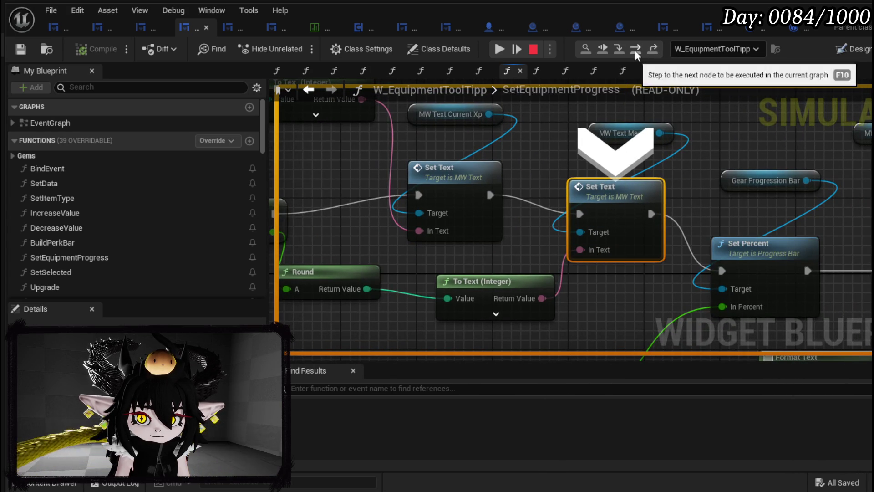
Step: Step through Set Percent, the spendable-points Set Text and Print String back to AddEquipmentUpgrade
{"action": "left_click", "coordinate": [635, 49]}
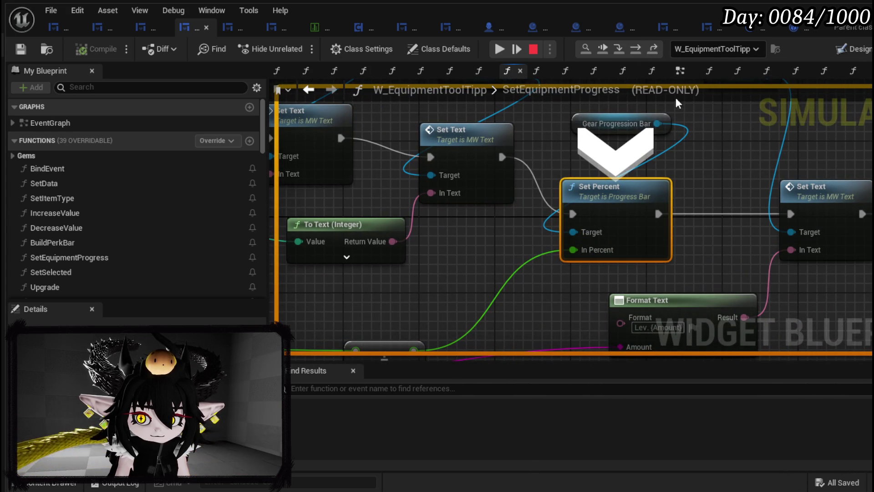
{"action": "left_click", "coordinate": [636, 49]}
{"action": "mouse_move", "coordinate": [511, 266]}
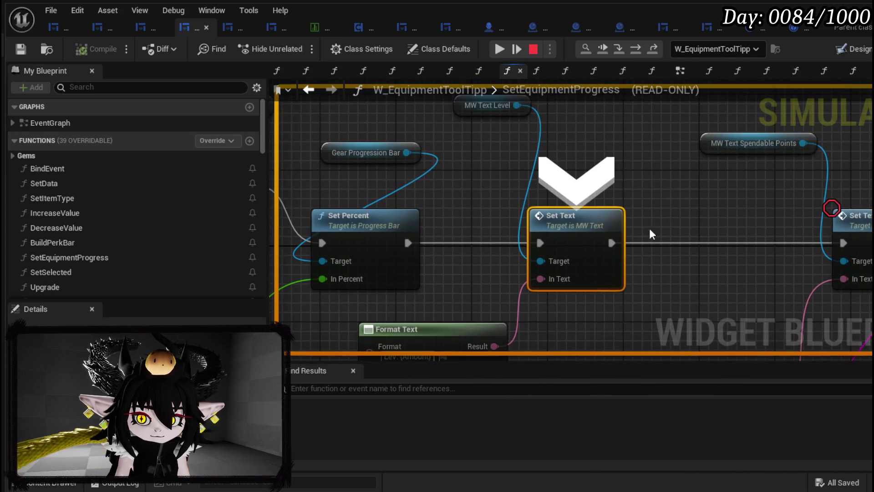
{"action": "left_click", "coordinate": [640, 50]}
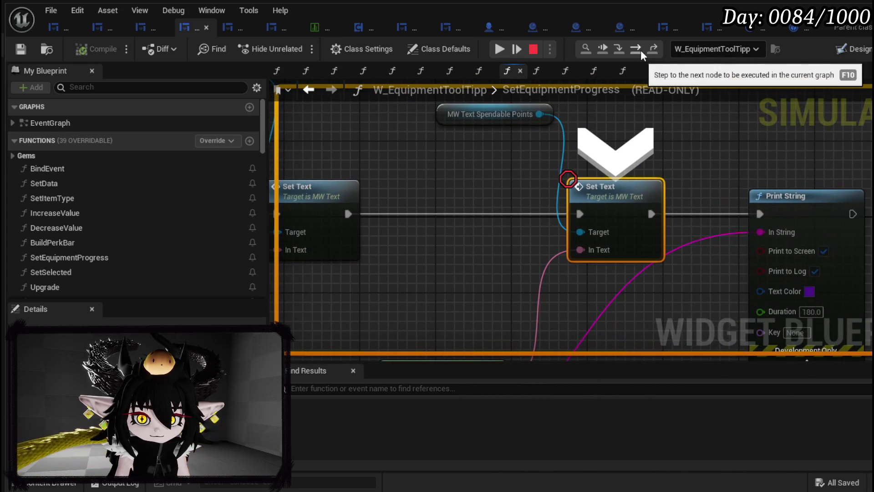
{"action": "mouse_move", "coordinate": [762, 230]}
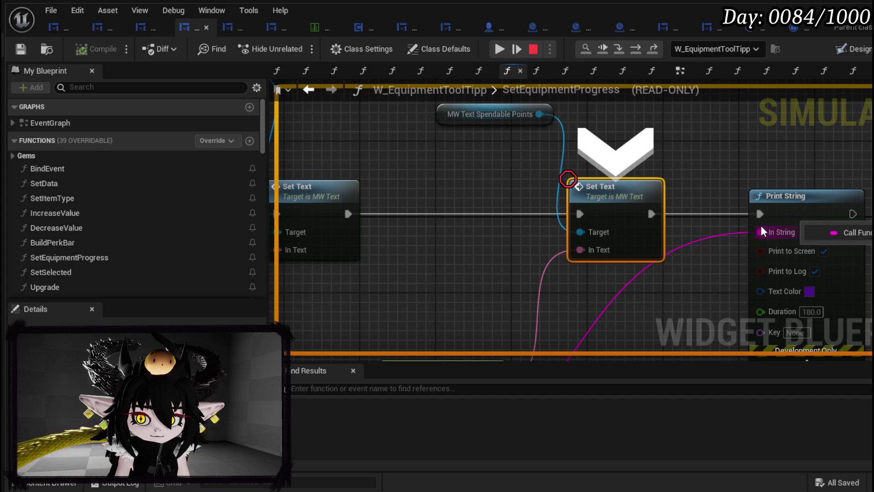
{"action": "left_click", "coordinate": [636, 50]}
{"action": "left_click", "coordinate": [636, 50]}
Step: Review the Make Array, Cast To and For Each Loop nodes, then continue to the Set Data breakpoint
{"action": "scroll", "coordinate": [515, 150], "scroll_direction": "down", "scroll_amount": 3}
{"action": "mouse_move", "coordinate": [515, 150]}
{"action": "left_mouse_down"}
{"action": "mouse_move", "coordinate": [680, 156]}
{"action": "mouse_move", "coordinate": [837, 182]}
{"action": "mouse_move", "coordinate": [855, 200]}
{"action": "mouse_move", "coordinate": [459, 187]}
{"action": "mouse_move", "coordinate": [608, 182]}
{"action": "mouse_move", "coordinate": [727, 155]}
{"action": "mouse_move", "coordinate": [870, 146]}
{"action": "left_mouse_up"}
{"action": "left_click_drag", "start_coordinate": [511, 182], "coordinate": [803, 140]}
{"action": "mouse_move", "coordinate": [486, 201]}
{"action": "left_mouse_down"}
{"action": "mouse_move", "coordinate": [525, 142]}
{"action": "mouse_move", "coordinate": [519, 130]}
{"action": "mouse_move", "coordinate": [562, 176]}
{"action": "mouse_move", "coordinate": [712, 174]}
{"action": "mouse_move", "coordinate": [290, 241]}
{"action": "mouse_move", "coordinate": [386, 272]}
{"action": "mouse_move", "coordinate": [329, 303]}
{"action": "mouse_move", "coordinate": [614, 147]}
{"action": "mouse_move", "coordinate": [613, 136]}
{"action": "mouse_move", "coordinate": [743, 133]}
{"action": "mouse_move", "coordinate": [700, 256]}
{"action": "left_mouse_up"}
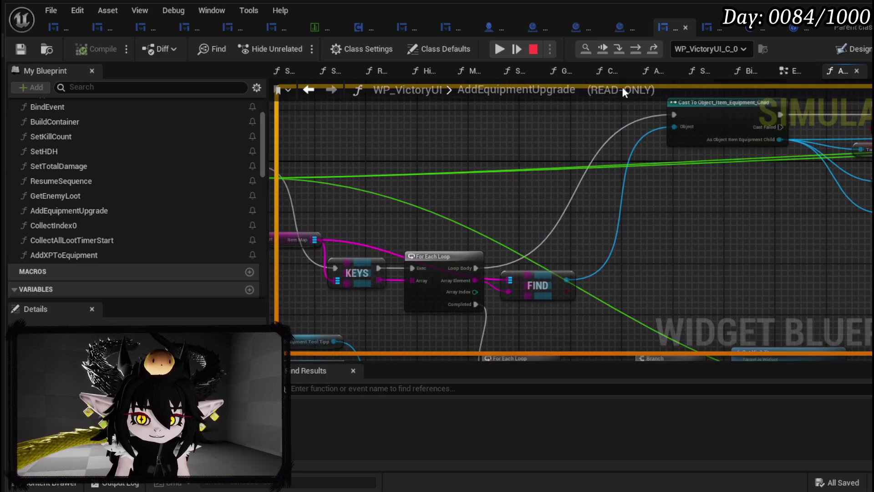
{"action": "left_click", "coordinate": [509, 47]}
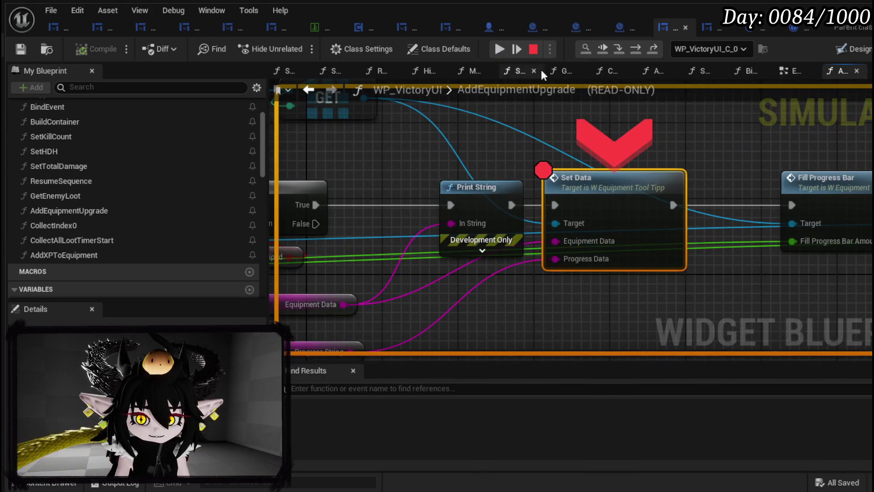
Step: Resume from the breakpoint, stop the play session, and review the AddEquipmentUpgrade entry and loops
{"action": "left_click", "coordinate": [499, 49]}
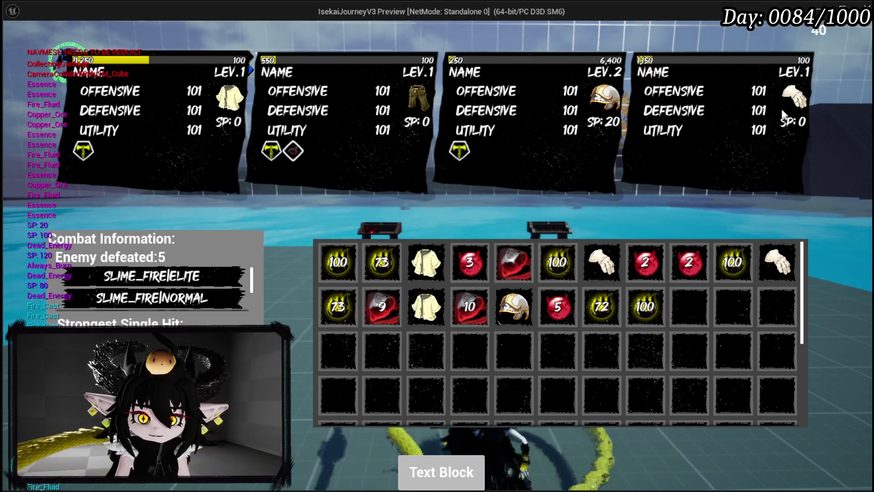
{"action": "key", "text": "Escape"}
{"action": "scroll", "coordinate": [554, 163], "scroll_direction": "down", "scroll_amount": 3}
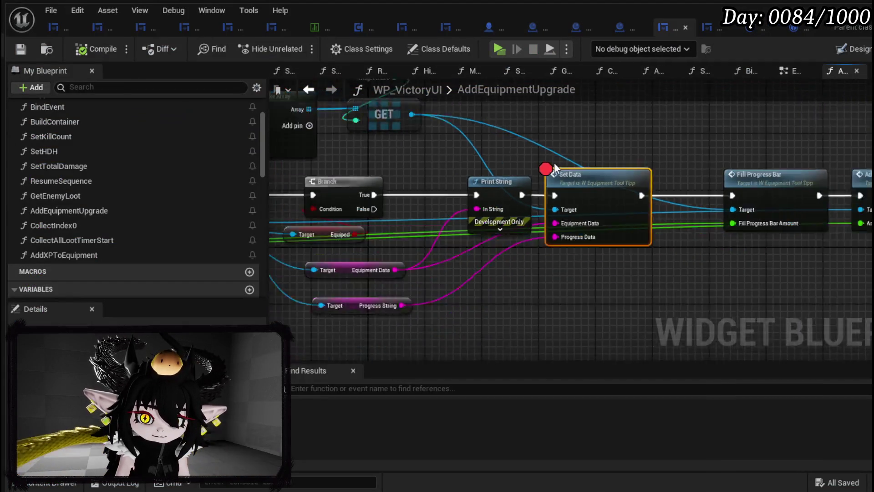
{"action": "scroll", "coordinate": [607, 192], "scroll_direction": "up", "scroll_amount": 1}
{"action": "mouse_move", "coordinate": [392, 215]}
{"action": "left_mouse_down"}
{"action": "mouse_move", "coordinate": [509, 189]}
{"action": "mouse_move", "coordinate": [479, 105]}
{"action": "left_mouse_up"}
{"action": "scroll", "coordinate": [680, 209], "scroll_direction": "up", "scroll_amount": 2}
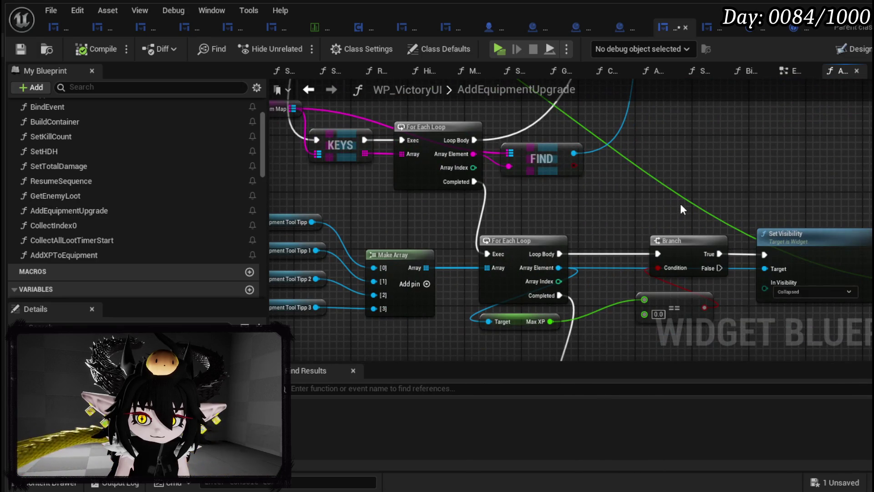
{"action": "mouse_move", "coordinate": [681, 208]}
{"action": "left_mouse_down"}
{"action": "mouse_move", "coordinate": [767, 205]}
{"action": "mouse_move", "coordinate": [499, 176]}
{"action": "mouse_move", "coordinate": [715, 188]}
{"action": "left_mouse_up"}
{"action": "mouse_move", "coordinate": [810, 175]}
{"action": "left_mouse_down"}
{"action": "mouse_move", "coordinate": [422, 167]}
{"action": "mouse_move", "coordinate": [739, 146]}
{"action": "left_mouse_up"}
{"action": "left_click_drag", "start_coordinate": [497, 136], "coordinate": [689, 154]}
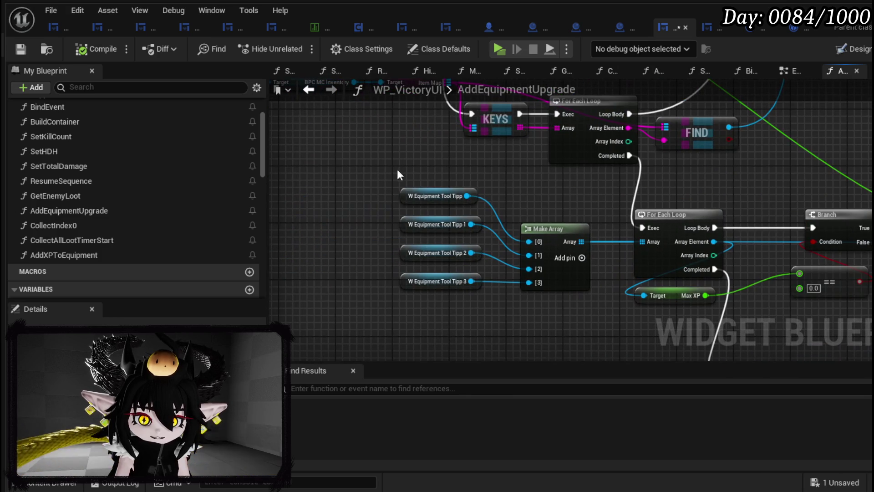
Step: Move the AddEquipmentUpgrade entry node down and left so its wires line up
{"action": "scroll", "coordinate": [446, 167], "scroll_direction": "down", "scroll_amount": 3}
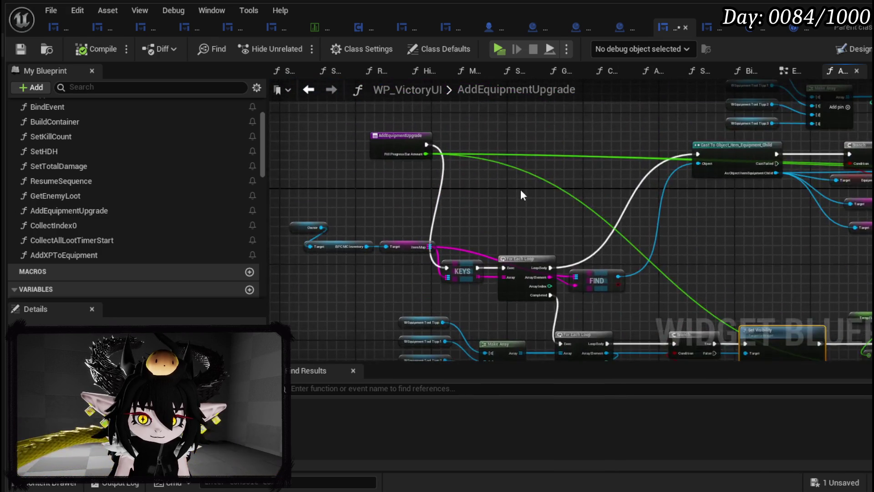
{"action": "mouse_move", "coordinate": [500, 200]}
{"action": "left_mouse_down"}
{"action": "mouse_move", "coordinate": [486, 165]}
{"action": "mouse_move", "coordinate": [432, 110]}
{"action": "left_mouse_up"}
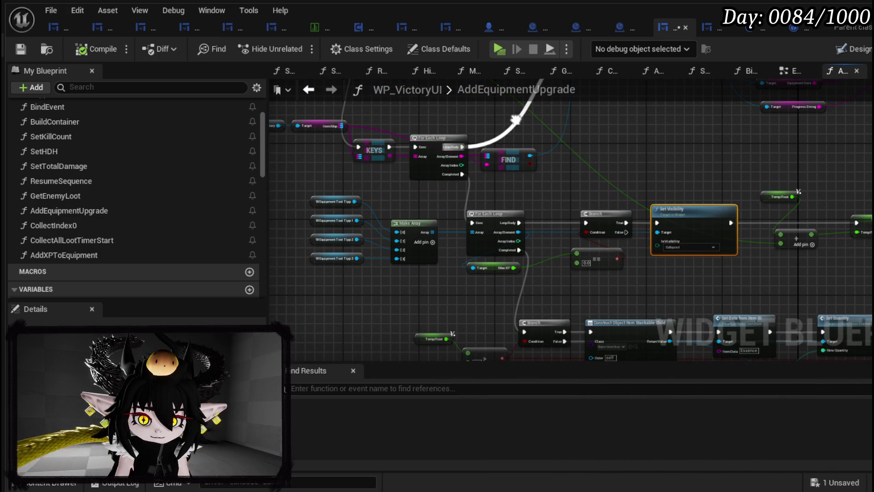
{"action": "mouse_move", "coordinate": [516, 119]}
{"action": "left_mouse_down"}
{"action": "mouse_move", "coordinate": [490, 163]}
{"action": "mouse_move", "coordinate": [554, 151]}
{"action": "mouse_move", "coordinate": [540, 242]}
{"action": "left_mouse_up"}
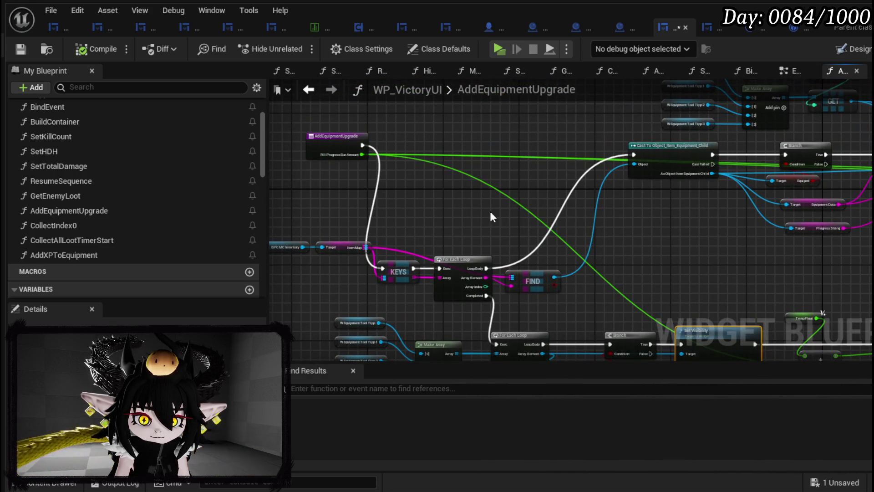
{"action": "mouse_move", "coordinate": [342, 147]}
{"action": "left_mouse_down"}
{"action": "mouse_move", "coordinate": [304, 165]}
{"action": "mouse_move", "coordinate": [580, 166]}
{"action": "mouse_move", "coordinate": [634, 154]}
{"action": "left_mouse_up"}
{"action": "left_click_drag", "start_coordinate": [311, 156], "coordinate": [312, 147]}
{"action": "left_click_drag", "start_coordinate": [674, 200], "coordinate": [322, 237]}
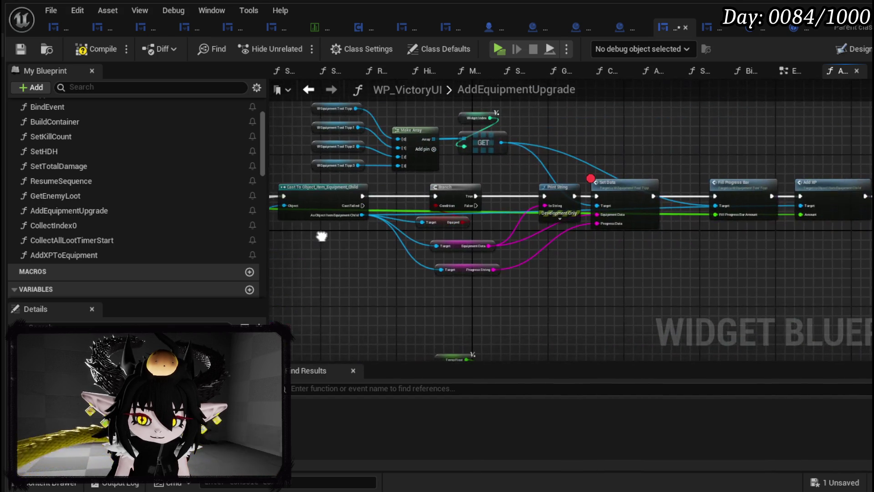
{"action": "mouse_move", "coordinate": [801, 260]}
{"action": "left_mouse_down"}
{"action": "mouse_move", "coordinate": [539, 234]}
{"action": "mouse_move", "coordinate": [873, 237]}
{"action": "left_mouse_up"}
{"action": "scroll", "coordinate": [522, 171], "scroll_direction": "up", "scroll_amount": 4}
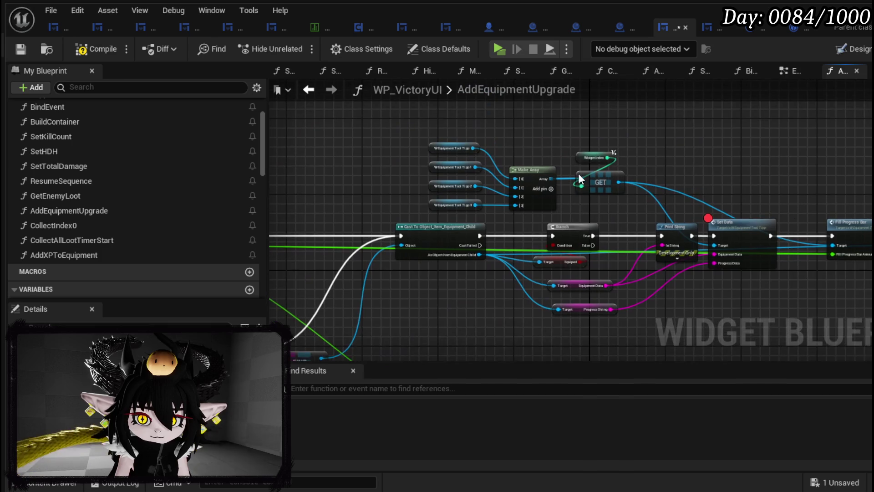
{"action": "left_click_drag", "start_coordinate": [385, 133], "coordinate": [605, 137]}
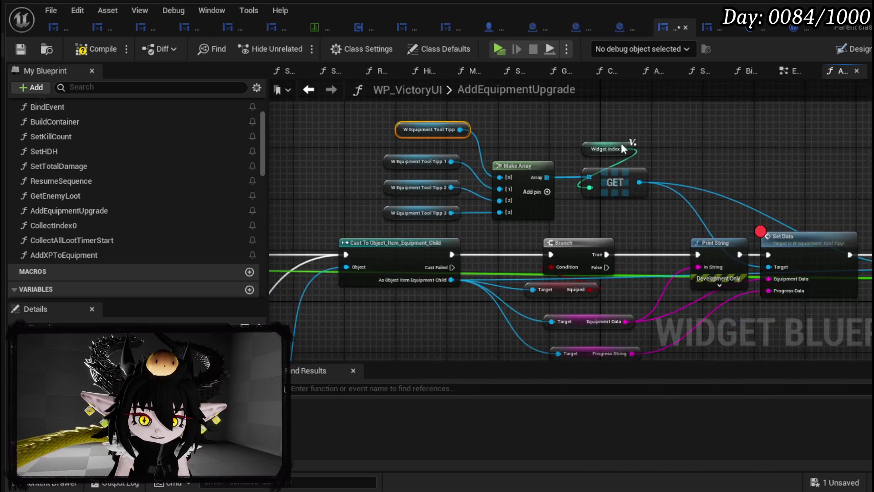
{"action": "scroll", "coordinate": [605, 138], "scroll_direction": "down", "scroll_amount": 2}
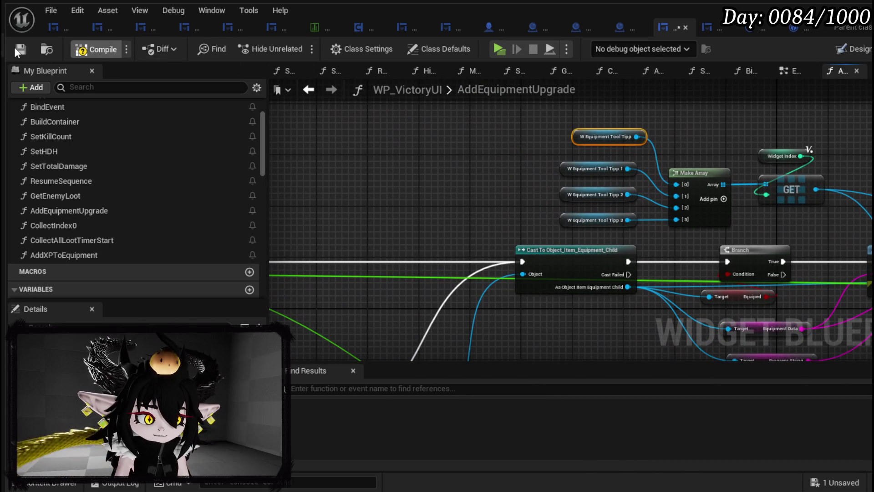
Step: Compile, jump to the flagged Keys node, wire the entry execution into Keys, and save
{"action": "left_click", "coordinate": [15, 47]}
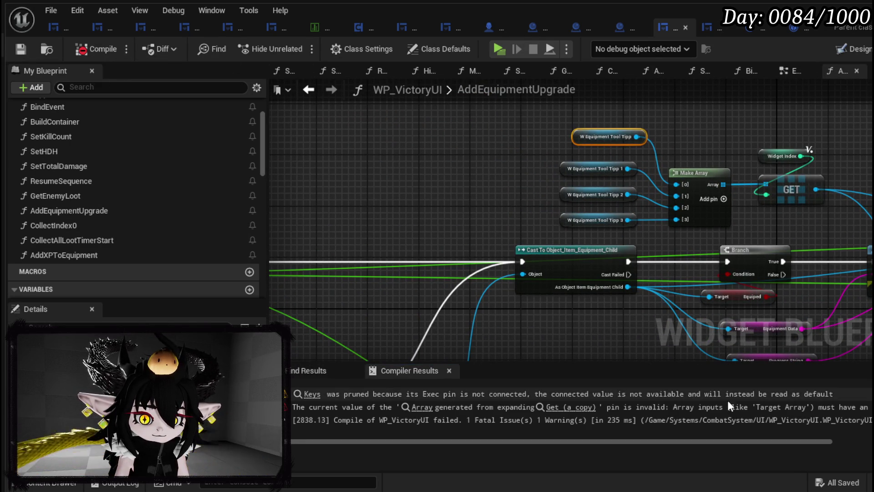
{"action": "left_click", "coordinate": [313, 396]}
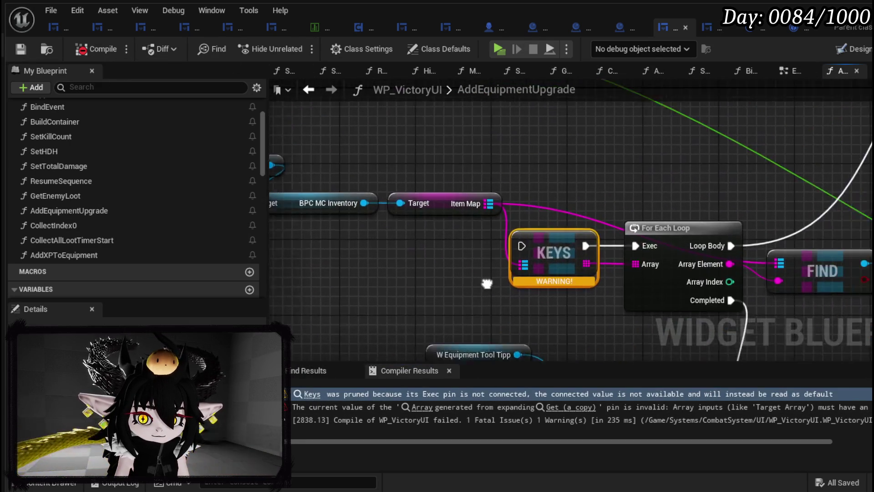
{"action": "left_click_drag", "start_coordinate": [738, 195], "coordinate": [772, 172]}
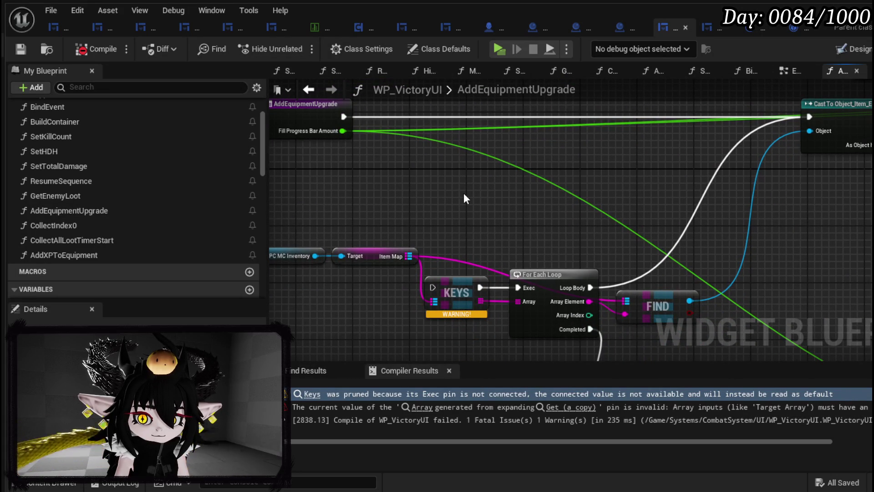
{"action": "mouse_move", "coordinate": [346, 116]}
{"action": "left_mouse_down"}
{"action": "mouse_move", "coordinate": [444, 281]}
{"action": "mouse_move", "coordinate": [435, 288]}
{"action": "left_mouse_up"}
{"action": "scroll", "coordinate": [650, 233], "scroll_direction": "down", "scroll_amount": 2}
{"action": "left_click_drag", "start_coordinate": [650, 233], "coordinate": [620, 237]}
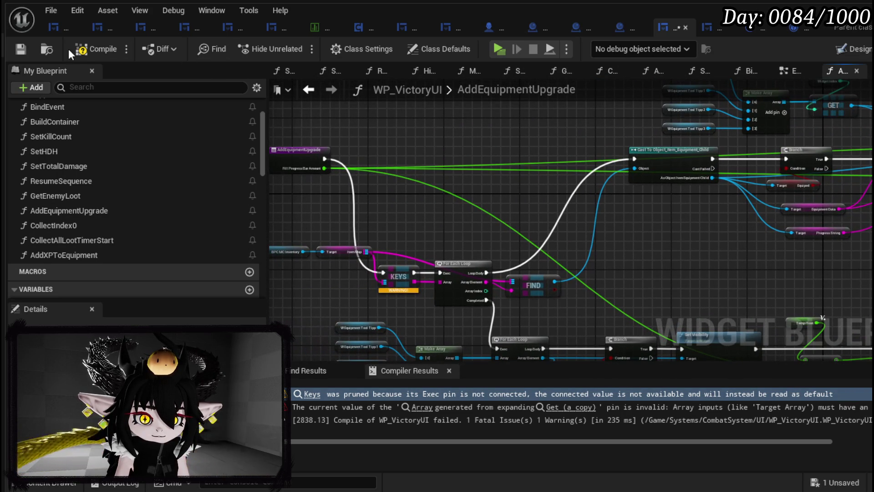
{"action": "left_click", "coordinate": [21, 49]}
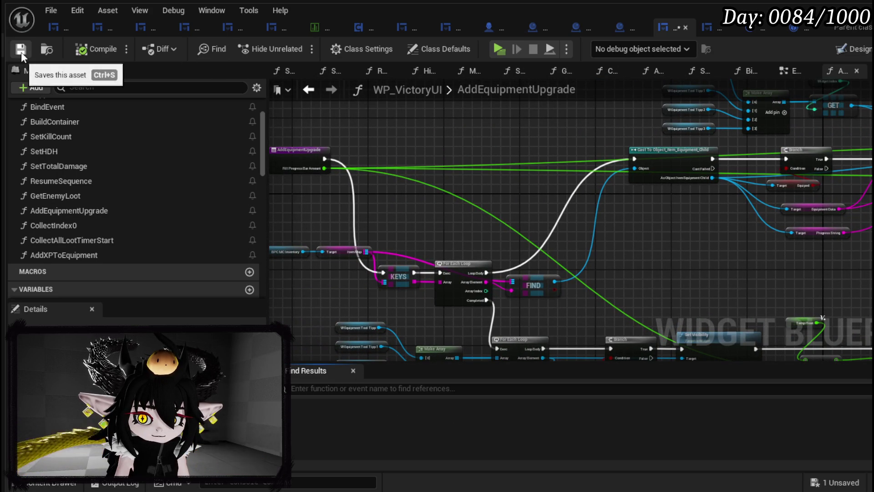
Step: Add a Branch driven by the Find result between the Loop Body and the Cast
{"action": "mouse_move", "coordinate": [543, 279]}
{"action": "left_mouse_down"}
{"action": "mouse_move", "coordinate": [404, 248]}
{"action": "mouse_move", "coordinate": [395, 248]}
{"action": "mouse_move", "coordinate": [433, 279]}
{"action": "mouse_move", "coordinate": [308, 273]}
{"action": "left_mouse_up"}
{"action": "mouse_move", "coordinate": [623, 286]}
{"action": "left_mouse_down"}
{"action": "mouse_move", "coordinate": [844, 227]}
{"action": "mouse_move", "coordinate": [621, 241]}
{"action": "left_mouse_up"}
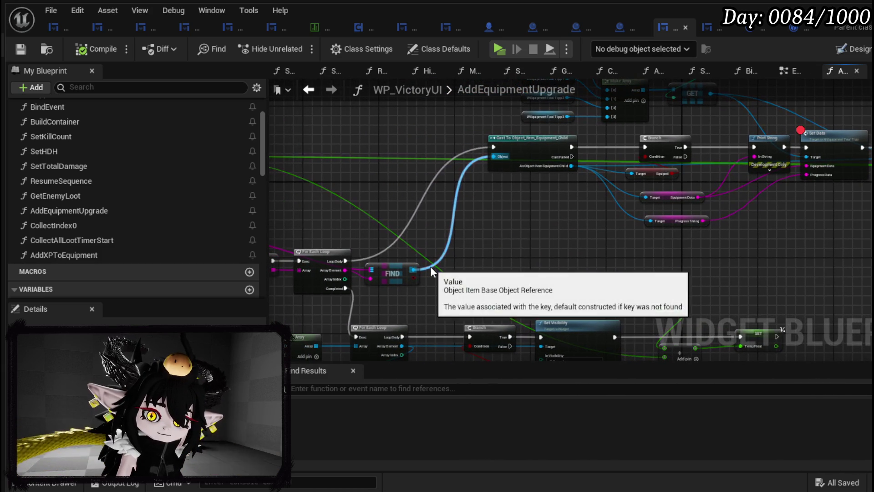
{"action": "mouse_move", "coordinate": [414, 276]}
{"action": "left_mouse_down"}
{"action": "mouse_move", "coordinate": [467, 259]}
{"action": "mouse_move", "coordinate": [430, 215]}
{"action": "mouse_move", "coordinate": [455, 138]}
{"action": "left_mouse_up"}
{"action": "left_click_drag", "start_coordinate": [359, 254], "coordinate": [356, 243]}
{"action": "left_click_drag", "start_coordinate": [433, 150], "coordinate": [435, 148]}
{"action": "left_click_drag", "start_coordinate": [476, 147], "coordinate": [494, 150]}
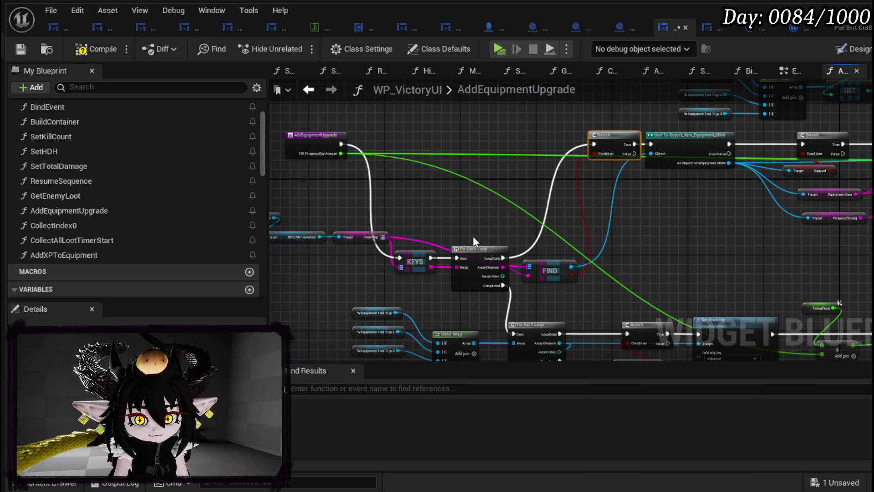
Step: Move the Keys, For Each Loop and FIND nodes up together, then compile and save
{"action": "left_click_drag", "start_coordinate": [406, 214], "coordinate": [510, 282]}
{"action": "mouse_move", "coordinate": [485, 255]}
{"action": "left_mouse_down"}
{"action": "mouse_move", "coordinate": [485, 150]}
{"action": "mouse_move", "coordinate": [464, 141]}
{"action": "left_mouse_up"}
{"action": "mouse_move", "coordinate": [535, 260]}
{"action": "left_mouse_down"}
{"action": "mouse_move", "coordinate": [540, 156]}
{"action": "mouse_move", "coordinate": [538, 169]}
{"action": "left_mouse_up"}
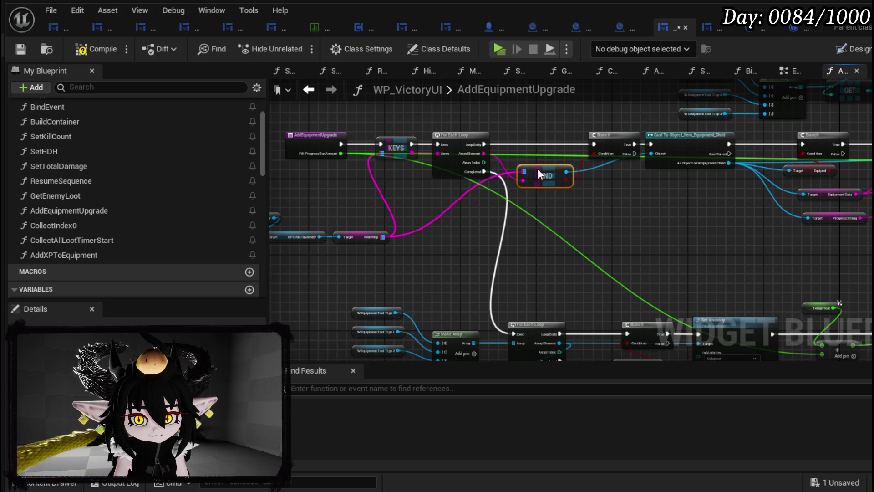
{"action": "left_click_drag", "start_coordinate": [630, 198], "coordinate": [494, 243]}
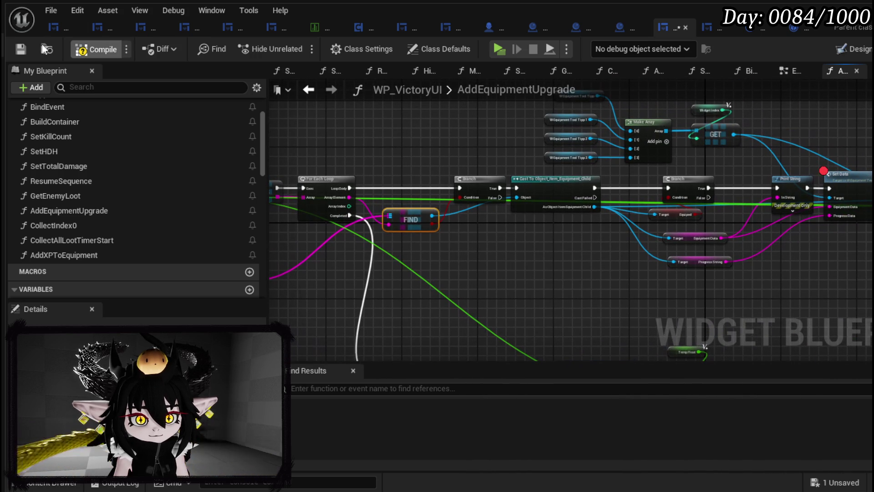
{"action": "left_click", "coordinate": [20, 48]}
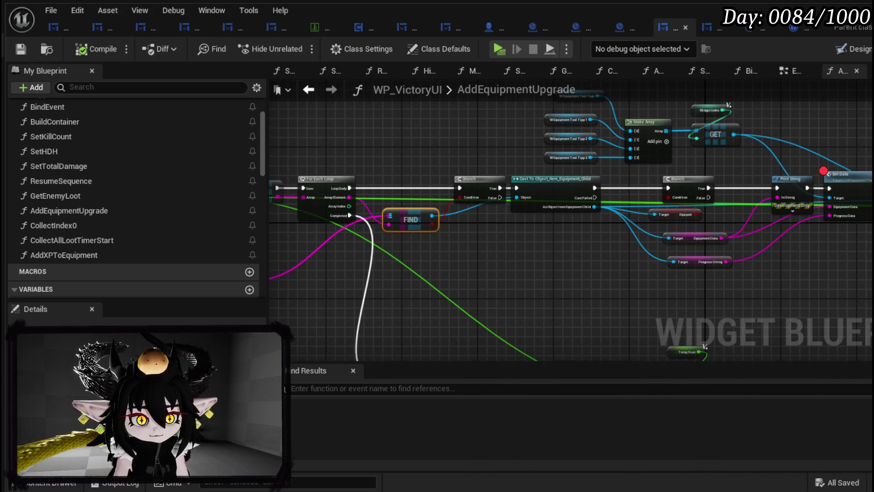
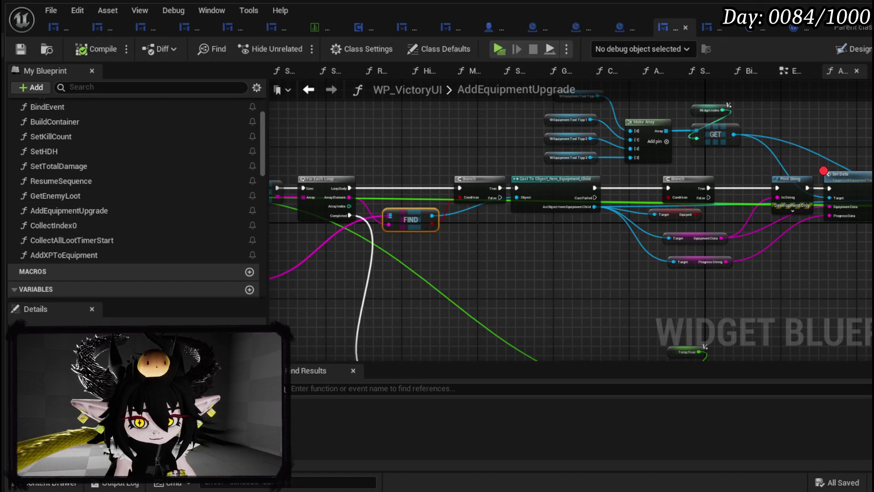
Step: Connect the For Each Loop's Completed output to the Branch node's exec input
{"action": "mouse_move", "coordinate": [555, 260]}
{"action": "left_mouse_down"}
{"action": "mouse_move", "coordinate": [410, 250]}
{"action": "mouse_move", "coordinate": [355, 266]}
{"action": "left_mouse_up"}
{"action": "mouse_move", "coordinate": [471, 264]}
{"action": "left_mouse_down"}
{"action": "mouse_move", "coordinate": [674, 175]}
{"action": "mouse_move", "coordinate": [592, 227]}
{"action": "mouse_move", "coordinate": [545, 296]}
{"action": "mouse_move", "coordinate": [705, 275]}
{"action": "mouse_move", "coordinate": [556, 249]}
{"action": "mouse_move", "coordinate": [609, 332]}
{"action": "mouse_move", "coordinate": [529, 256]}
{"action": "mouse_move", "coordinate": [571, 126]}
{"action": "mouse_move", "coordinate": [556, 199]}
{"action": "mouse_move", "coordinate": [423, 150]}
{"action": "mouse_move", "coordinate": [546, 232]}
{"action": "mouse_move", "coordinate": [486, 222]}
{"action": "mouse_move", "coordinate": [501, 332]}
{"action": "mouse_move", "coordinate": [478, 172]}
{"action": "left_mouse_up"}
{"action": "scroll", "coordinate": [557, 248], "scroll_direction": "up", "scroll_amount": 3}
{"action": "scroll", "coordinate": [478, 171], "scroll_direction": "down", "scroll_amount": 3}
{"action": "scroll", "coordinate": [416, 145], "scroll_direction": "up", "scroll_amount": 1}
{"action": "mouse_move", "coordinate": [417, 146]}
{"action": "left_mouse_down"}
{"action": "mouse_move", "coordinate": [426, 177]}
{"action": "mouse_move", "coordinate": [396, 219]}
{"action": "mouse_move", "coordinate": [395, 336]}
{"action": "mouse_move", "coordinate": [485, 219]}
{"action": "mouse_move", "coordinate": [476, 209]}
{"action": "left_mouse_up"}
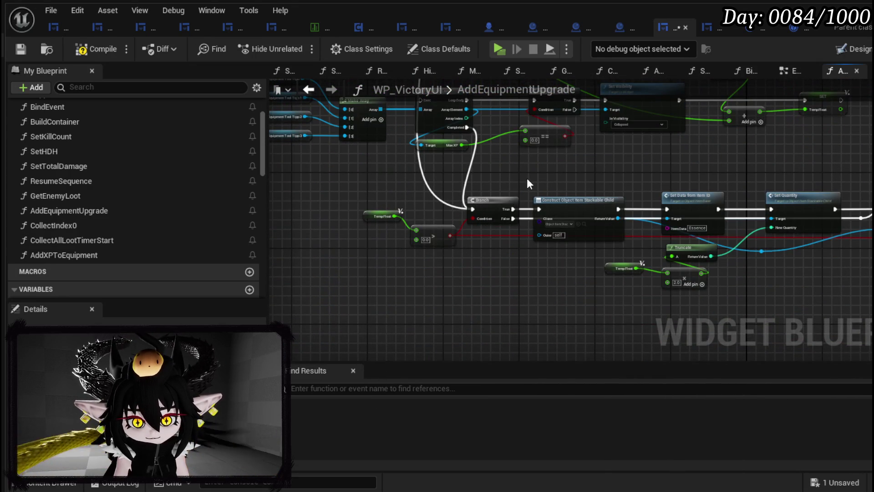
{"action": "left_click_drag", "start_coordinate": [525, 183], "coordinate": [508, 254]}
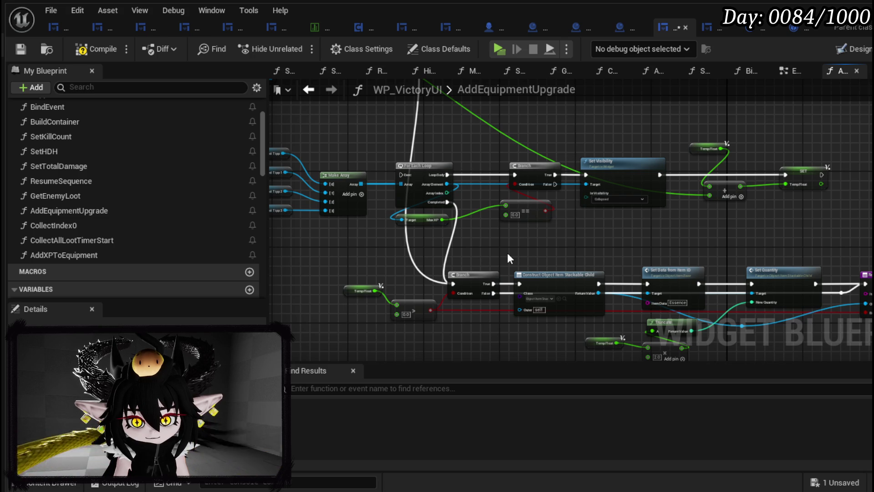
Step: Check the loop's execution chain through Set Data, then compile and save WP_VictoryUI
{"action": "mouse_move", "coordinate": [508, 255]}
{"action": "left_mouse_down"}
{"action": "mouse_move", "coordinate": [543, 254]}
{"action": "mouse_move", "coordinate": [505, 266]}
{"action": "left_mouse_up"}
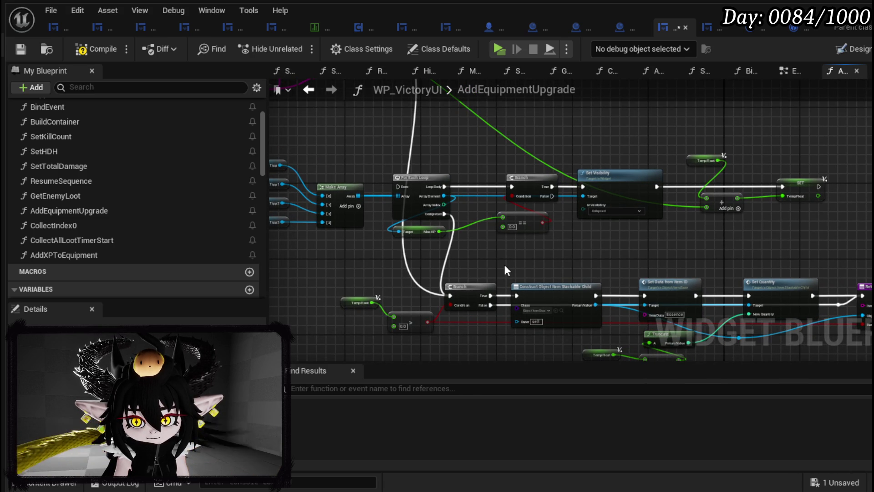
{"action": "mouse_move", "coordinate": [529, 265]}
{"action": "left_mouse_down"}
{"action": "mouse_move", "coordinate": [416, 284]}
{"action": "mouse_move", "coordinate": [509, 290]}
{"action": "left_mouse_up"}
{"action": "left_click", "coordinate": [500, 211]}
{"action": "mouse_move", "coordinate": [574, 271]}
{"action": "left_mouse_down"}
{"action": "mouse_move", "coordinate": [424, 269]}
{"action": "mouse_move", "coordinate": [411, 296]}
{"action": "left_mouse_up"}
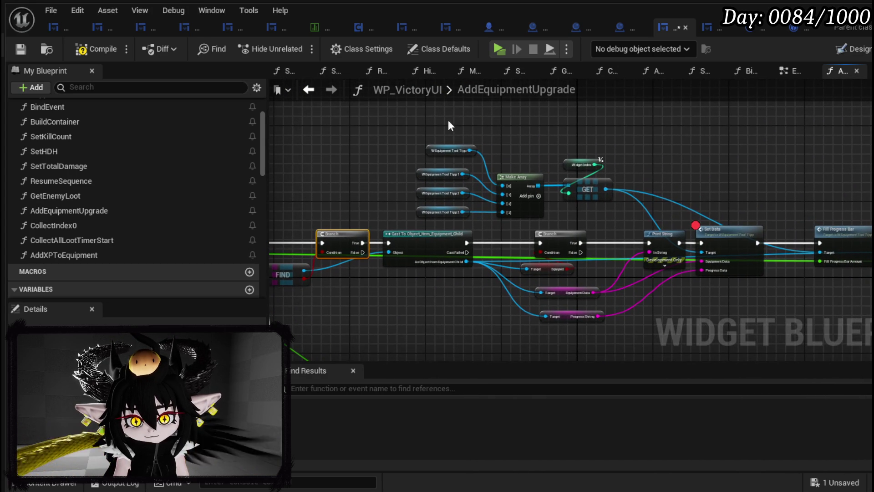
{"action": "left_click_drag", "start_coordinate": [668, 222], "coordinate": [526, 199]}
{"action": "mouse_move", "coordinate": [625, 181]}
{"action": "left_mouse_down"}
{"action": "mouse_move", "coordinate": [414, 170]}
{"action": "mouse_move", "coordinate": [748, 193]}
{"action": "left_mouse_up"}
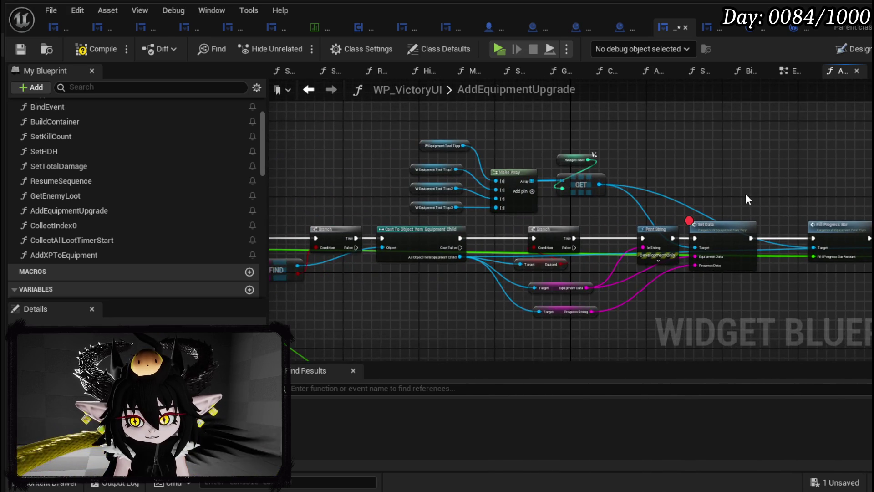
{"action": "left_click_drag", "start_coordinate": [574, 197], "coordinate": [687, 221]}
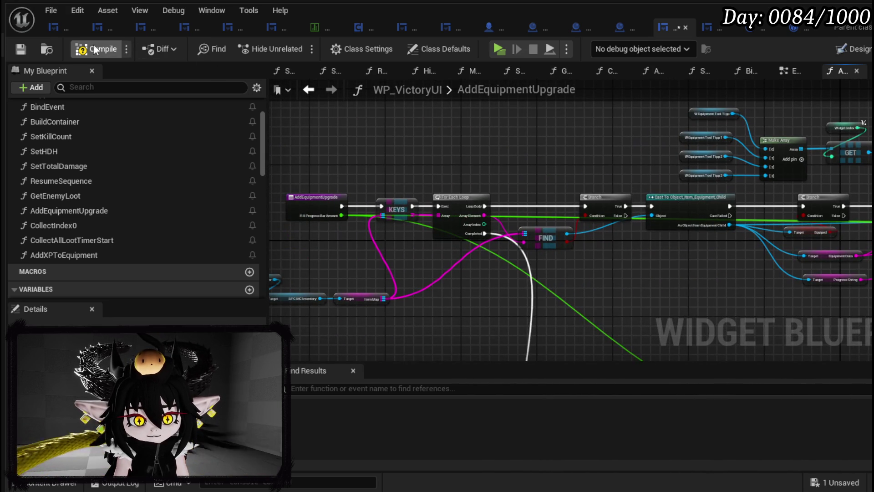
{"action": "left_click", "coordinate": [20, 49]}
Step: Search the blueprint's Find Results for Set Data references
{"action": "scroll", "coordinate": [597, 192], "scroll_direction": "up", "scroll_amount": 3}
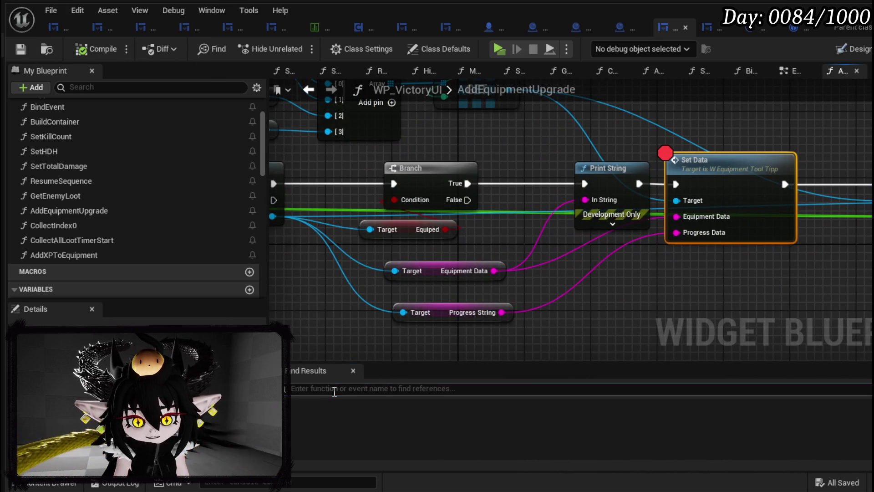
{"action": "type", "text": "SetData"}
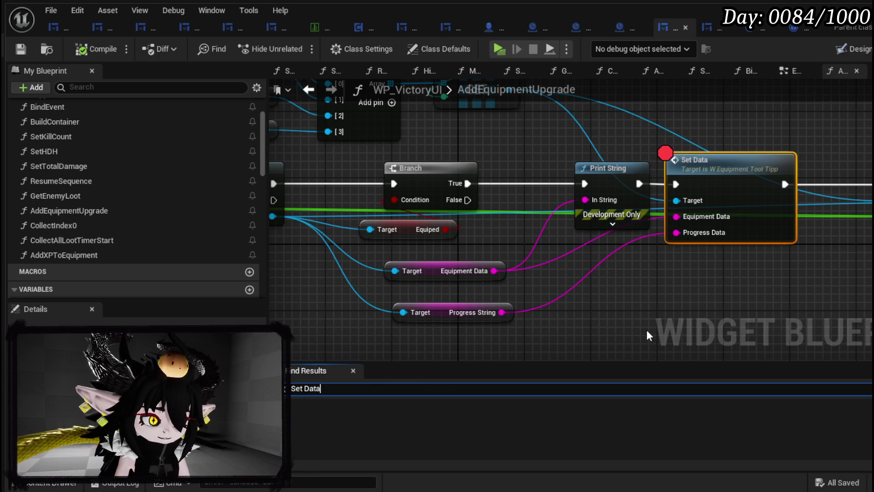
{"action": "key", "text": "Return"}
Step: Jump to each Set Data result in BuildContainer, ShowToolTipp and AddEquipmentUpgrade
{"action": "left_click", "coordinate": [333, 419]}
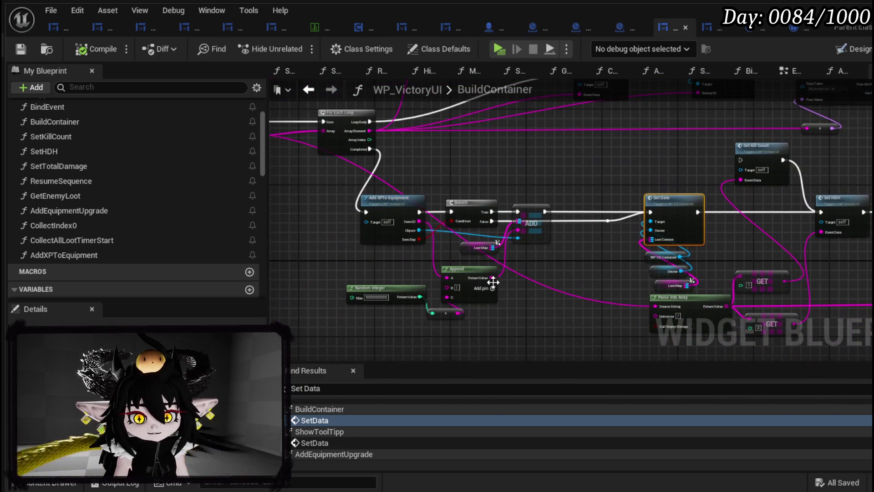
{"action": "mouse_move", "coordinate": [488, 217]}
{"action": "left_mouse_down"}
{"action": "mouse_move", "coordinate": [534, 296]}
{"action": "mouse_move", "coordinate": [624, 289]}
{"action": "left_mouse_up"}
{"action": "left_click", "coordinate": [330, 442]}
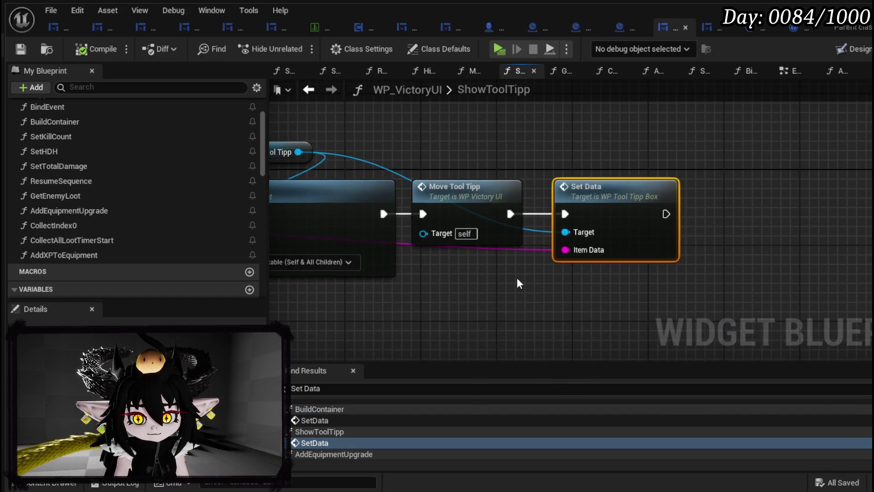
{"action": "scroll", "coordinate": [310, 444], "scroll_direction": "down", "scroll_amount": 2}
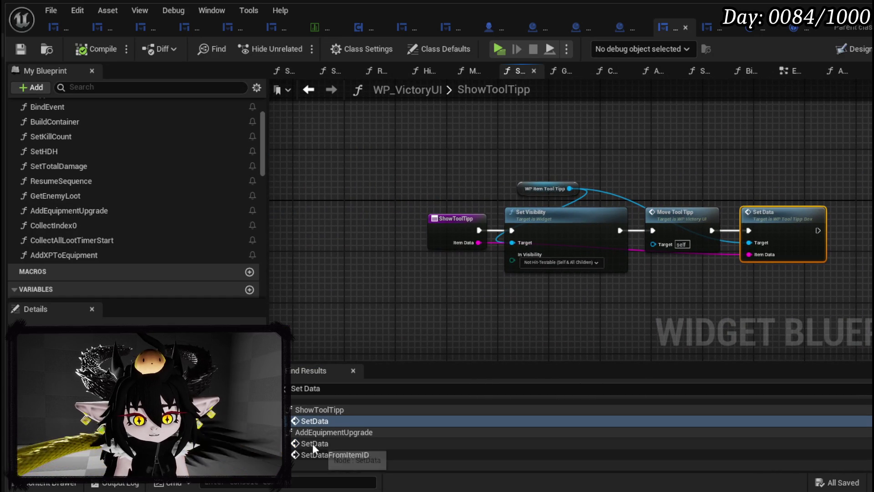
{"action": "left_click", "coordinate": [324, 442]}
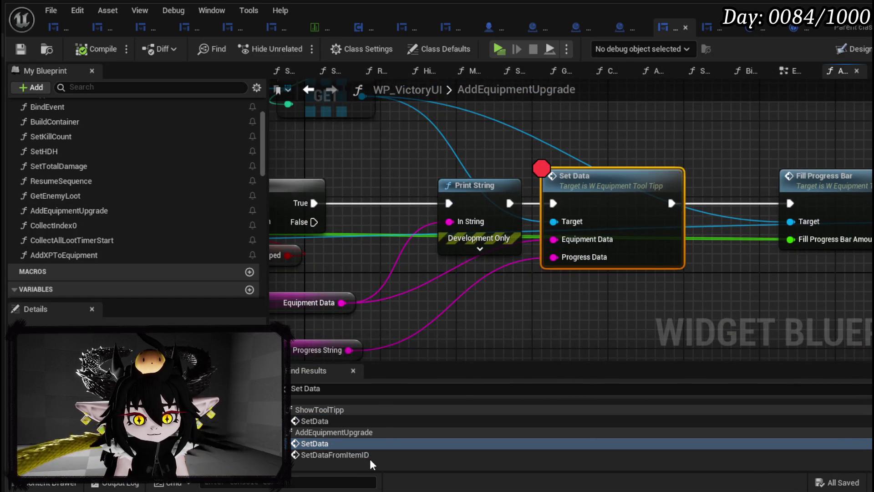
{"action": "left_click", "coordinate": [370, 458]}
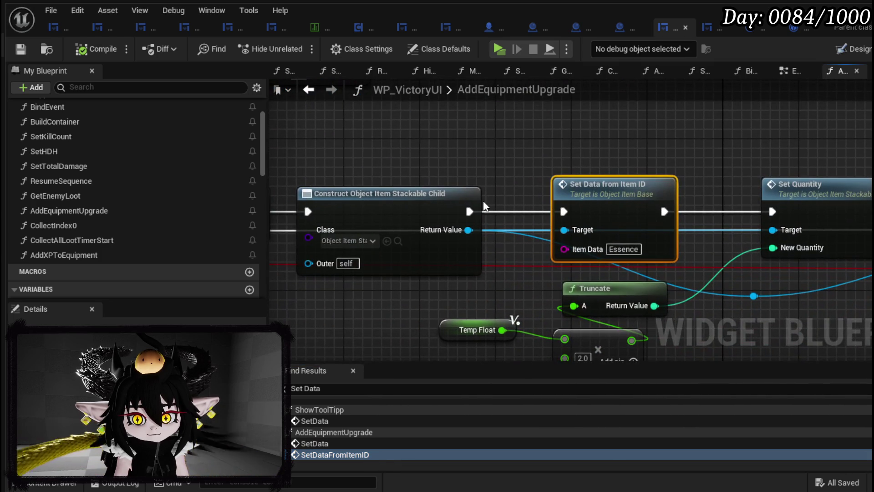
{"action": "scroll", "coordinate": [557, 126], "scroll_direction": "down", "scroll_amount": 3}
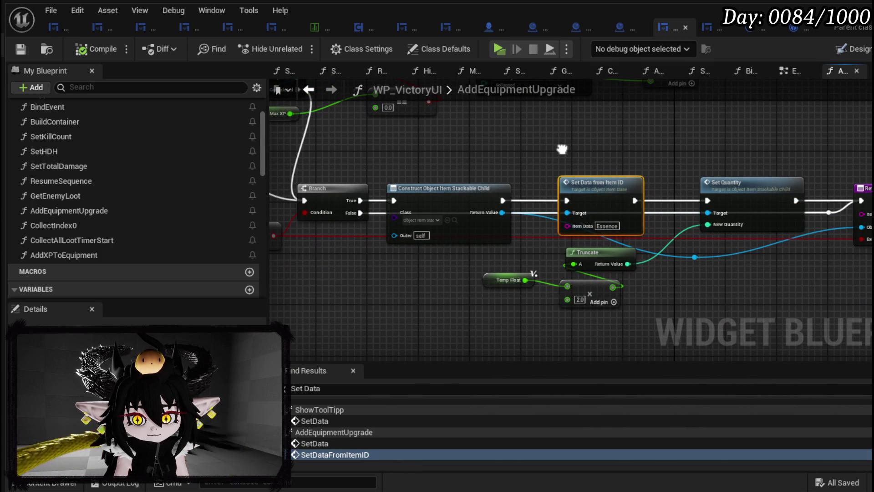
{"action": "mouse_move", "coordinate": [563, 149]}
{"action": "left_mouse_down"}
{"action": "mouse_move", "coordinate": [726, 191]}
{"action": "mouse_move", "coordinate": [765, 250]}
{"action": "mouse_move", "coordinate": [610, 290]}
{"action": "mouse_move", "coordinate": [526, 266]}
{"action": "mouse_move", "coordinate": [492, 185]}
{"action": "mouse_move", "coordinate": [494, 254]}
{"action": "left_mouse_up"}
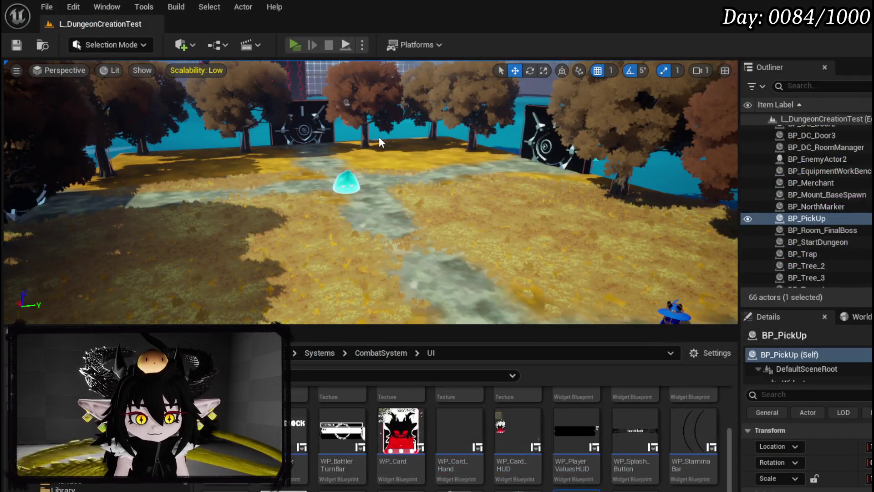
Step: Start a play-in-editor session and enter the Smelter fire slime encounter
{"action": "key", "text": "alt+p"}
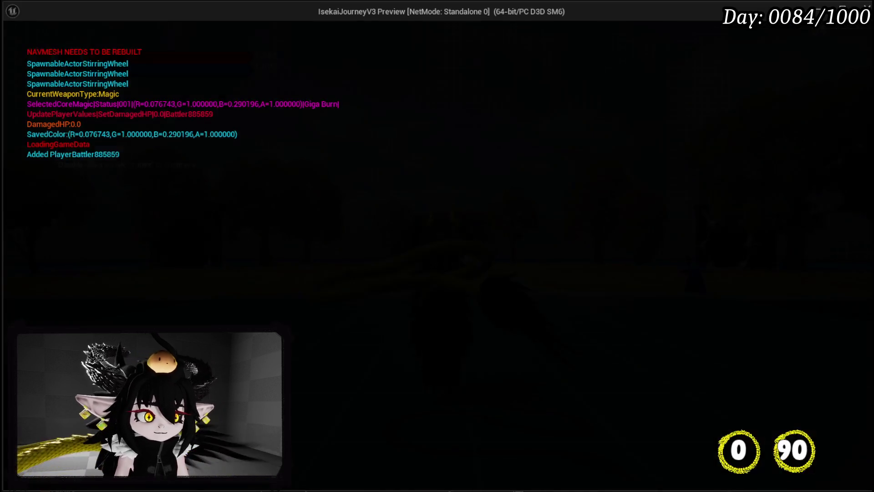
{"action": "key", "text": "w"}
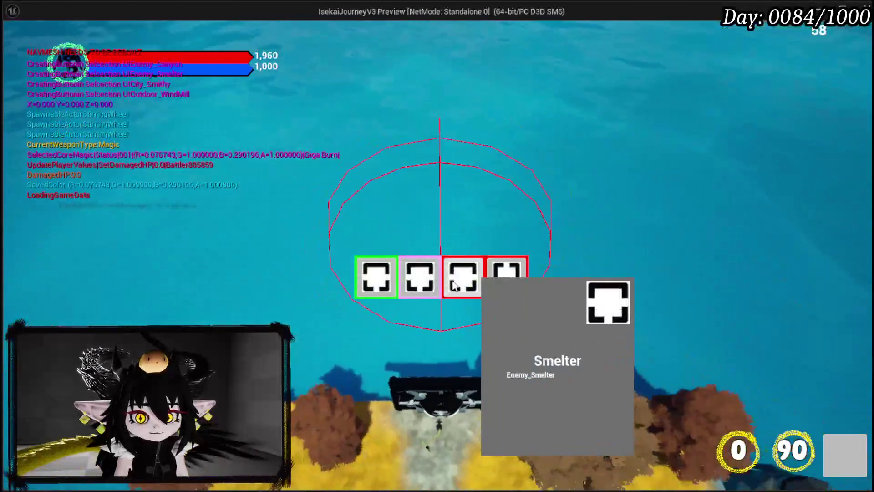
{"action": "left_click", "coordinate": [505, 277]}
{"action": "key", "text": "w"}
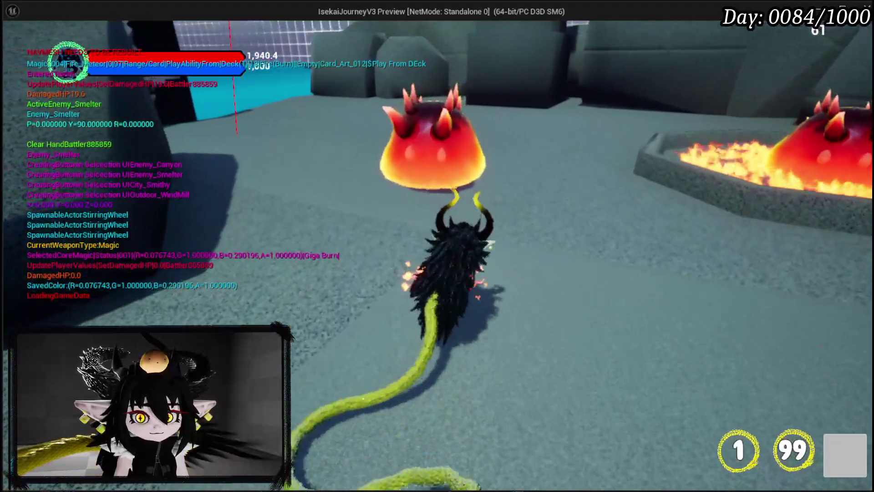
{"action": "key", "text": "e"}
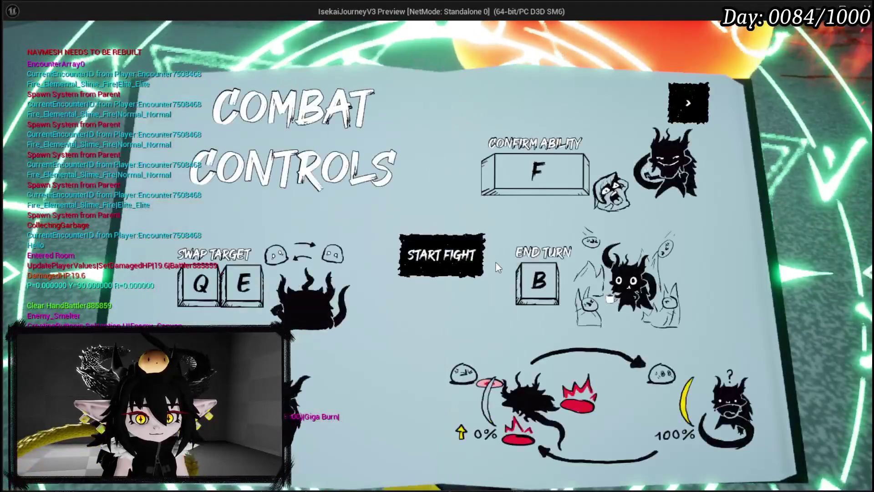
{"action": "left_click", "coordinate": [449, 254]}
Step: Fight the fire slimes, playing the Main Attack card on a target
{"action": "key", "text": "w"}
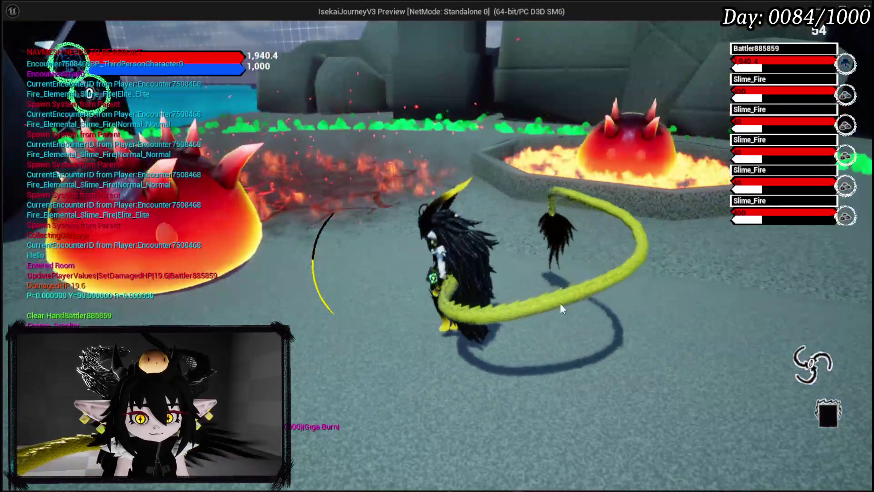
{"action": "key", "text": "s"}
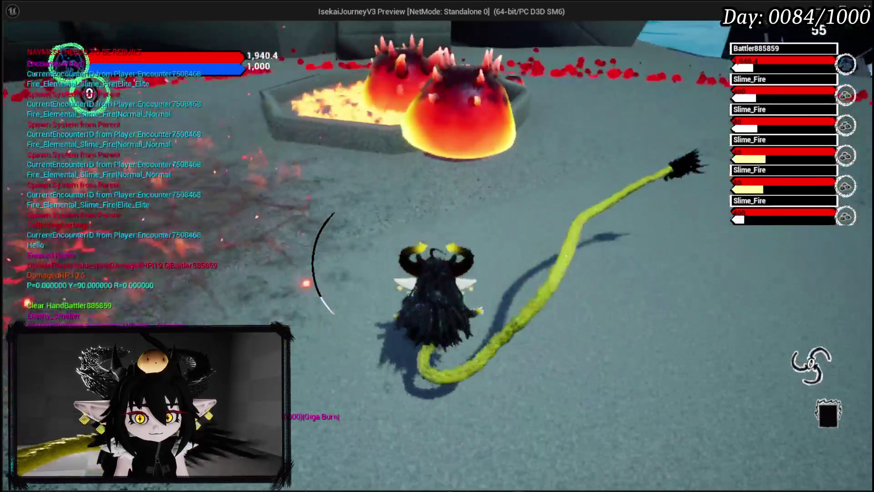
{"action": "key", "text": "w"}
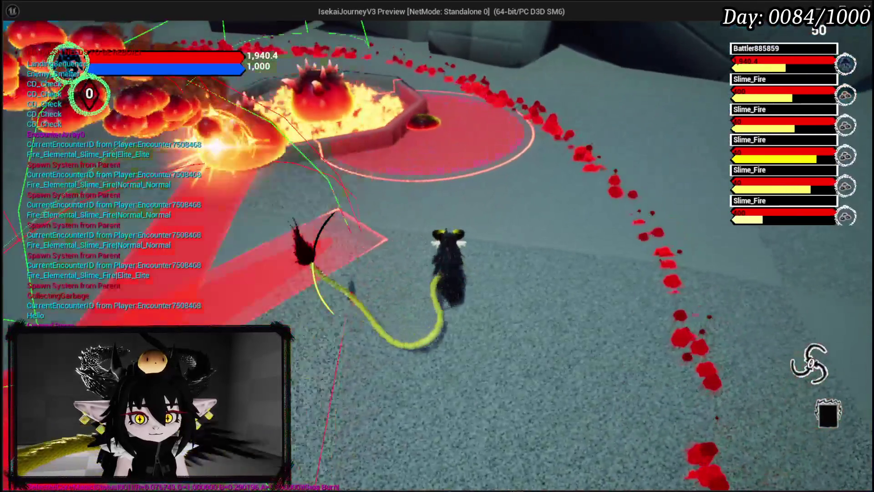
{"action": "key", "text": "w"}
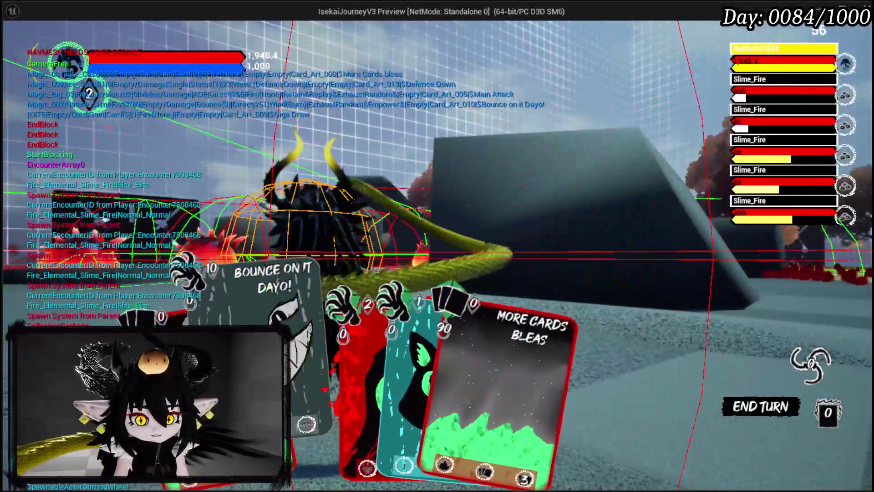
{"action": "left_click", "coordinate": [337, 341]}
{"action": "left_click", "coordinate": [408, 293]}
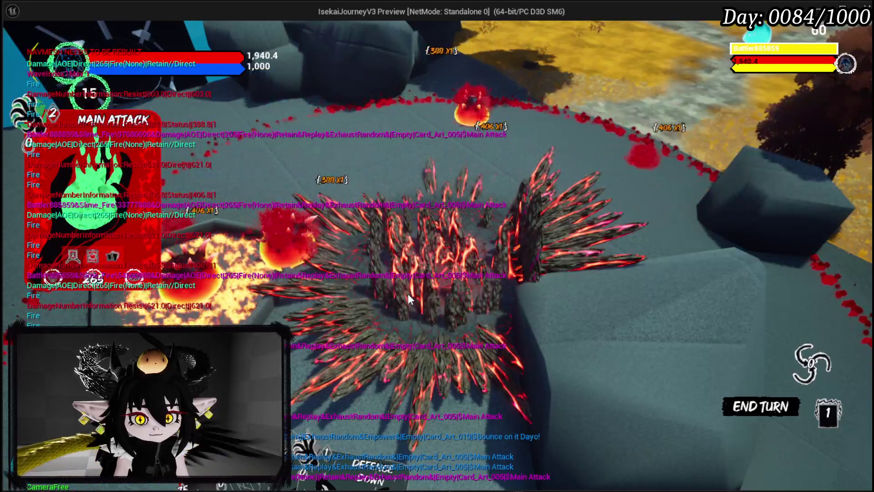
Step: Resume past the Set Data breakpoint, review the loot screen, and end the session
{"action": "key", "text": "alt+Tab"}
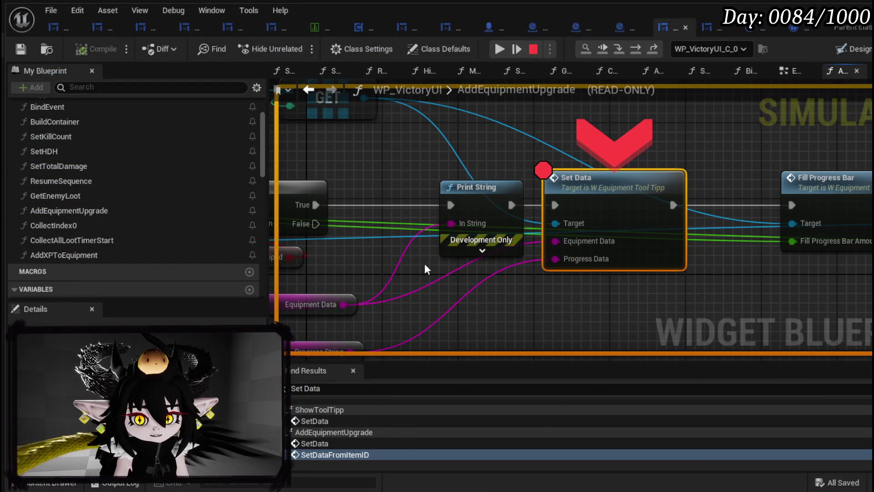
{"action": "left_click", "coordinate": [500, 48]}
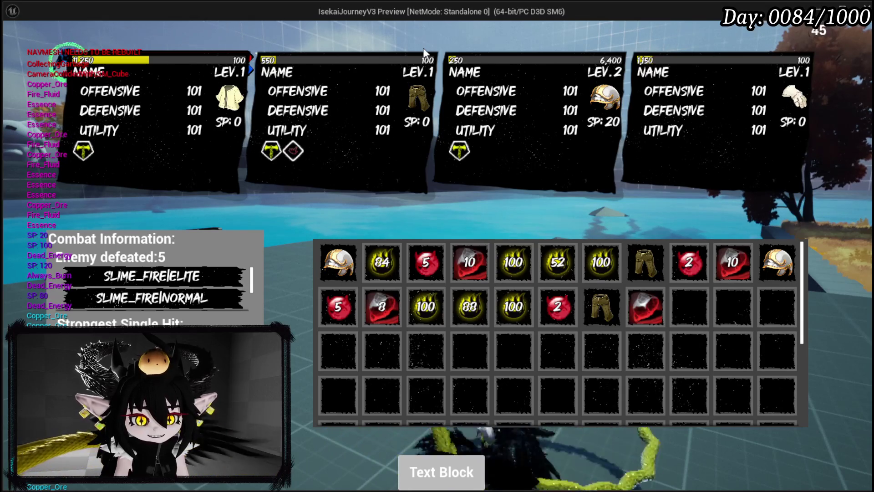
{"action": "key", "text": "Escape"}
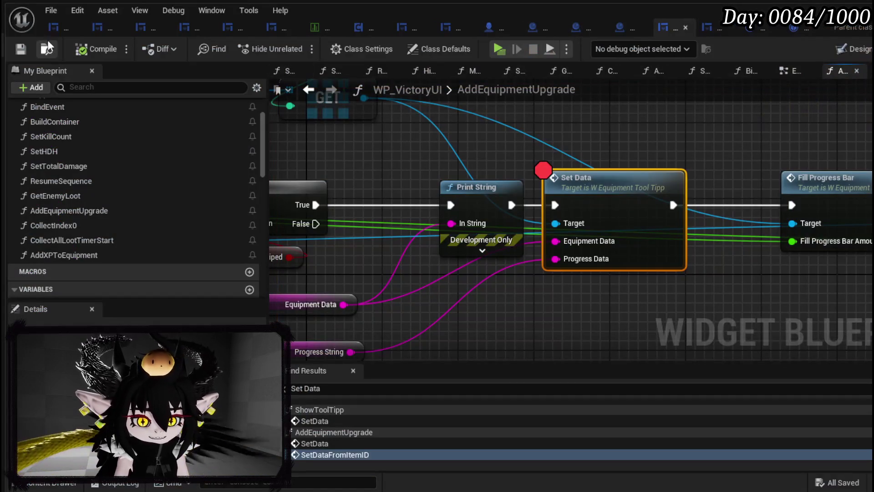
Step: Delete FIND and Branch, wiring Loop Body directly into Cast To Object_Item_Equipment_Child
{"action": "mouse_move", "coordinate": [670, 157]}
{"action": "left_mouse_down"}
{"action": "mouse_move", "coordinate": [449, 125]}
{"action": "mouse_move", "coordinate": [701, 159]}
{"action": "mouse_move", "coordinate": [731, 174]}
{"action": "left_mouse_up"}
{"action": "scroll", "coordinate": [701, 158], "scroll_direction": "down", "scroll_amount": 3}
{"action": "mouse_move", "coordinate": [748, 208]}
{"action": "left_mouse_down"}
{"action": "mouse_move", "coordinate": [647, 214]}
{"action": "mouse_move", "coordinate": [674, 212]}
{"action": "mouse_move", "coordinate": [361, 196]}
{"action": "mouse_move", "coordinate": [659, 183]}
{"action": "left_mouse_up"}
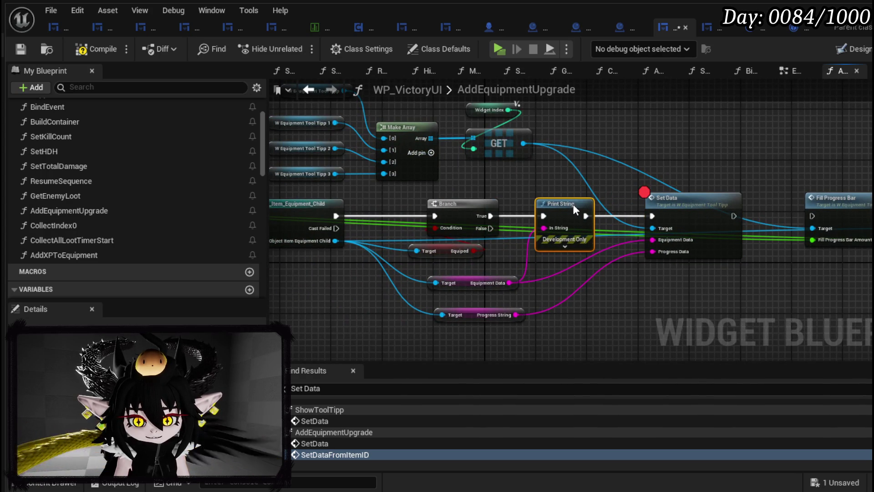
{"action": "mouse_move", "coordinate": [573, 204]}
{"action": "left_mouse_down"}
{"action": "mouse_move", "coordinate": [760, 191]}
{"action": "mouse_move", "coordinate": [737, 190]}
{"action": "left_mouse_up"}
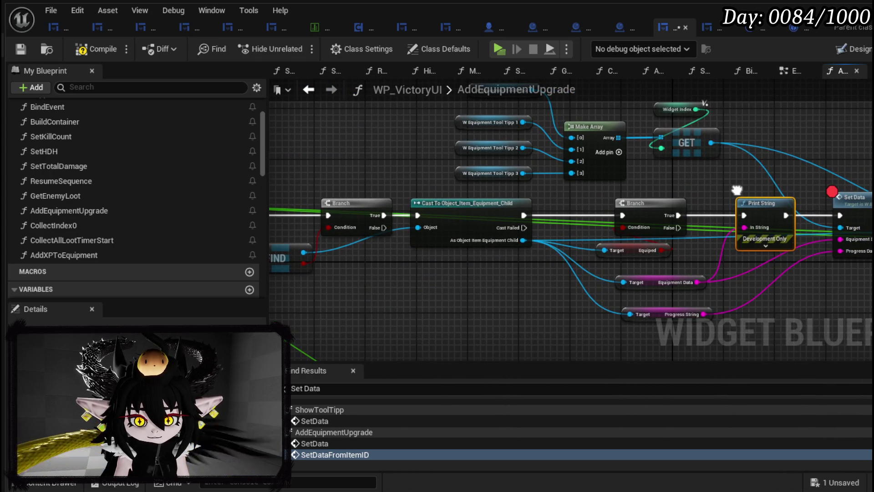
{"action": "mouse_move", "coordinate": [674, 189]}
{"action": "left_mouse_down"}
{"action": "mouse_move", "coordinate": [774, 187]}
{"action": "mouse_move", "coordinate": [869, 146]}
{"action": "left_mouse_up"}
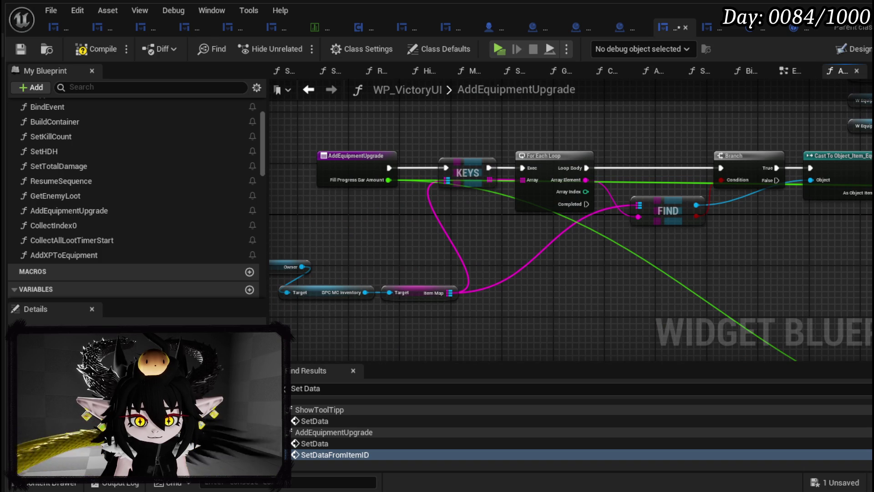
{"action": "mouse_move", "coordinate": [671, 212]}
{"action": "left_mouse_down"}
{"action": "mouse_move", "coordinate": [509, 235]}
{"action": "mouse_move", "coordinate": [434, 227]}
{"action": "mouse_move", "coordinate": [496, 180]}
{"action": "left_mouse_up"}
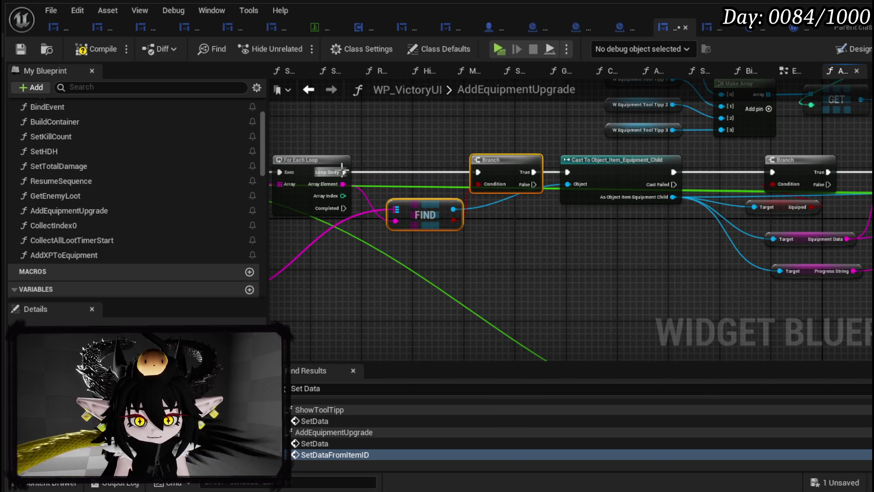
{"action": "key", "text": "Delete"}
{"action": "left_click_drag", "start_coordinate": [342, 172], "coordinate": [457, 180]}
{"action": "mouse_move", "coordinate": [559, 171]}
{"action": "left_mouse_down"}
{"action": "mouse_move", "coordinate": [415, 173]}
{"action": "mouse_move", "coordinate": [635, 185]}
{"action": "mouse_move", "coordinate": [239, 190]}
{"action": "mouse_move", "coordinate": [603, 188]}
{"action": "left_mouse_up"}
{"action": "left_click_drag", "start_coordinate": [396, 299], "coordinate": [452, 290]}
Step: Add a Values node from Item Map and feed it into the For Each Loop's Array
{"action": "type", "text": "Value"}
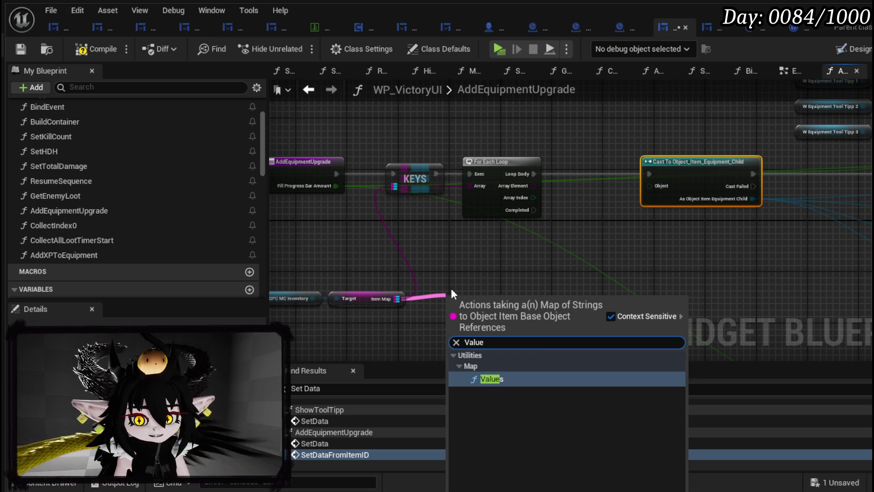
{"action": "key", "text": "Return"}
{"action": "left_click", "coordinate": [411, 184]}
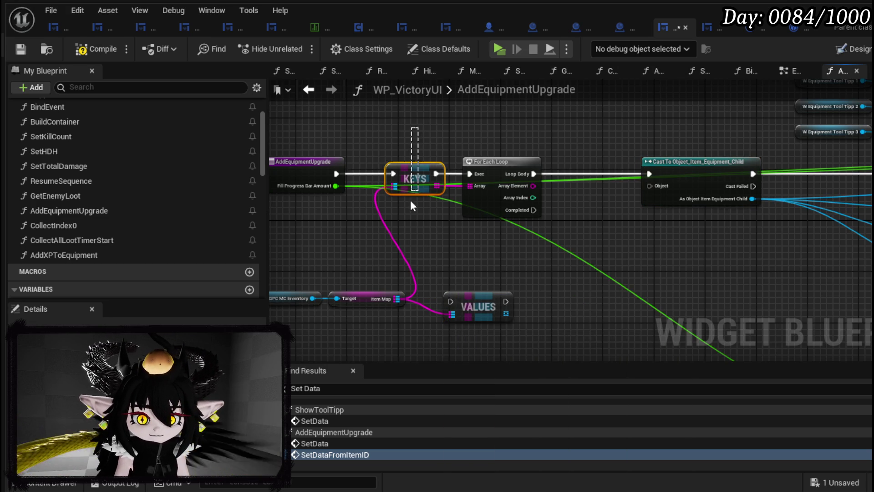
{"action": "mouse_move", "coordinate": [485, 301]}
{"action": "left_mouse_down"}
{"action": "mouse_move", "coordinate": [401, 160]}
{"action": "mouse_move", "coordinate": [409, 171]}
{"action": "mouse_move", "coordinate": [386, 176]}
{"action": "left_mouse_up"}
{"action": "mouse_move", "coordinate": [436, 185]}
{"action": "left_mouse_down"}
{"action": "mouse_move", "coordinate": [479, 184]}
{"action": "mouse_move", "coordinate": [273, 171]}
{"action": "mouse_move", "coordinate": [331, 185]}
{"action": "mouse_move", "coordinate": [445, 181]}
{"action": "mouse_move", "coordinate": [424, 178]}
{"action": "left_mouse_up"}
{"action": "key", "text": "q"}
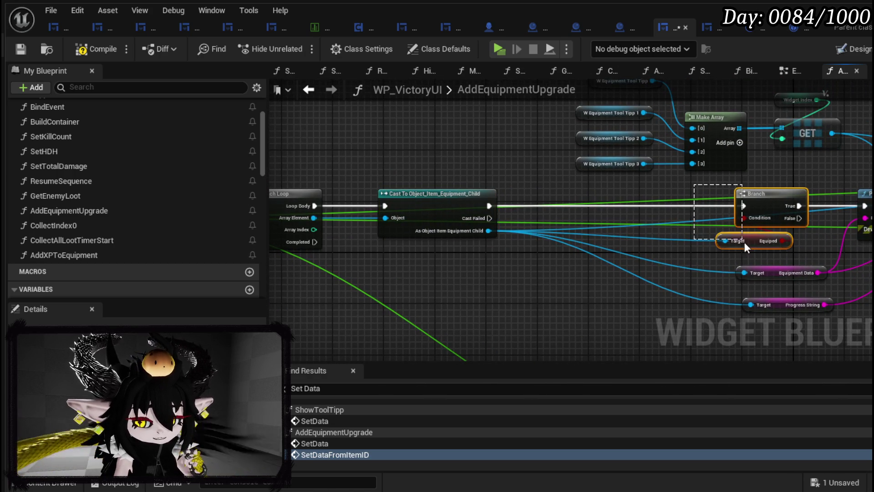
{"action": "mouse_move", "coordinate": [763, 201]}
{"action": "left_mouse_down"}
{"action": "mouse_move", "coordinate": [556, 202]}
{"action": "mouse_move", "coordinate": [388, 164]}
{"action": "mouse_move", "coordinate": [225, 201]}
{"action": "left_mouse_up"}
{"action": "left_click", "coordinate": [563, 177]}
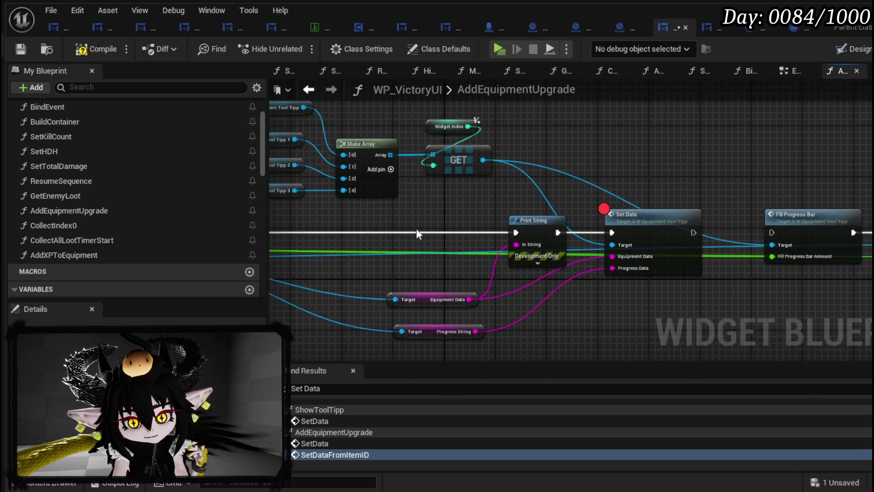
Step: Add a Set Data call on the W Equipment Tool Tipp reference above the existing one
{"action": "left_click_drag", "start_coordinate": [257, 108], "coordinate": [397, 141]}
{"action": "mouse_move", "coordinate": [678, 203]}
{"action": "left_mouse_down"}
{"action": "mouse_move", "coordinate": [500, 158]}
{"action": "mouse_move", "coordinate": [612, 182]}
{"action": "left_mouse_up"}
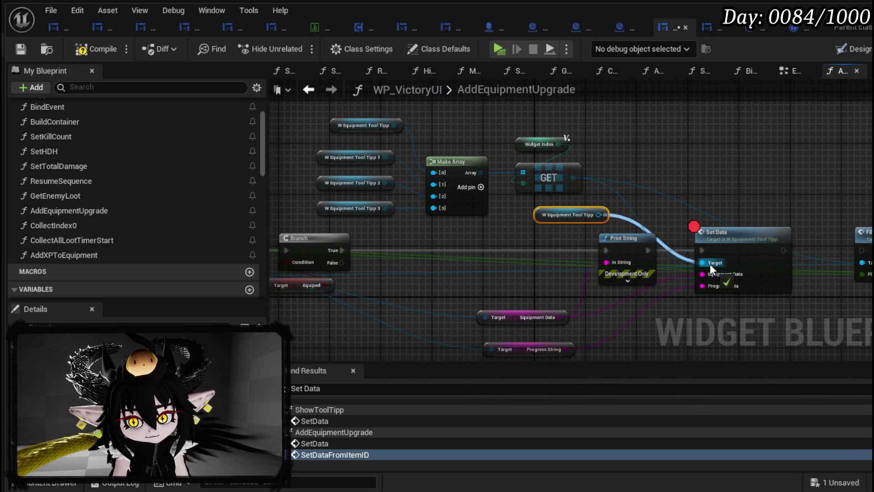
{"action": "left_click_drag", "start_coordinate": [665, 216], "coordinate": [566, 215]}
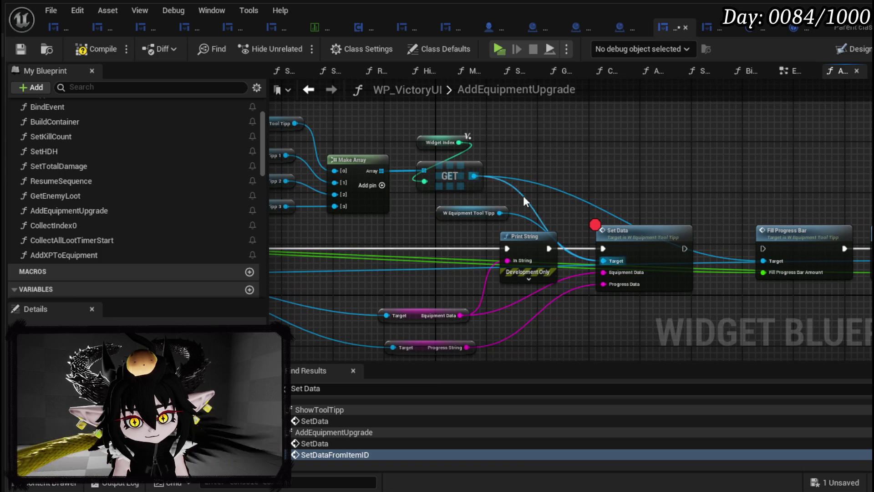
{"action": "left_click_drag", "start_coordinate": [500, 213], "coordinate": [612, 182]}
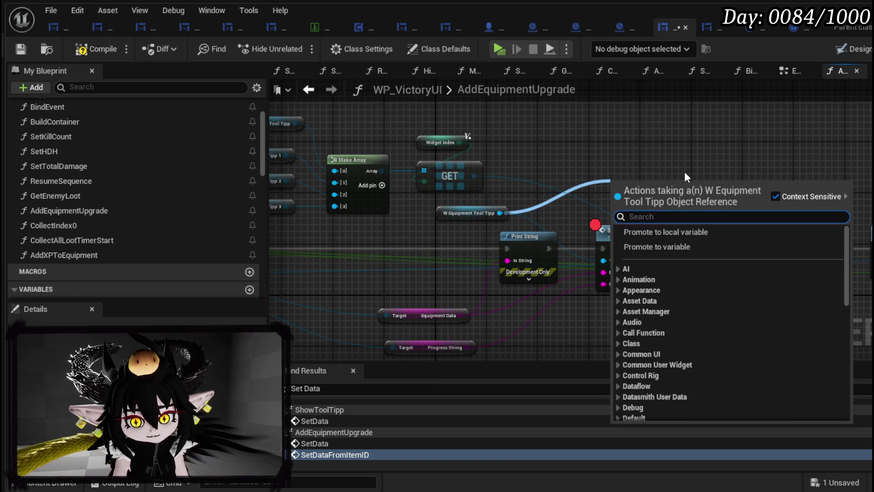
{"action": "type", "text": "Set Data"}
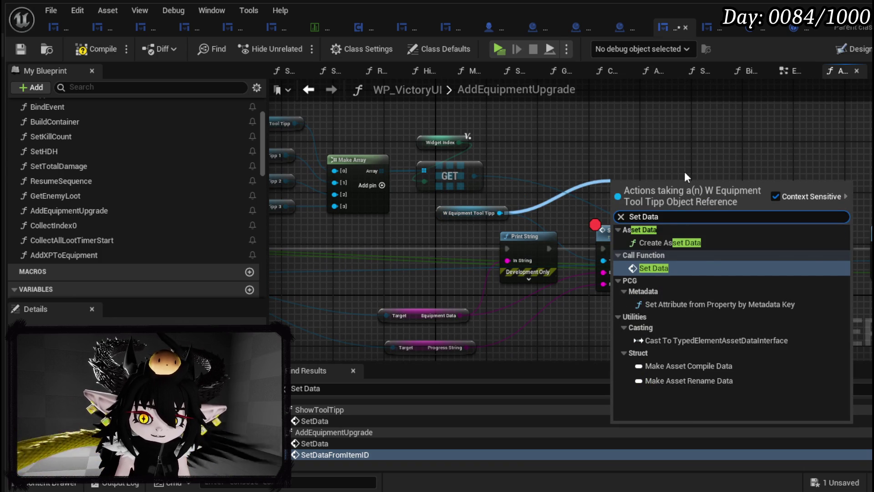
{"action": "left_click", "coordinate": [662, 273]}
{"action": "left_click_drag", "start_coordinate": [641, 183], "coordinate": [628, 144]}
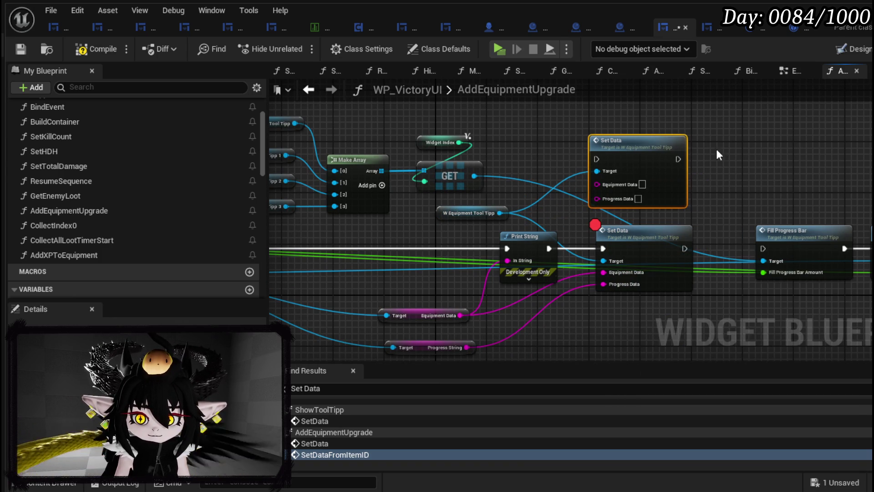
{"action": "left_click_drag", "start_coordinate": [753, 152], "coordinate": [727, 154]}
{"action": "double_click", "coordinate": [567, 160]}
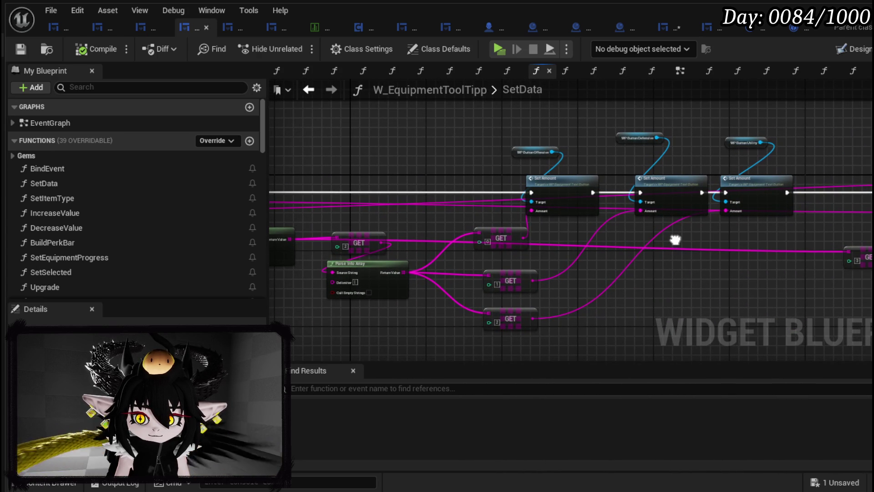
Step: Review the tooltip widget's SetData graph and then its SetItemType function
{"action": "scroll", "coordinate": [123, 224], "scroll_direction": "down", "scroll_amount": 8}
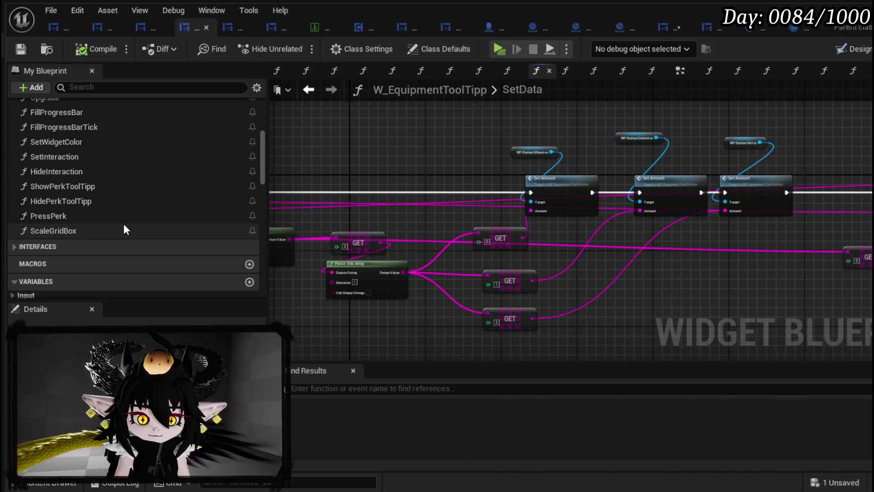
{"action": "scroll", "coordinate": [124, 223], "scroll_direction": "up", "scroll_amount": 6}
{"action": "mouse_move", "coordinate": [656, 261]}
{"action": "left_mouse_down"}
{"action": "mouse_move", "coordinate": [428, 255]}
{"action": "mouse_move", "coordinate": [572, 256]}
{"action": "left_mouse_up"}
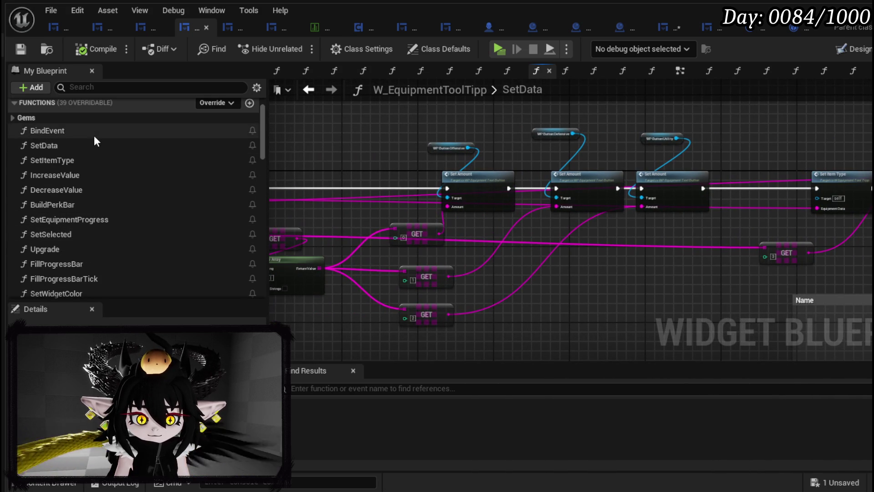
{"action": "double_click", "coordinate": [112, 163]}
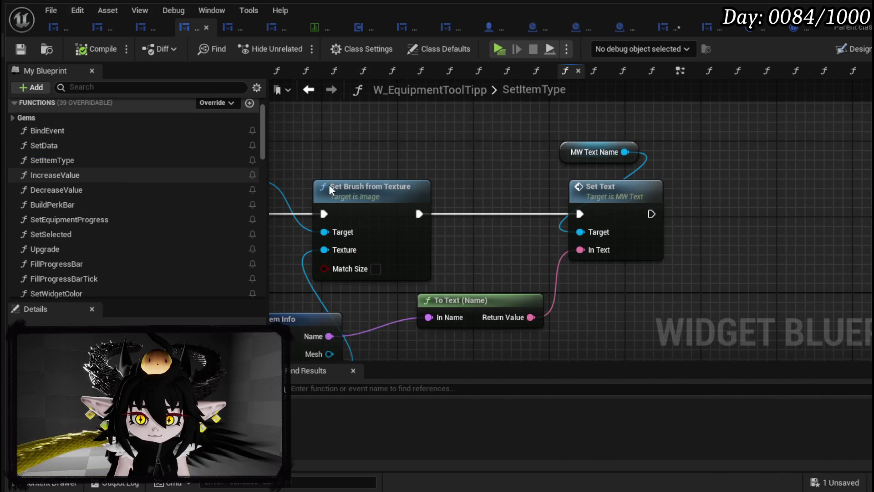
{"action": "scroll", "coordinate": [482, 180], "scroll_direction": "down", "scroll_amount": 2}
{"action": "left_click_drag", "start_coordinate": [482, 179], "coordinate": [741, 175]}
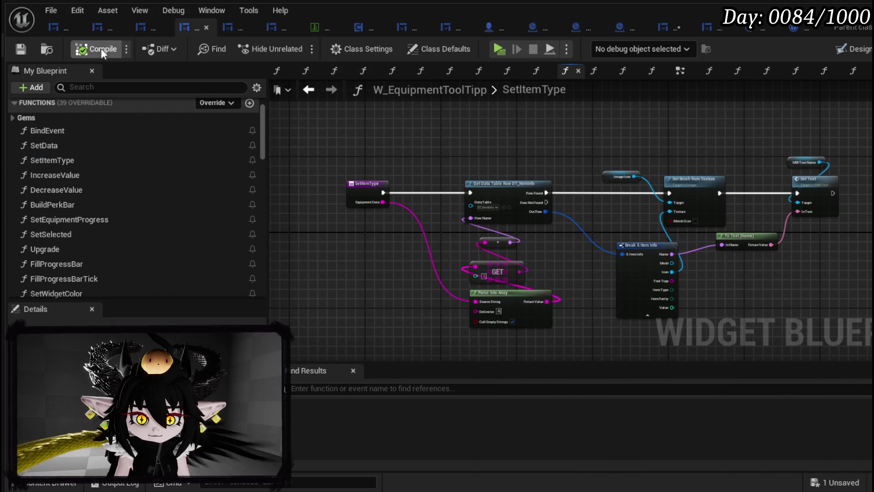
Step: Return to WP_VictoryUI's AddEquipmentUpgrade graph and save all changes
{"action": "left_click", "coordinate": [666, 29]}
{"action": "mouse_move", "coordinate": [588, 146]}
{"action": "left_mouse_down"}
{"action": "mouse_move", "coordinate": [592, 135]}
{"action": "mouse_move", "coordinate": [641, 123]}
{"action": "left_mouse_up"}
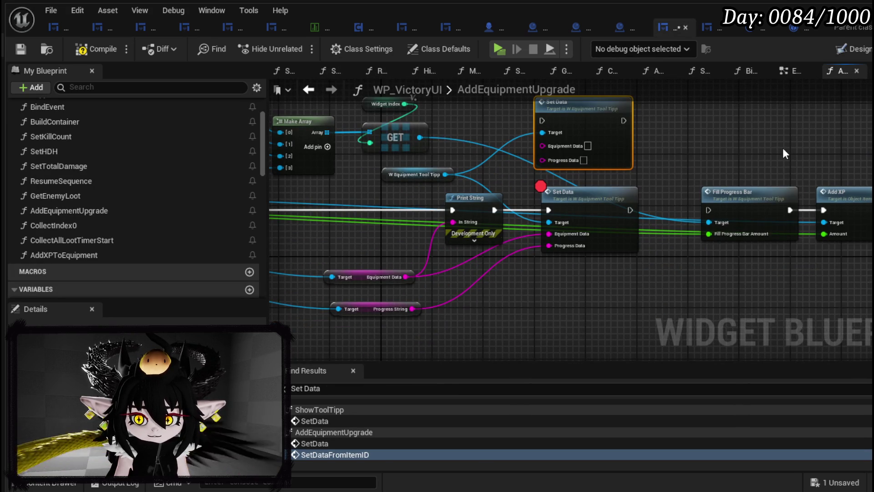
{"action": "left_click_drag", "start_coordinate": [783, 149], "coordinate": [871, 157]}
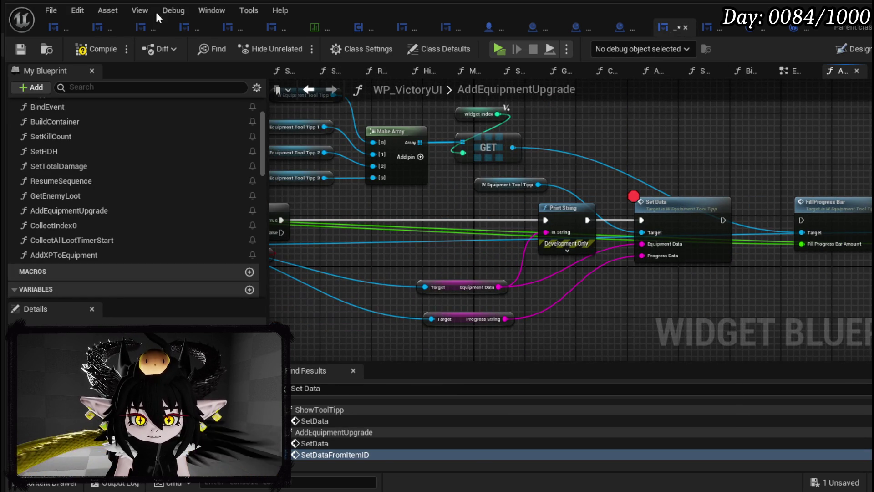
{"action": "left_click", "coordinate": [20, 48]}
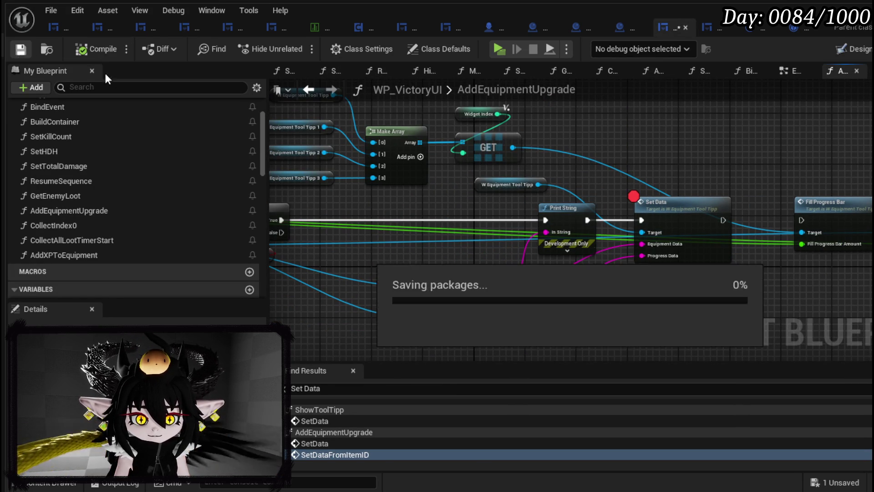
{"action": "mouse_move", "coordinate": [605, 145]}
{"action": "left_mouse_down"}
{"action": "mouse_move", "coordinate": [819, 138]}
{"action": "mouse_move", "coordinate": [808, 148]}
{"action": "left_mouse_up"}
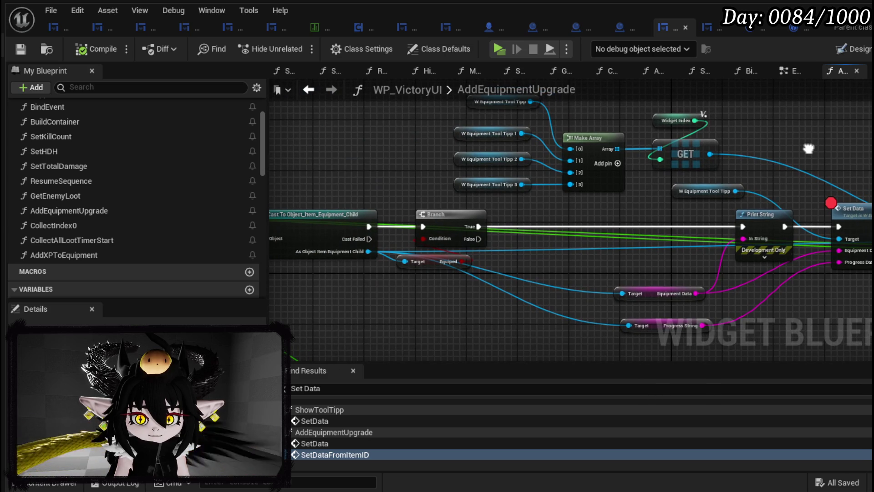
{"action": "key", "text": "Home"}
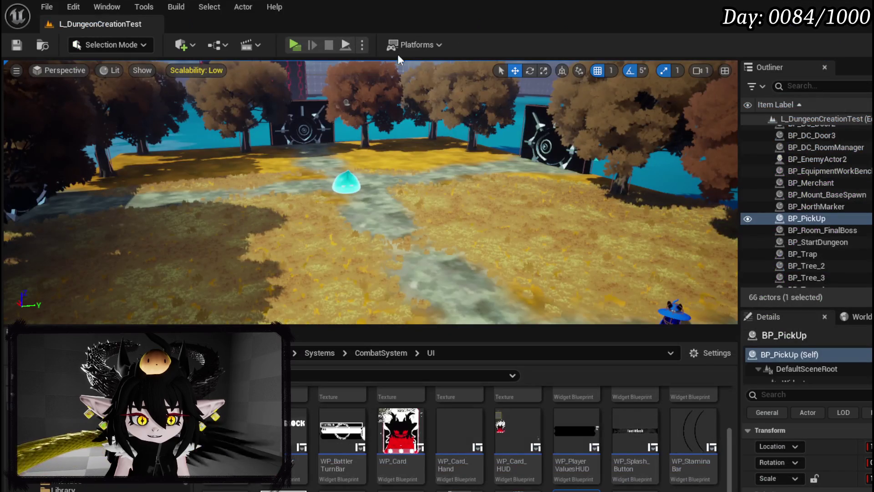
Step: Start a play-in-editor session, walk to the portal and pick the HighRocks stage
{"action": "key", "text": "alt+p"}
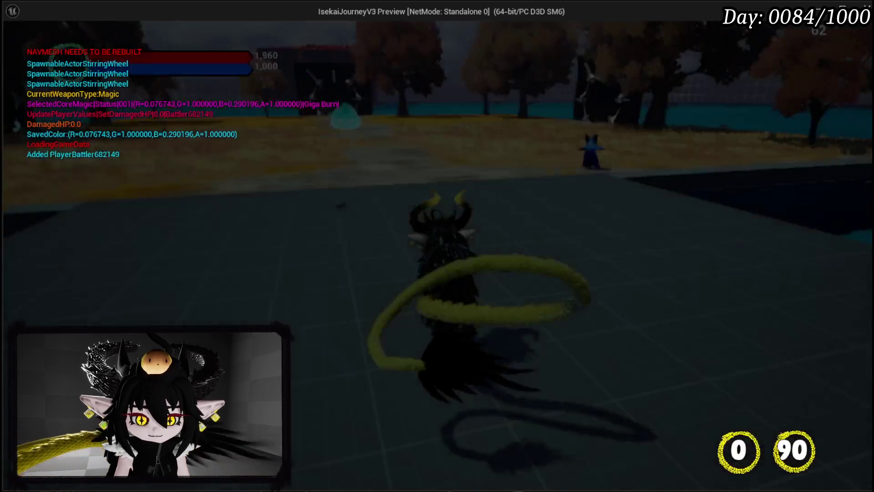
{"action": "key", "text": "w"}
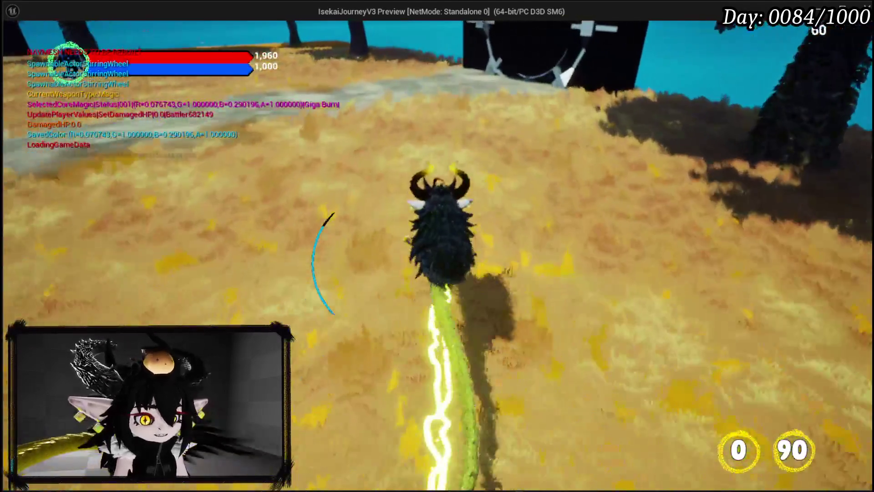
{"action": "key", "text": "1"}
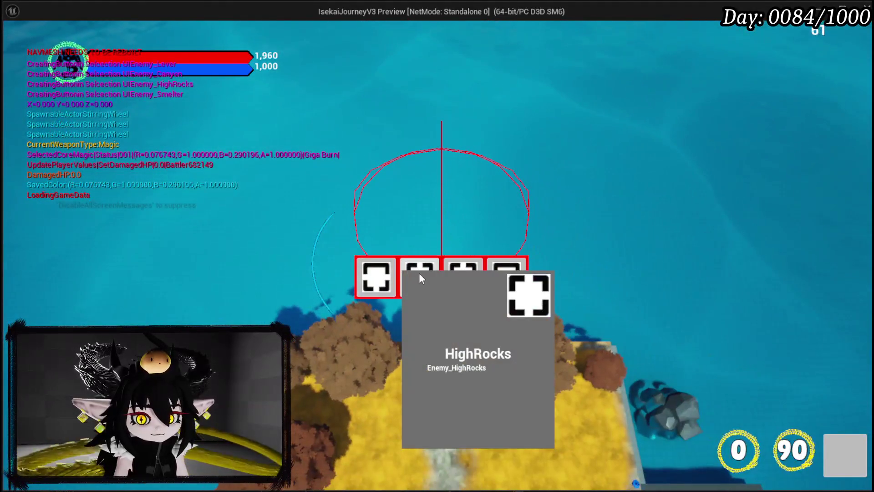
{"action": "left_click", "coordinate": [419, 272]}
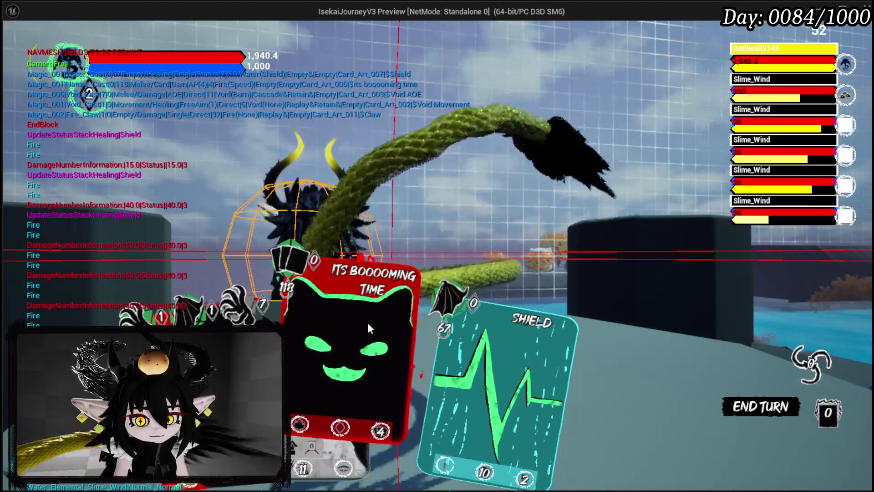
Step: Play the Its booooming time card, then hit two Slime_Wind enemies with Claw
{"action": "left_click", "coordinate": [369, 321]}
{"action": "key", "text": "1"}
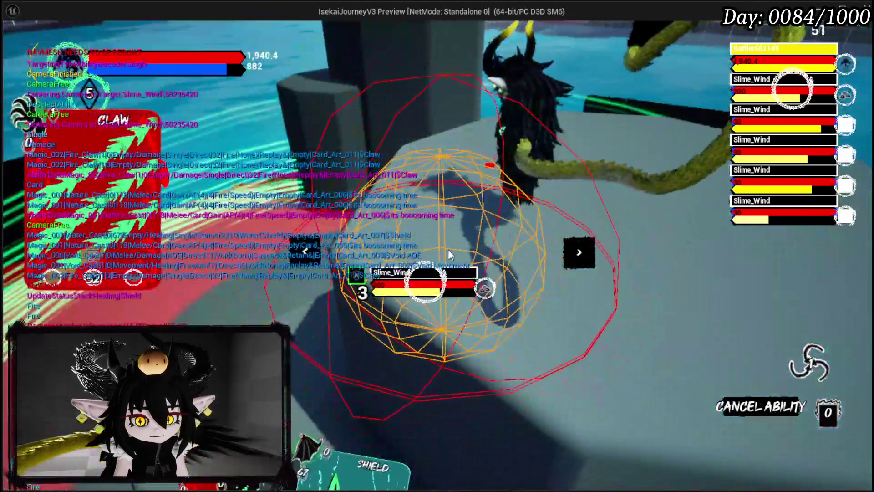
{"action": "left_click", "coordinate": [449, 255]}
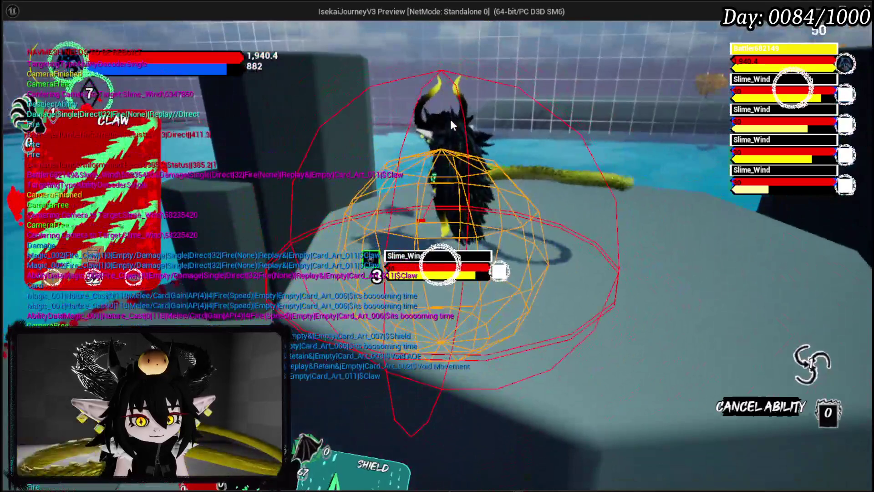
{"action": "left_click", "coordinate": [449, 119]}
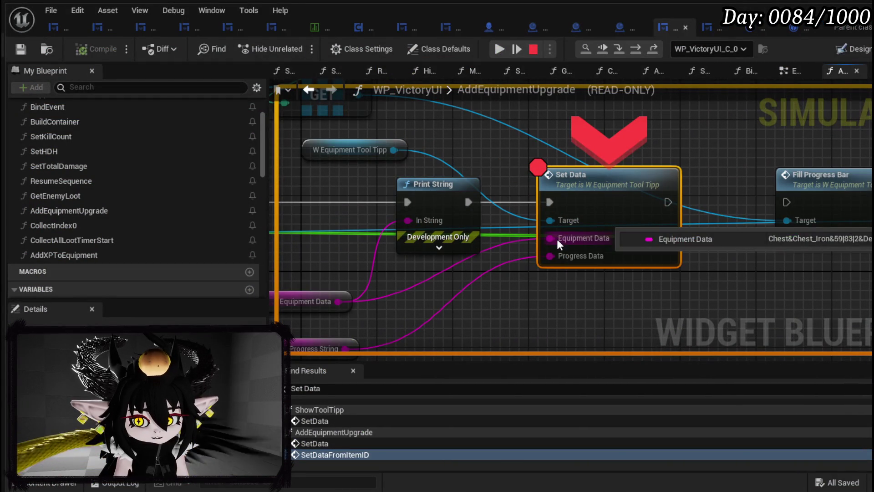
Step: Inspect the Equipment Data pin at the breakpoint, resume to the victory screen, then stop playing
{"action": "mouse_move", "coordinate": [396, 148]}
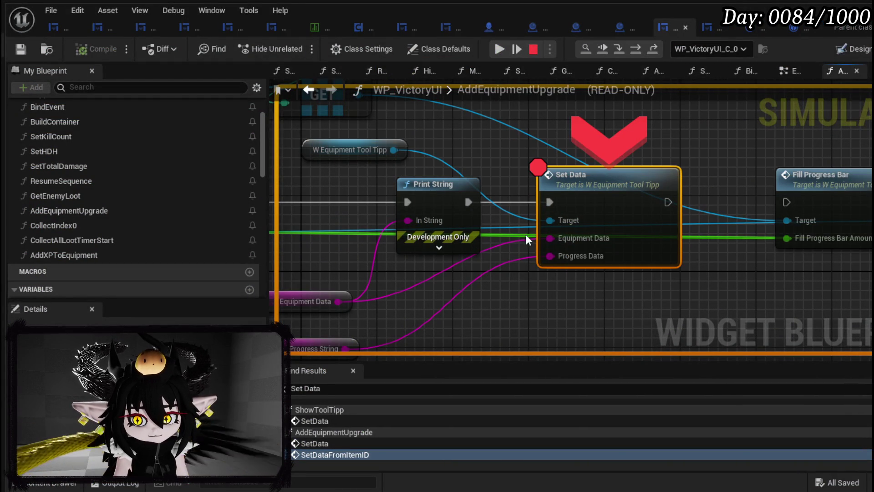
{"action": "left_click", "coordinate": [514, 48]}
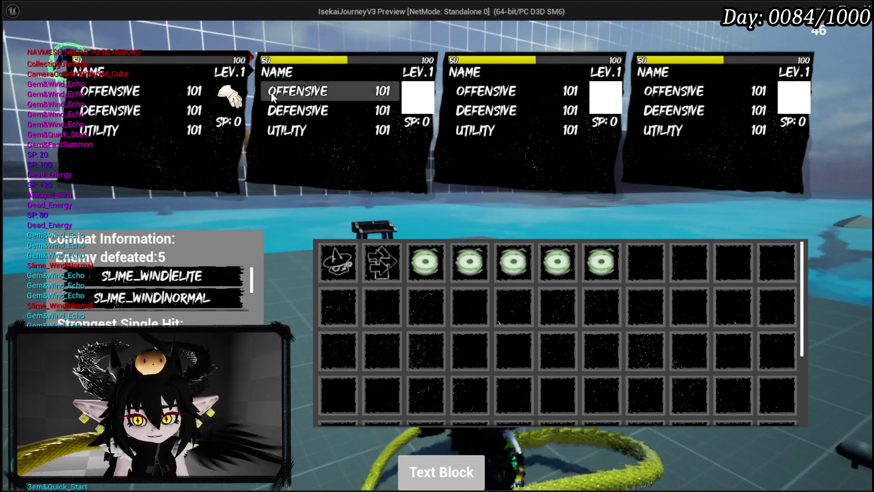
{"action": "left_click", "coordinate": [195, 89]}
{"action": "key", "text": "Escape"}
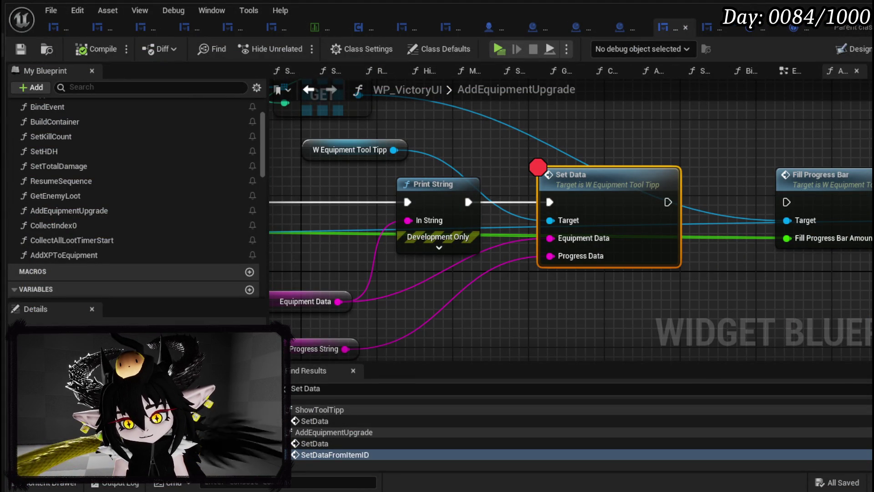
Step: Move the Equipment Data and Progress String getters left beside Set Data
{"action": "scroll", "coordinate": [789, 270], "scroll_direction": "down", "scroll_amount": 3}
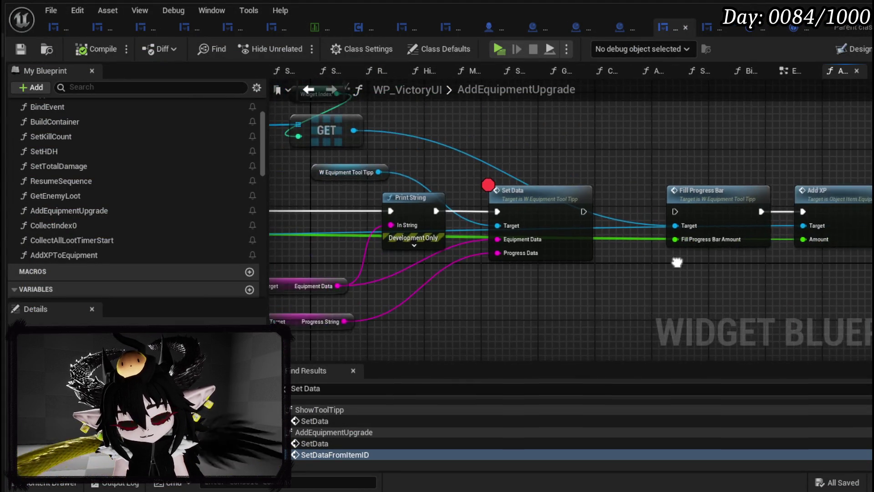
{"action": "mouse_move", "coordinate": [776, 246]}
{"action": "left_mouse_down"}
{"action": "mouse_move", "coordinate": [647, 257]}
{"action": "mouse_move", "coordinate": [631, 235]}
{"action": "mouse_move", "coordinate": [658, 234]}
{"action": "left_mouse_up"}
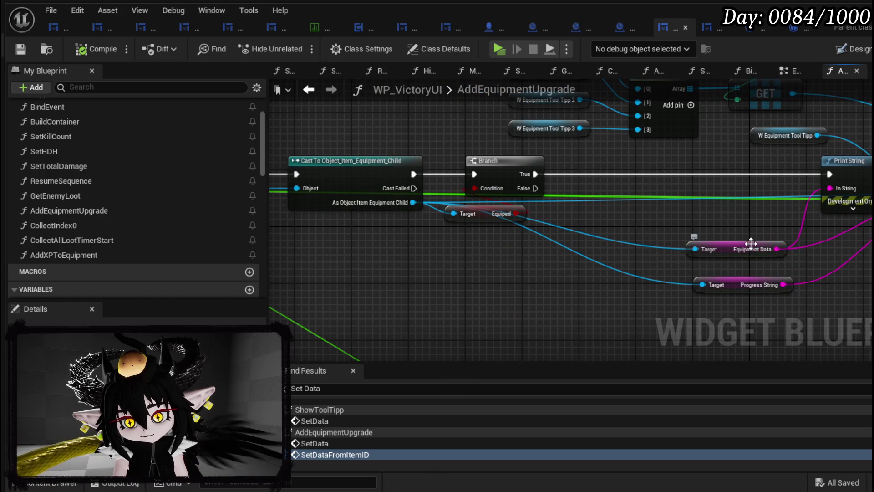
{"action": "left_click_drag", "start_coordinate": [766, 253], "coordinate": [576, 241]}
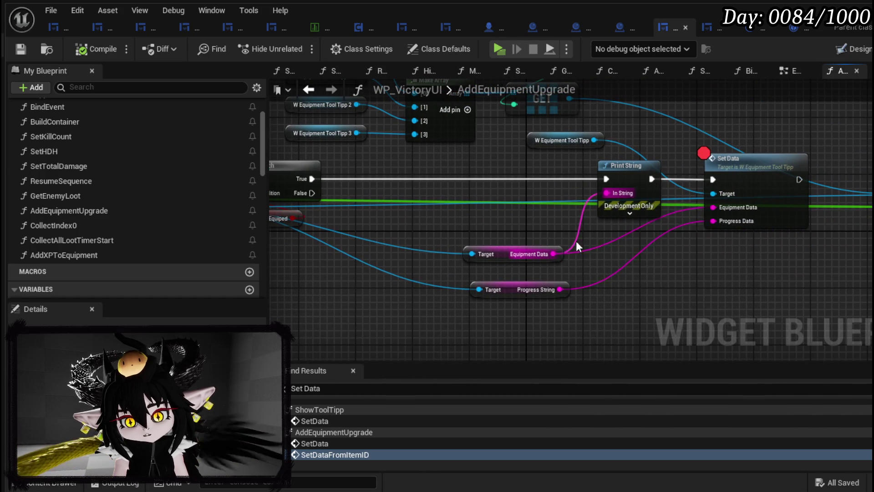
{"action": "left_click", "coordinate": [500, 261]}
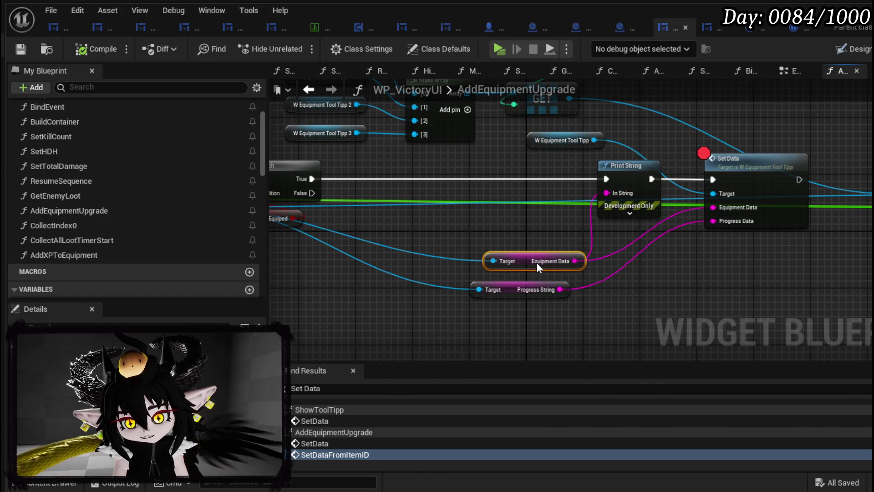
{"action": "left_click_drag", "start_coordinate": [572, 308], "coordinate": [471, 248]}
{"action": "mouse_move", "coordinate": [497, 289]}
{"action": "left_mouse_down"}
{"action": "mouse_move", "coordinate": [482, 257]}
{"action": "mouse_move", "coordinate": [433, 282]}
{"action": "left_mouse_up"}
{"action": "left_click", "coordinate": [636, 263]}
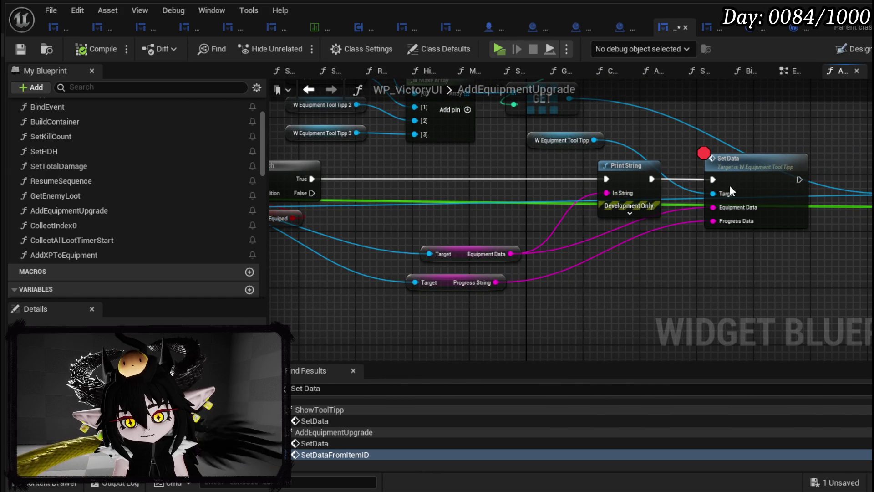
Step: In the tooltip's SetData function, tuck the GET node beside Parse Into Array
{"action": "double_click", "coordinate": [728, 186]}
{"action": "scroll", "coordinate": [552, 250], "scroll_direction": "up", "scroll_amount": 3}
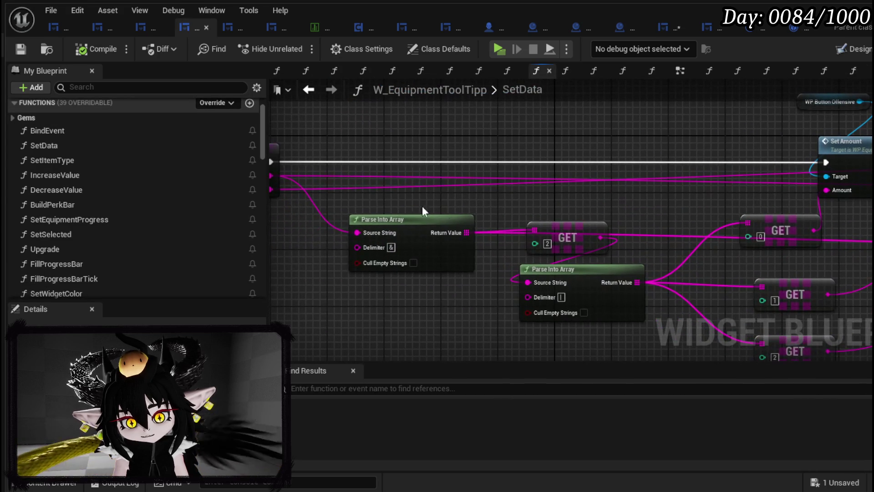
{"action": "left_click_drag", "start_coordinate": [415, 212], "coordinate": [377, 201]}
{"action": "mouse_move", "coordinate": [568, 229]}
{"action": "left_mouse_down"}
{"action": "mouse_move", "coordinate": [524, 213]}
{"action": "mouse_move", "coordinate": [496, 232]}
{"action": "left_mouse_up"}
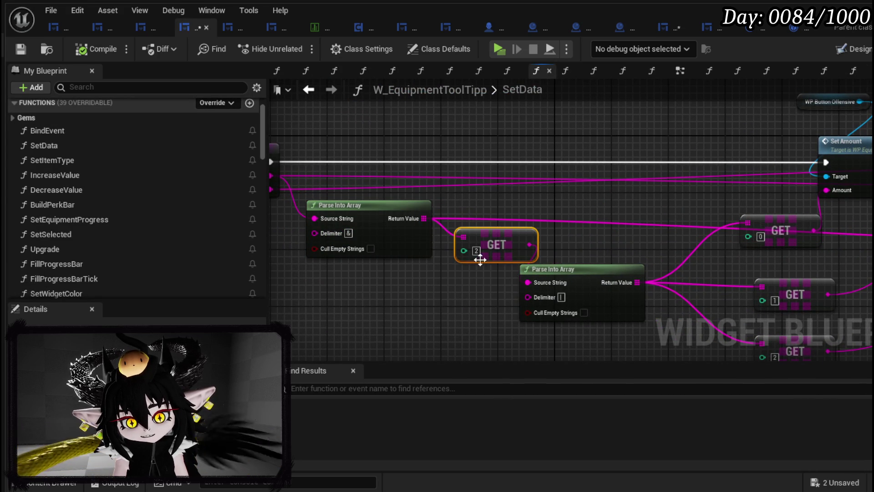
{"action": "mouse_move", "coordinate": [355, 241]}
{"action": "left_mouse_down"}
{"action": "mouse_move", "coordinate": [269, 227]}
{"action": "mouse_move", "coordinate": [509, 256]}
{"action": "left_mouse_up"}
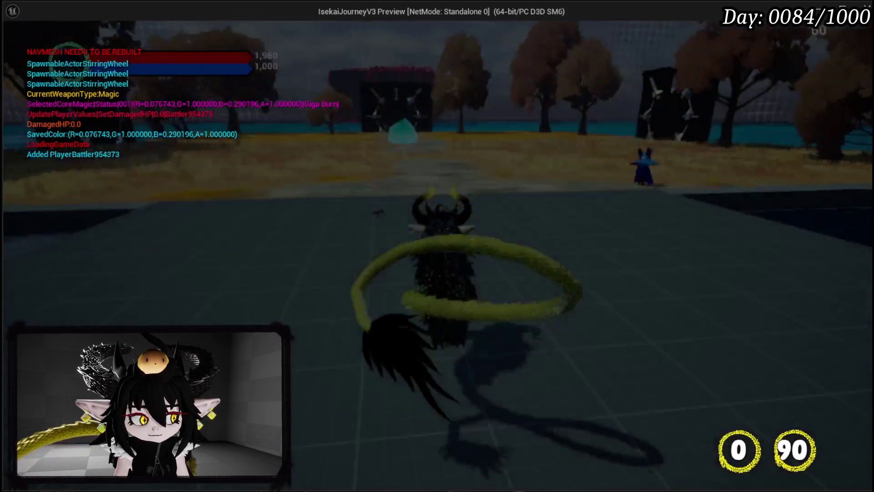
Step: Run the character toward the gate in a quick preview, then stop it and save
{"action": "key", "text": "w"}
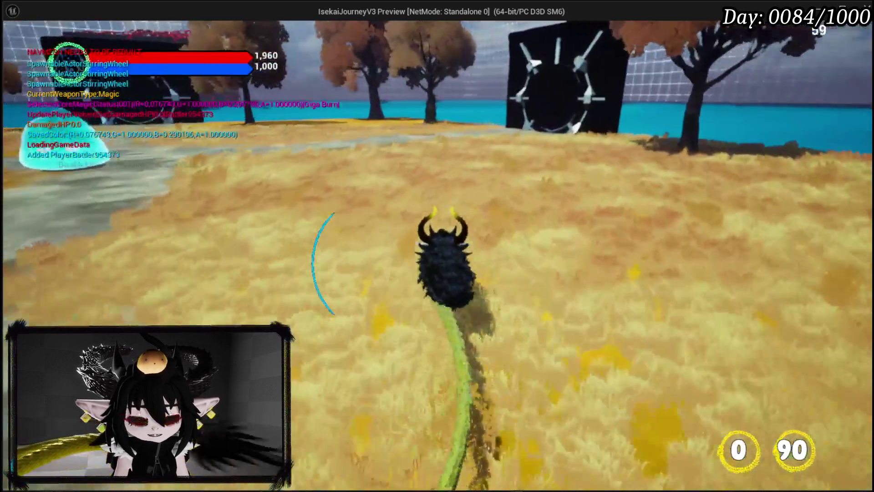
{"action": "key", "text": "w"}
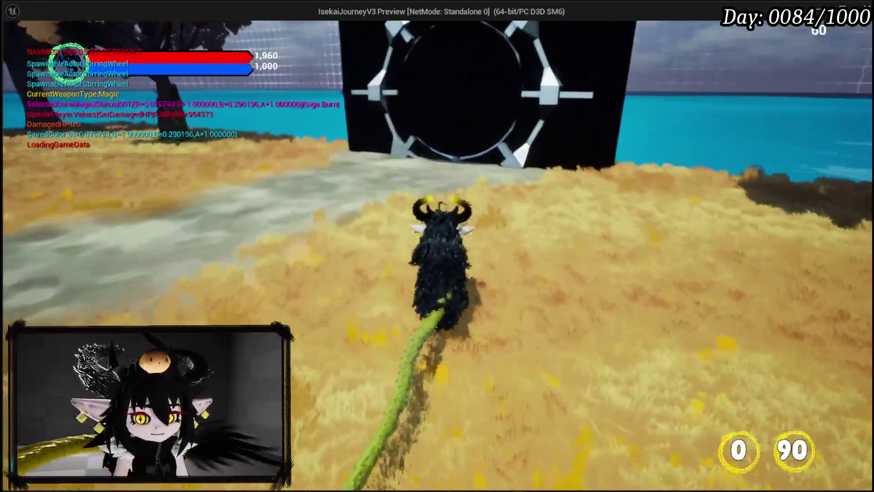
{"action": "key", "text": "Escape"}
{"action": "key", "text": "ctrl+s"}
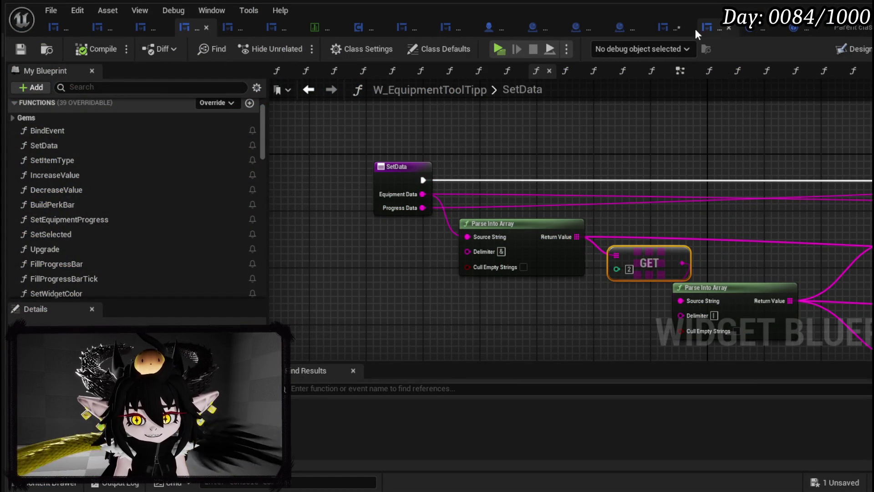
Step: Save WP_VictoryUI and follow its Set Data call into the text button's SetAmount function
{"action": "left_click", "coordinate": [678, 26]}
{"action": "left_click", "coordinate": [20, 49]}
{"action": "mouse_move", "coordinate": [696, 255]}
{"action": "left_mouse_down"}
{"action": "mouse_move", "coordinate": [807, 239]}
{"action": "mouse_move", "coordinate": [504, 248]}
{"action": "left_mouse_up"}
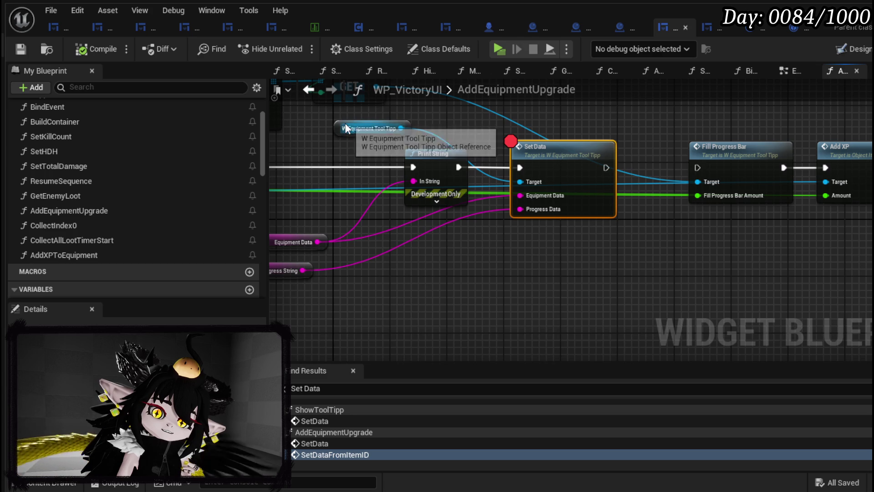
{"action": "double_click", "coordinate": [543, 144]}
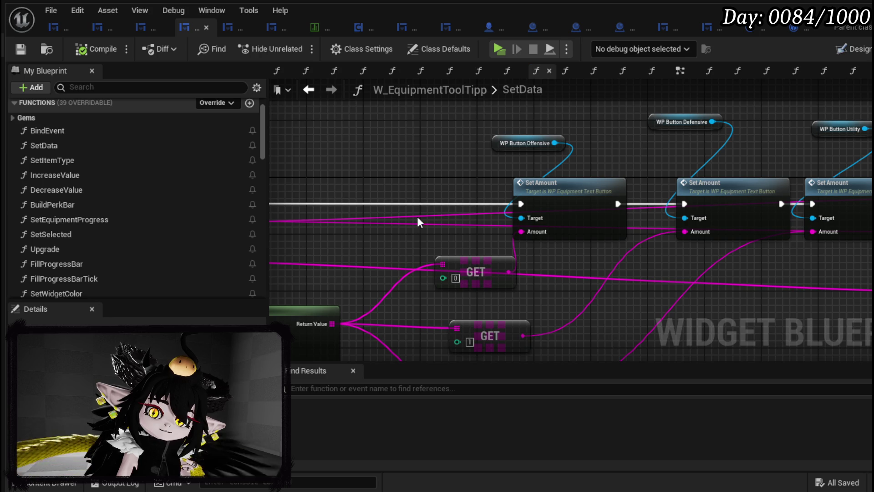
{"action": "double_click", "coordinate": [598, 180]}
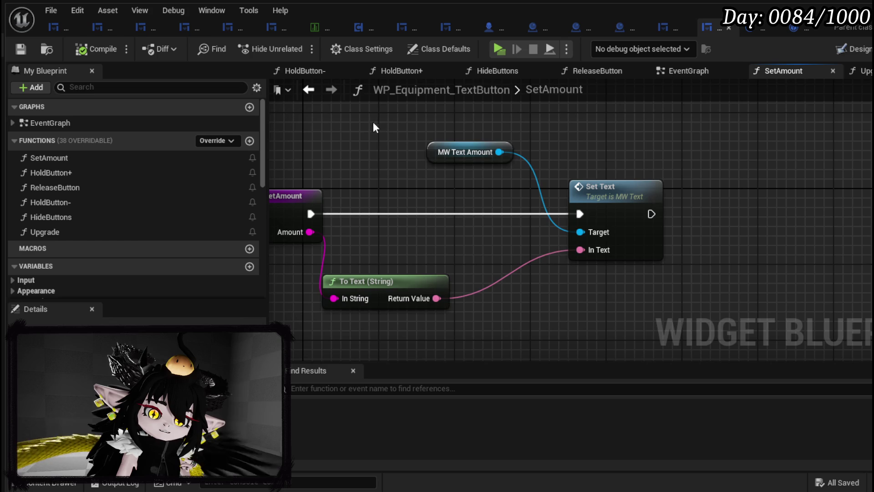
Step: Inspect the 101 MW_Text_Amount widget's details in the text button's Designer view
{"action": "left_click_drag", "start_coordinate": [665, 299], "coordinate": [757, 272]}
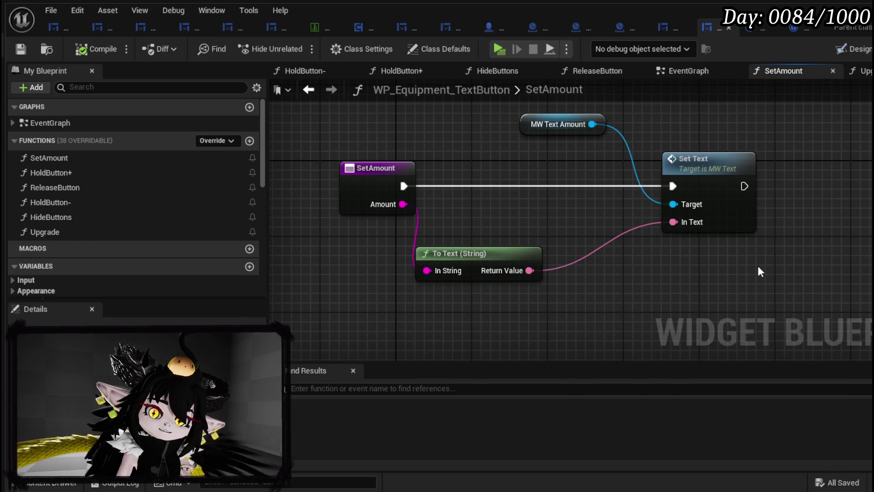
{"action": "left_click", "coordinate": [857, 53]}
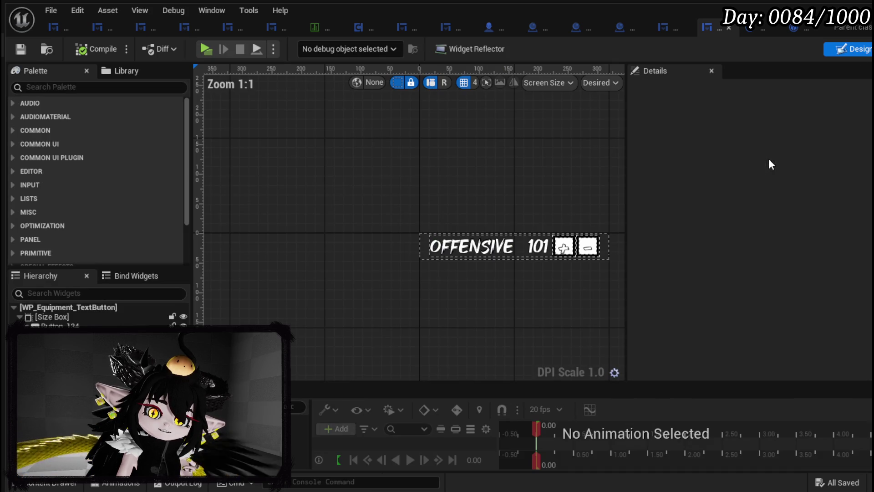
{"action": "left_click", "coordinate": [536, 247]}
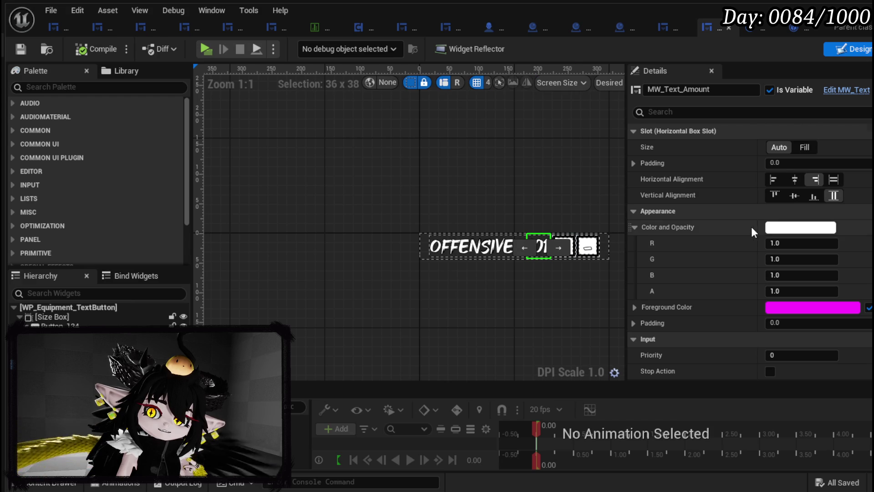
{"action": "scroll", "coordinate": [742, 215], "scroll_direction": "down", "scroll_amount": 10}
{"action": "scroll", "coordinate": [741, 213], "scroll_direction": "down", "scroll_amount": 10}
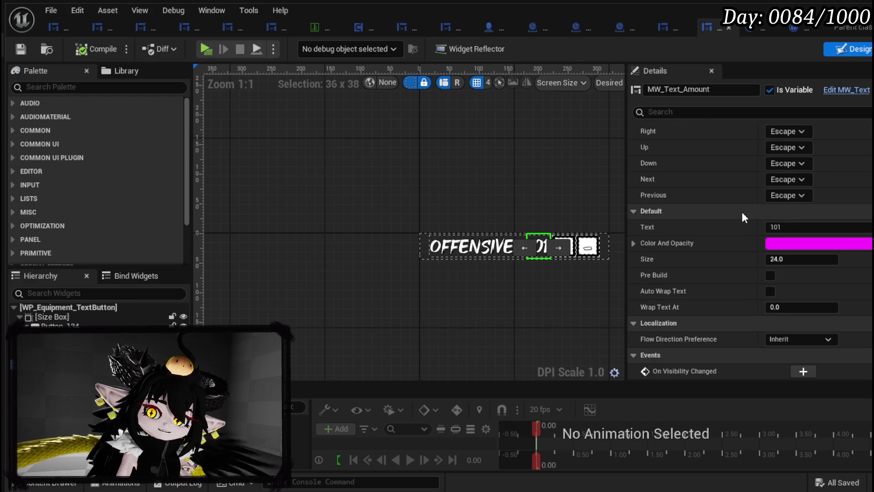
{"action": "mouse_move", "coordinate": [542, 179]}
{"action": "left_mouse_down"}
{"action": "mouse_move", "coordinate": [386, 180]}
{"action": "mouse_move", "coordinate": [399, 182]}
{"action": "left_mouse_up"}
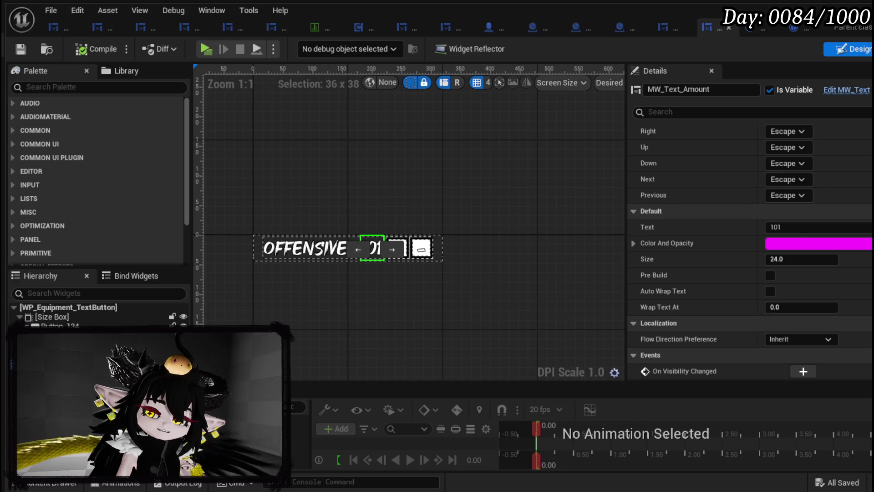
Step: Back in SetAmount's graph, move the MW Text Amount node left and open MW_Text
{"action": "key", "text": "ctrl+shift+alt+g"}
{"action": "scroll", "coordinate": [130, 179], "scroll_direction": "up", "scroll_amount": 10}
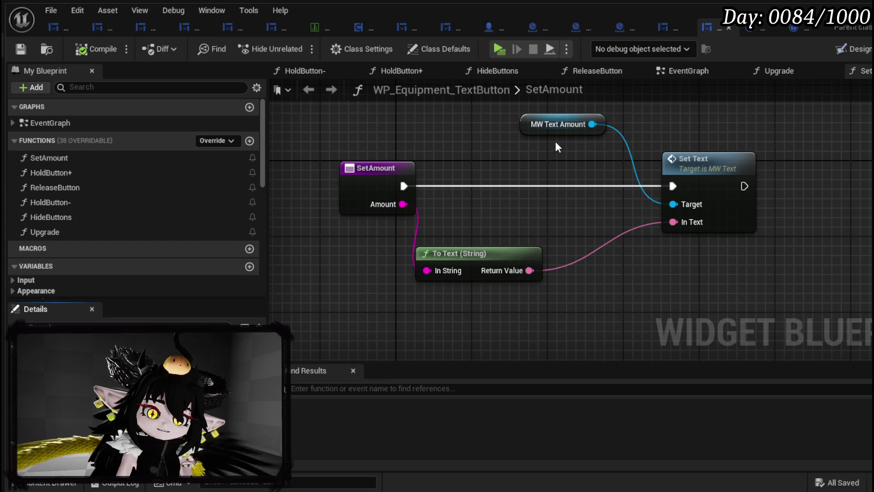
{"action": "left_click_drag", "start_coordinate": [564, 157], "coordinate": [430, 156]}
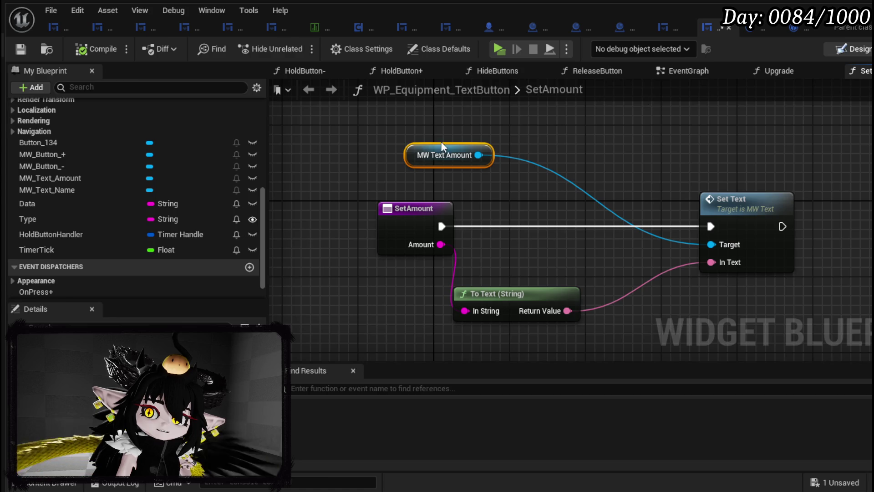
{"action": "double_click", "coordinate": [474, 154]}
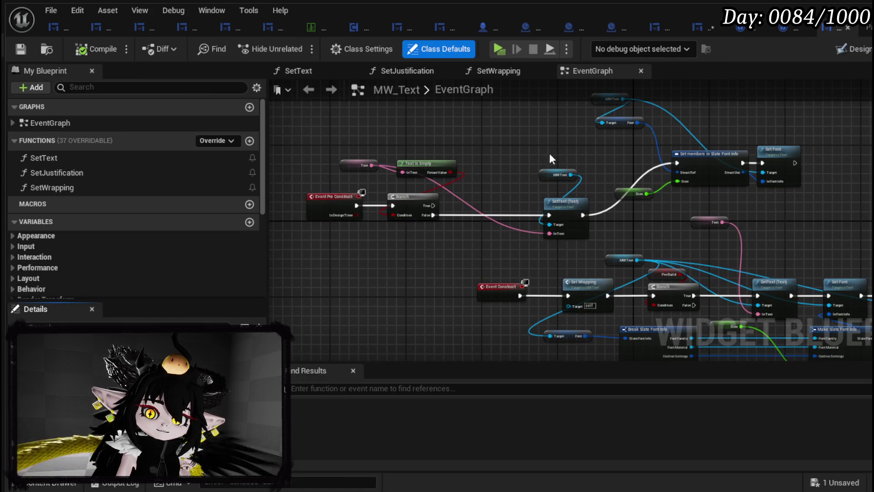
Step: Look over MW_Text's font-setting, Event Construct and Break Slate Font Info nodes
{"action": "scroll", "coordinate": [370, 200], "scroll_direction": "up", "scroll_amount": 3}
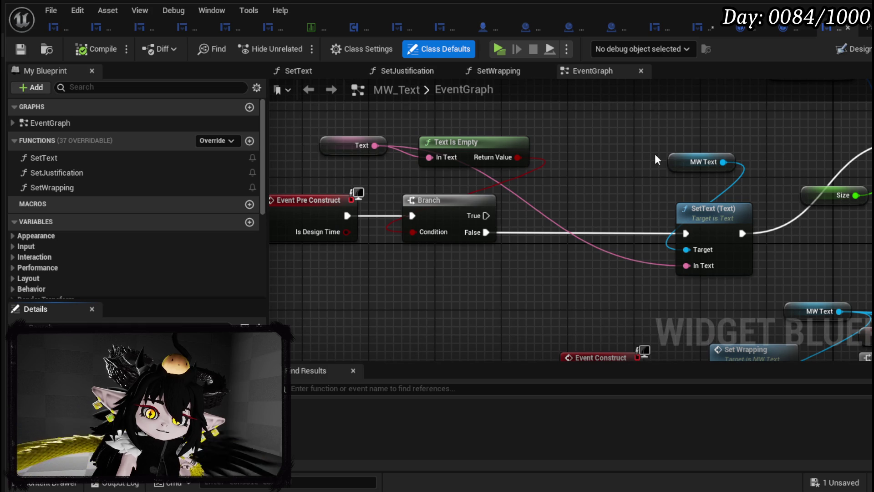
{"action": "mouse_move", "coordinate": [623, 157]}
{"action": "left_mouse_down"}
{"action": "mouse_move", "coordinate": [342, 217]}
{"action": "mouse_move", "coordinate": [433, 108]}
{"action": "left_mouse_up"}
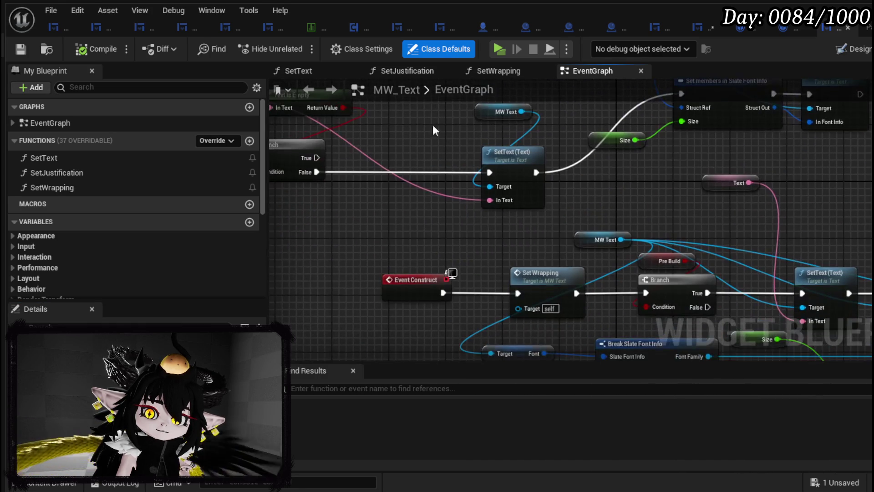
{"action": "mouse_move", "coordinate": [419, 211]}
{"action": "left_mouse_down"}
{"action": "mouse_move", "coordinate": [419, 151]}
{"action": "mouse_move", "coordinate": [273, 146]}
{"action": "left_mouse_up"}
{"action": "mouse_move", "coordinate": [657, 159]}
{"action": "left_mouse_down"}
{"action": "mouse_move", "coordinate": [523, 151]}
{"action": "mouse_move", "coordinate": [686, 135]}
{"action": "mouse_move", "coordinate": [474, 171]}
{"action": "mouse_move", "coordinate": [532, 278]}
{"action": "left_mouse_up"}
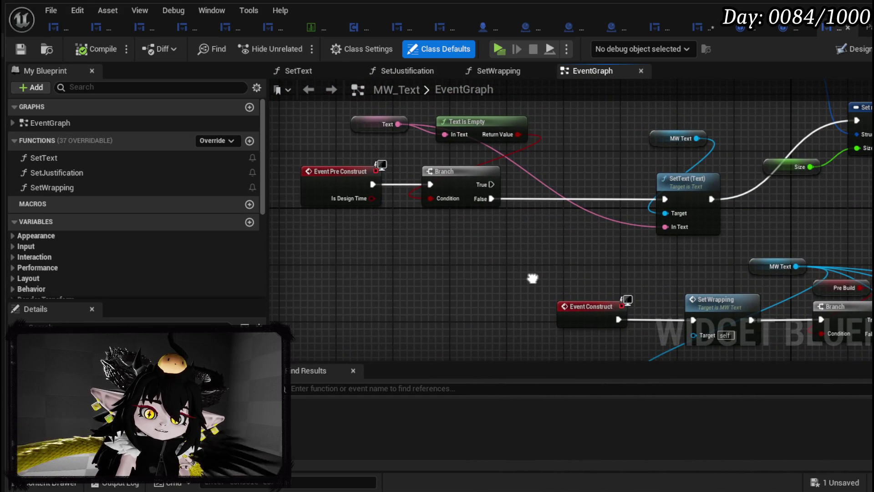
{"action": "mouse_move", "coordinate": [532, 278]}
{"action": "left_mouse_down"}
{"action": "mouse_move", "coordinate": [409, 296]}
{"action": "mouse_move", "coordinate": [584, 304]}
{"action": "left_mouse_up"}
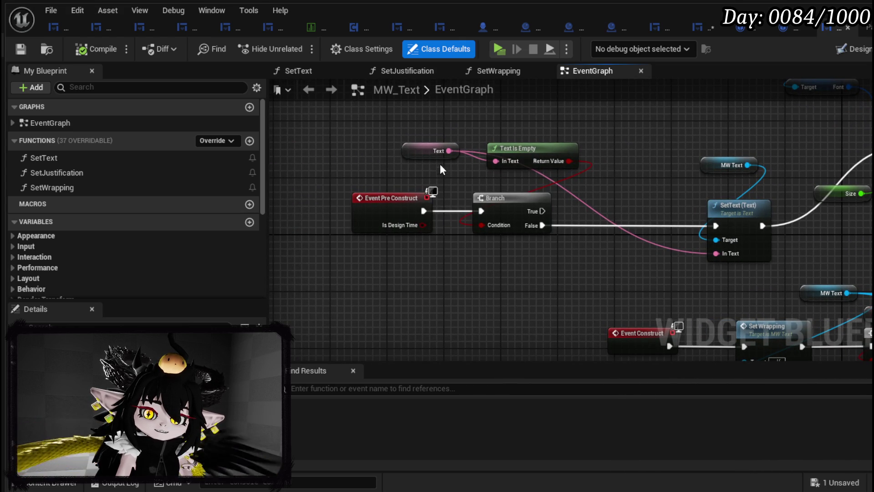
Step: Shift MW_Text's Text getter node down-left and save the blueprint
{"action": "left_click_drag", "start_coordinate": [434, 151], "coordinate": [413, 166]}
{"action": "left_click", "coordinate": [490, 257]}
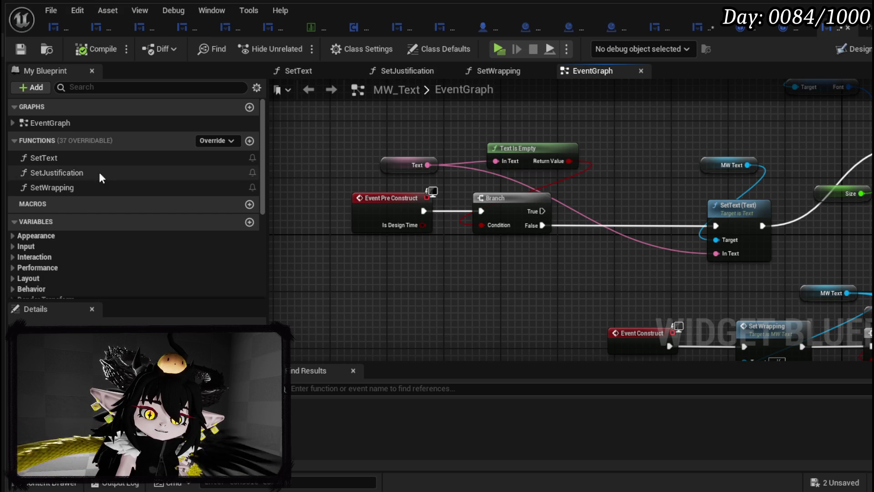
{"action": "left_click", "coordinate": [21, 49]}
{"action": "left_click", "coordinate": [697, 28]}
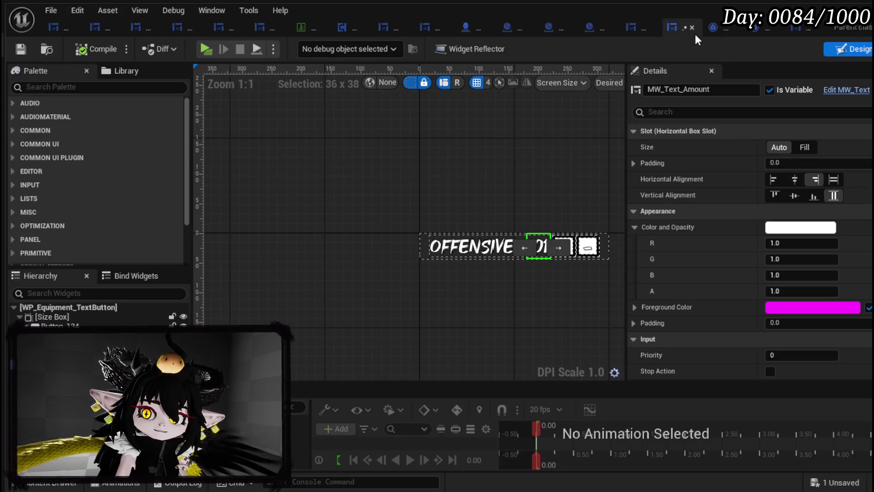
Step: Add a SET Text variable node from MW Text Amount, placed before Set Text
{"action": "left_click", "coordinate": [775, 27]}
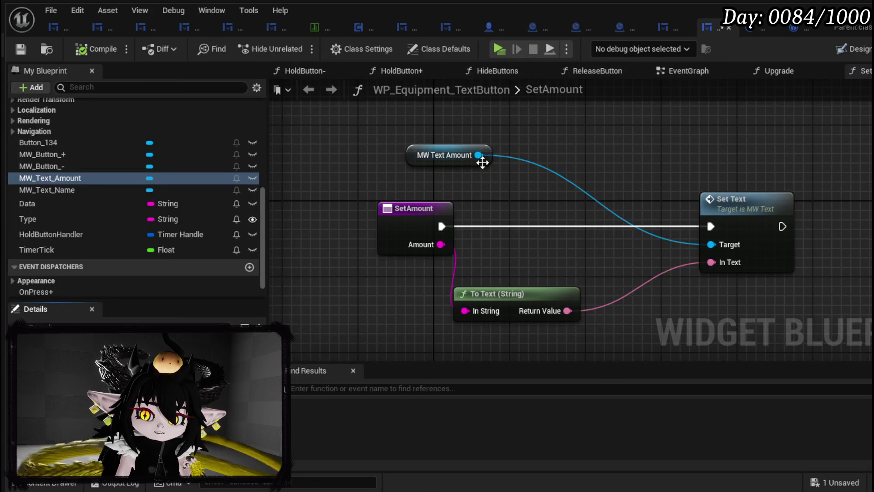
{"action": "left_click_drag", "start_coordinate": [479, 155], "coordinate": [524, 197]}
{"action": "type", "text": "Set T"}
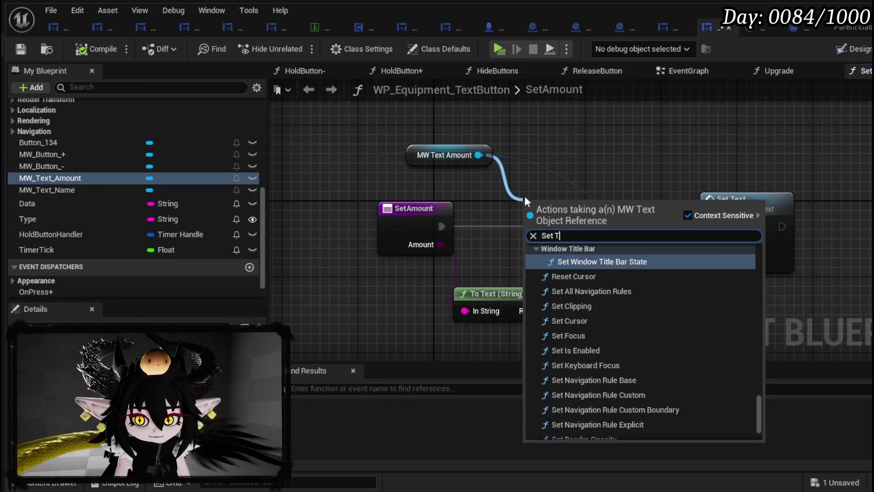
{"action": "type", "text": "ext"}
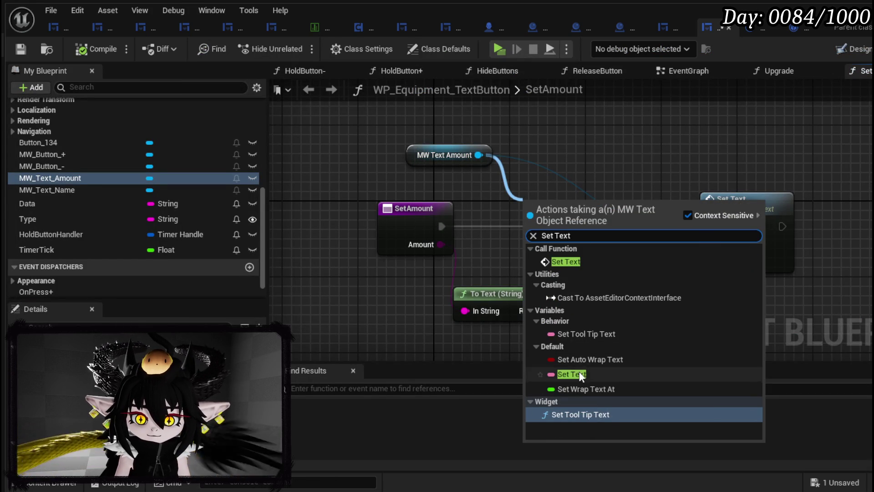
{"action": "left_click", "coordinate": [572, 374]}
{"action": "mouse_move", "coordinate": [600, 225]}
{"action": "left_mouse_down"}
{"action": "mouse_move", "coordinate": [642, 252]}
{"action": "mouse_move", "coordinate": [659, 242]}
{"action": "mouse_move", "coordinate": [712, 262]}
{"action": "left_mouse_up"}
Step: Wire the To Text output and SetAmount execution through SET, then compile and save
{"action": "mouse_move", "coordinate": [567, 311]}
{"action": "left_mouse_down"}
{"action": "mouse_move", "coordinate": [561, 304]}
{"action": "mouse_move", "coordinate": [589, 245]}
{"action": "left_mouse_up"}
{"action": "left_click_drag", "start_coordinate": [435, 225], "coordinate": [588, 225]}
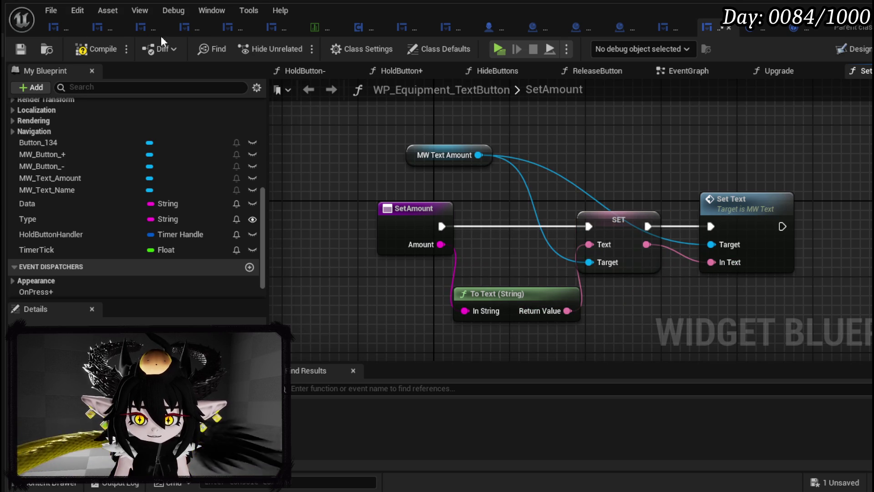
{"action": "left_click", "coordinate": [21, 47]}
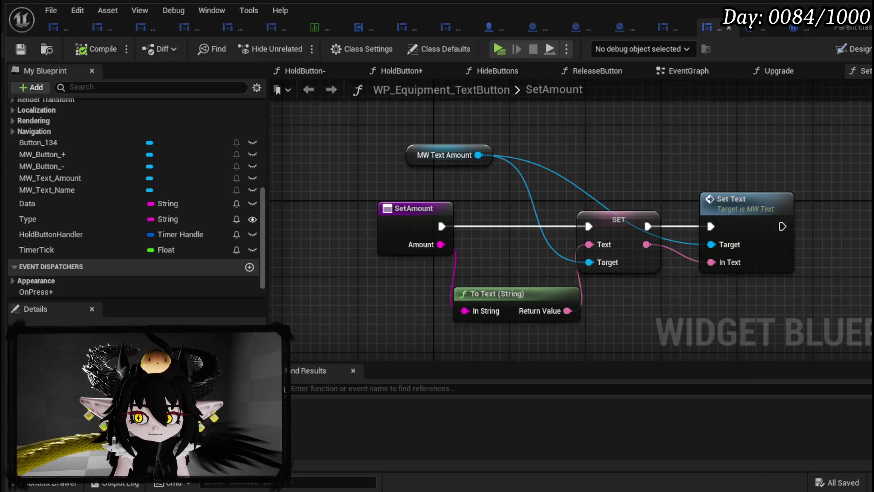
{"action": "key", "text": "alt+Tab"}
Step: Launch a Play-in-Editor test and enter the arena through the portal
{"action": "key", "text": "alt+p"}
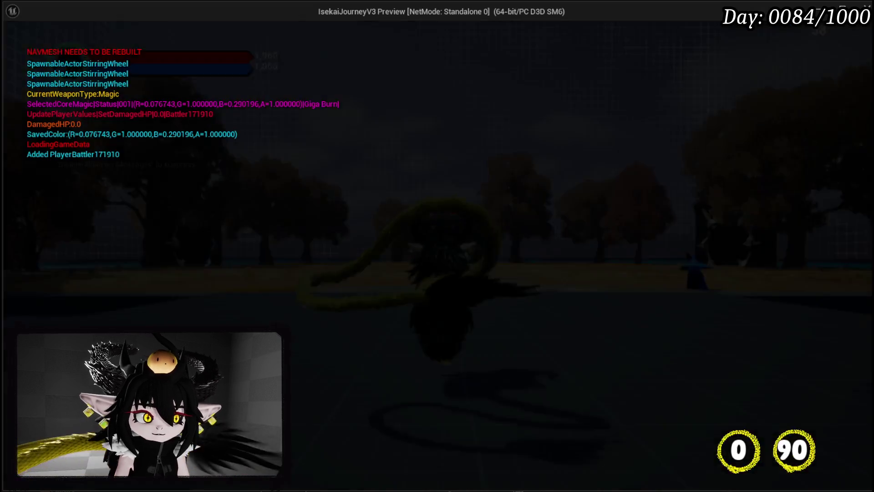
{"action": "key", "text": "w"}
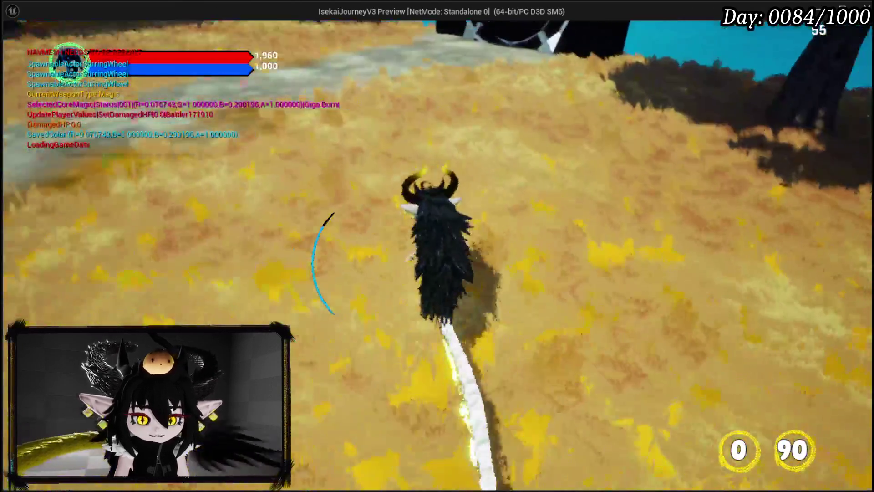
{"action": "key", "text": "b"}
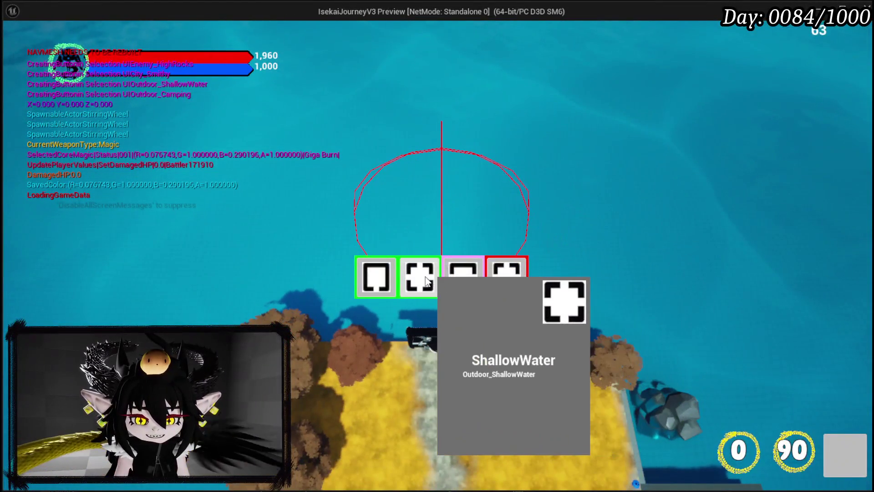
{"action": "left_click", "coordinate": [502, 277]}
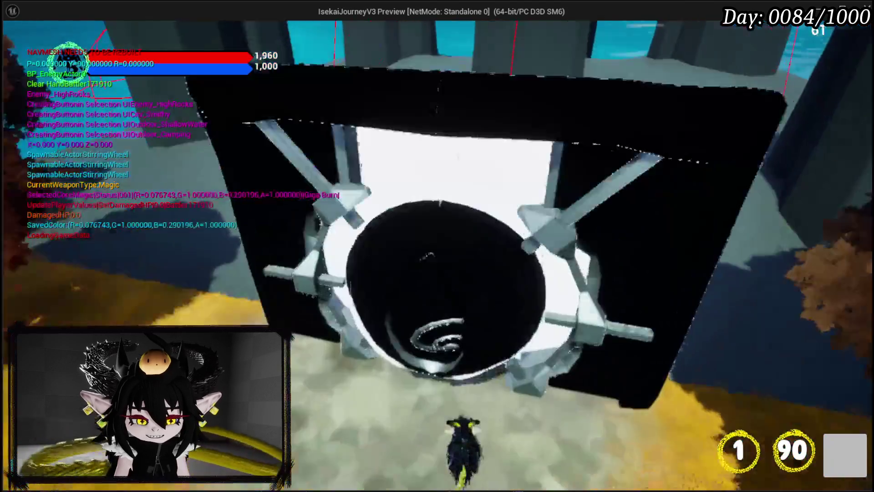
{"action": "key", "text": "w"}
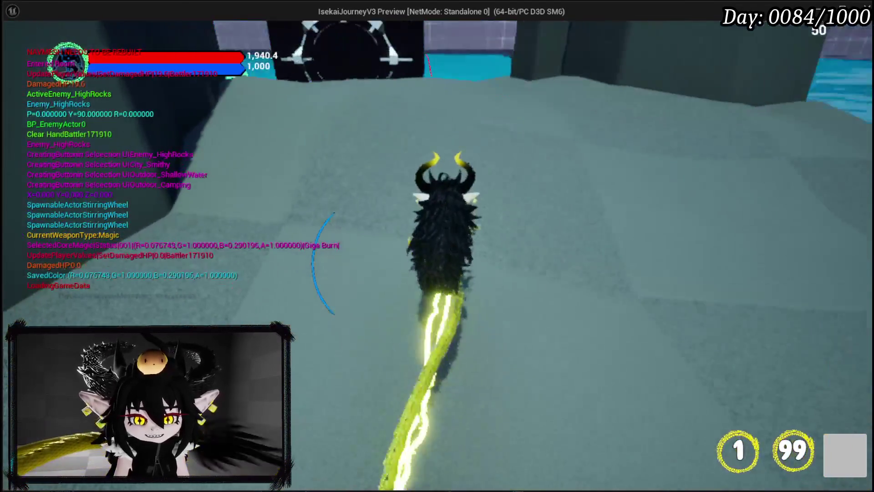
{"action": "key", "text": "d"}
Step: Fight the slime with fire spells, Play From Deck and Main Attack until the breakpoint hits
{"action": "key", "text": "a"}
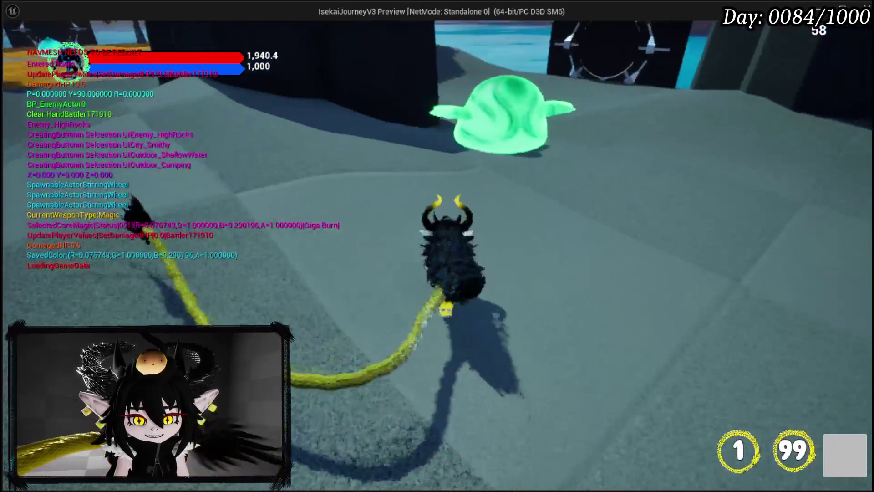
{"action": "key", "text": "1"}
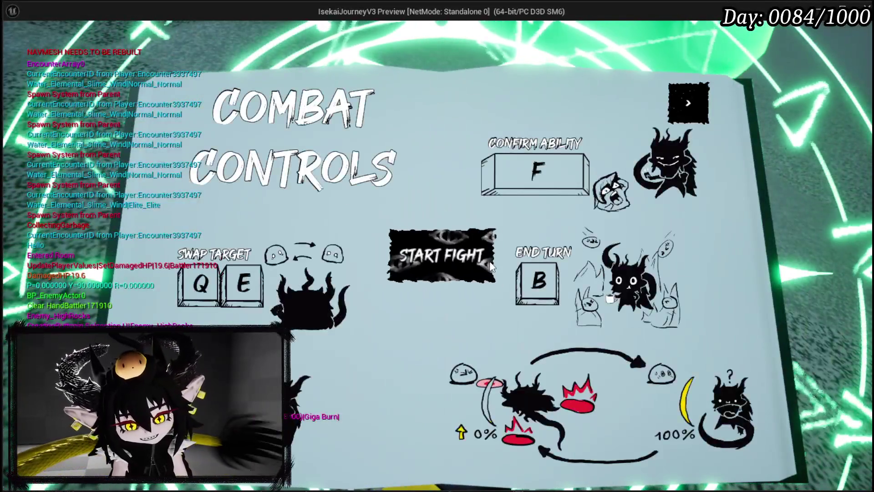
{"action": "left_click", "coordinate": [438, 255]}
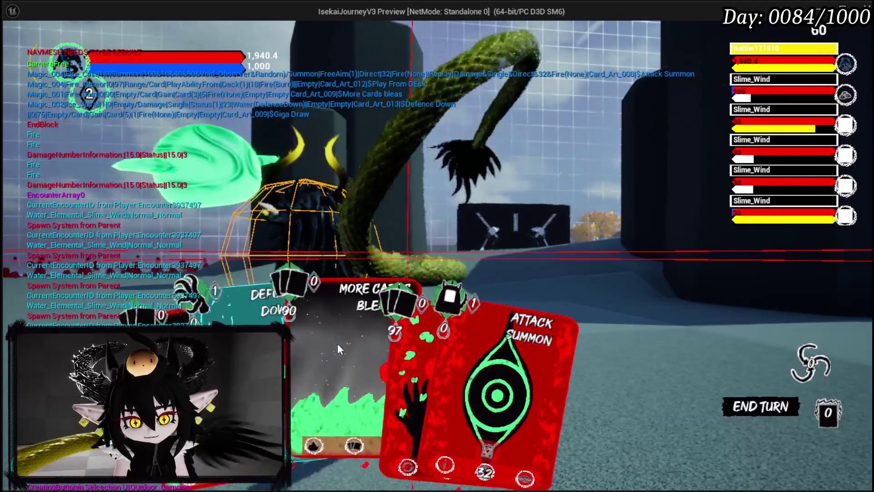
{"action": "left_click", "coordinate": [385, 340]}
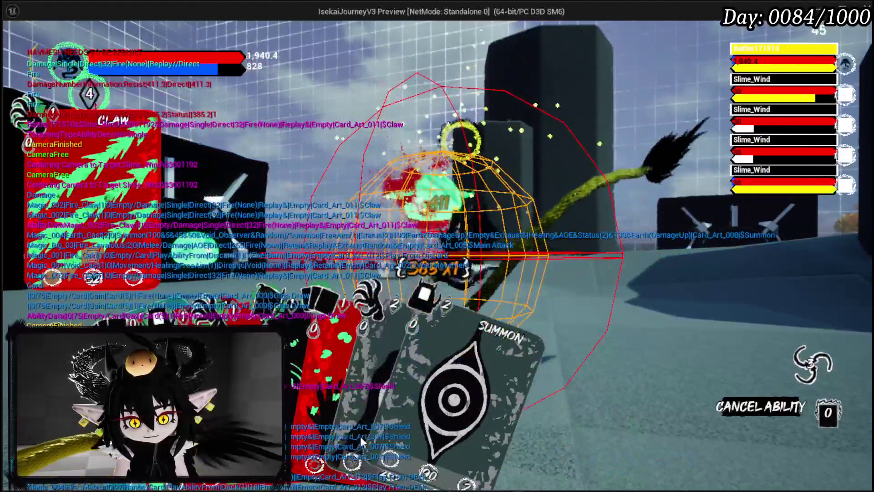
{"action": "left_click", "coordinate": [417, 356]}
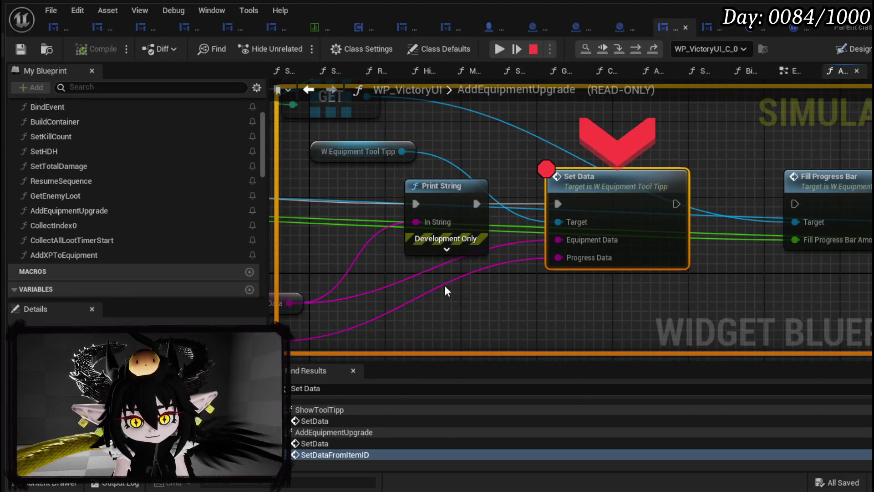
Step: Resume, upgrade the Defensive stat, stop the session, and open the Set Data graph
{"action": "key", "text": "F8"}
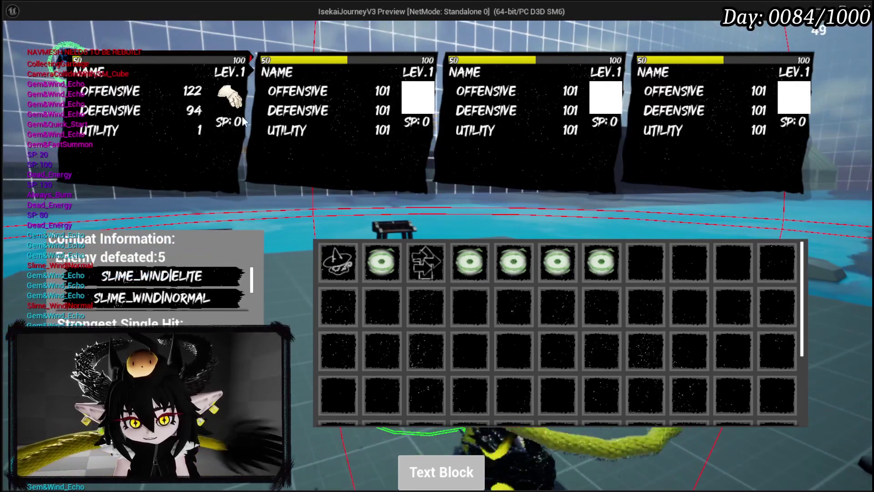
{"action": "left_click", "coordinate": [195, 111]}
{"action": "key", "text": "Escape"}
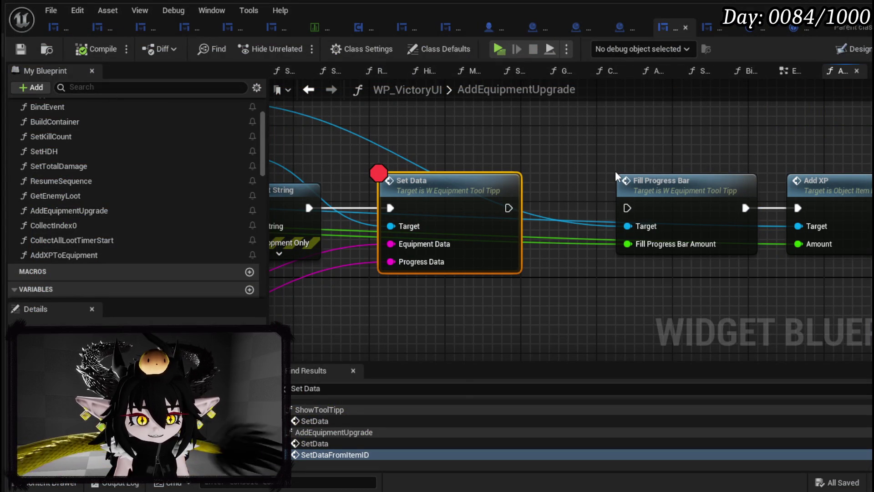
{"action": "double_click", "coordinate": [442, 184]}
Step: Open W_EquipmentToolTipp's Set Equipment Progress function from Set Data
{"action": "left_click_drag", "start_coordinate": [524, 237], "coordinate": [305, 232]}
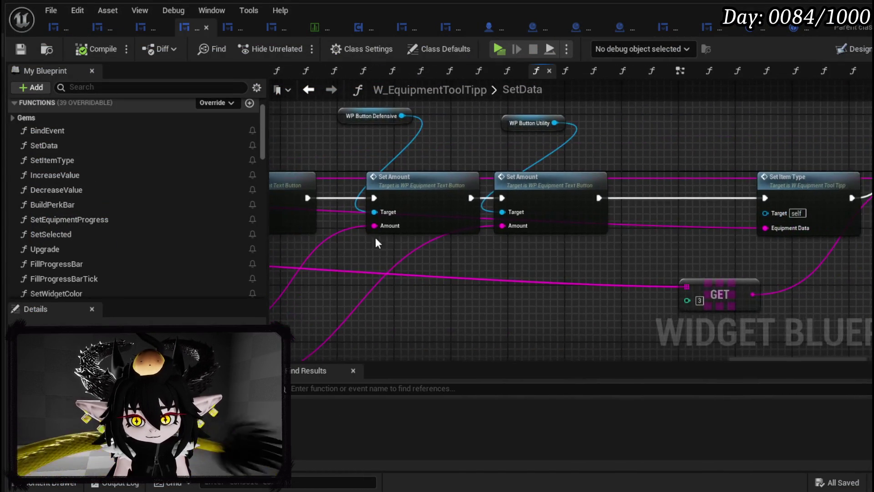
{"action": "mouse_move", "coordinate": [568, 246]}
{"action": "left_mouse_down"}
{"action": "mouse_move", "coordinate": [504, 238]}
{"action": "mouse_move", "coordinate": [518, 240]}
{"action": "mouse_move", "coordinate": [407, 253]}
{"action": "left_mouse_up"}
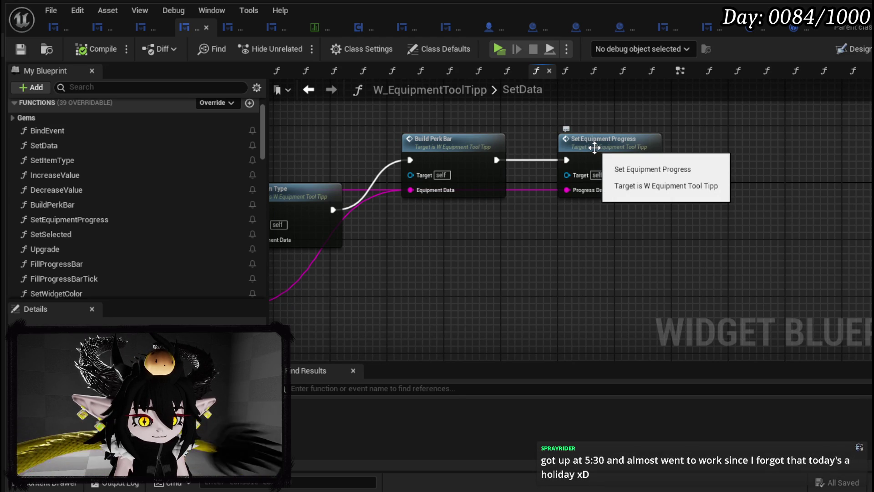
{"action": "double_click", "coordinate": [595, 147]}
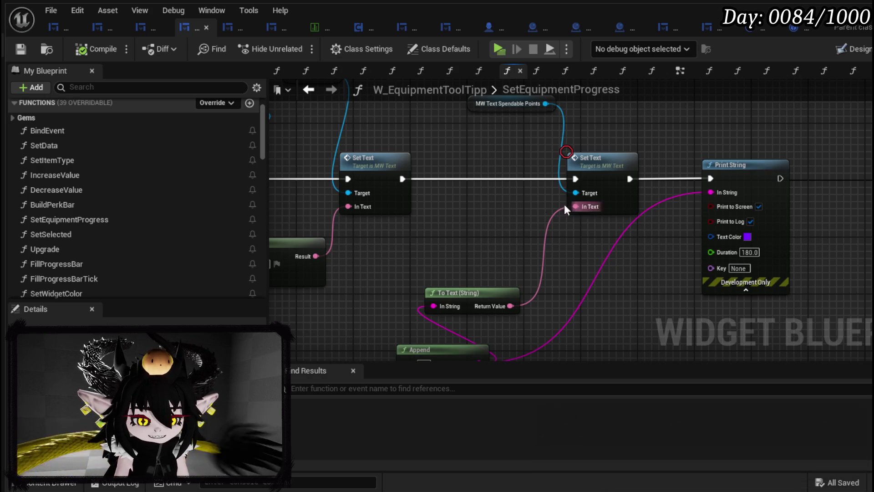
{"action": "scroll", "coordinate": [485, 231], "scroll_direction": "down", "scroll_amount": 1}
{"action": "mouse_move", "coordinate": [484, 231]}
{"action": "left_mouse_down"}
{"action": "mouse_move", "coordinate": [611, 244]}
{"action": "mouse_move", "coordinate": [654, 230]}
{"action": "mouse_move", "coordinate": [434, 287]}
{"action": "mouse_move", "coordinate": [629, 263]}
{"action": "mouse_move", "coordinate": [559, 224]}
{"action": "mouse_move", "coordinate": [473, 341]}
{"action": "left_mouse_up"}
{"action": "scroll", "coordinate": [518, 255], "scroll_direction": "up", "scroll_amount": 1}
Step: Align the Set Text nodes on one row and reposition the MW Text Max XP getter
{"action": "mouse_move", "coordinate": [518, 258]}
{"action": "left_mouse_down"}
{"action": "mouse_move", "coordinate": [586, 258]}
{"action": "mouse_move", "coordinate": [564, 209]}
{"action": "mouse_move", "coordinate": [501, 230]}
{"action": "mouse_move", "coordinate": [517, 224]}
{"action": "mouse_move", "coordinate": [308, 241]}
{"action": "mouse_move", "coordinate": [392, 150]}
{"action": "mouse_move", "coordinate": [524, 223]}
{"action": "mouse_move", "coordinate": [598, 210]}
{"action": "mouse_move", "coordinate": [482, 243]}
{"action": "mouse_move", "coordinate": [430, 284]}
{"action": "left_mouse_up"}
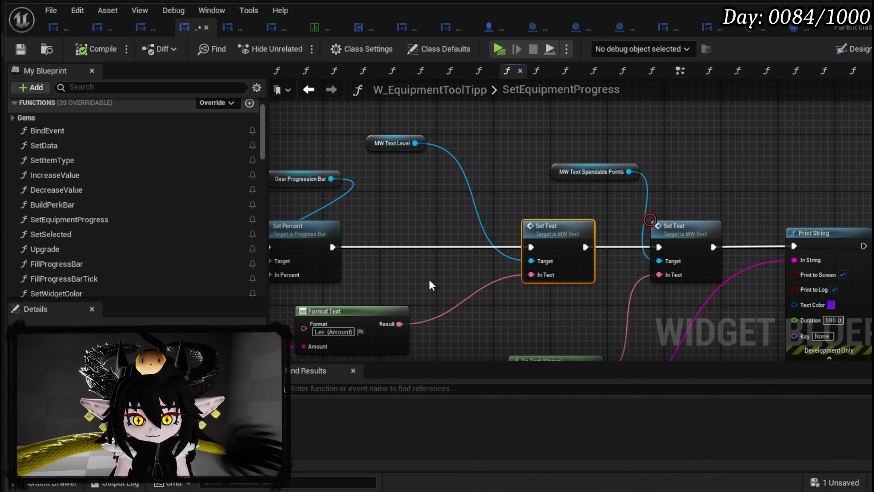
{"action": "mouse_move", "coordinate": [483, 212]}
{"action": "left_mouse_down"}
{"action": "mouse_move", "coordinate": [318, 225]}
{"action": "mouse_move", "coordinate": [418, 214]}
{"action": "left_mouse_up"}
{"action": "left_click_drag", "start_coordinate": [567, 220], "coordinate": [477, 226]}
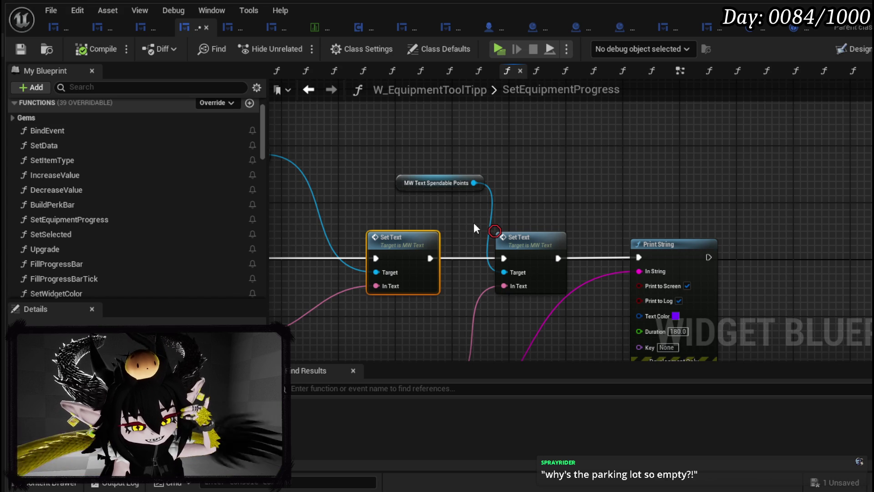
{"action": "mouse_move", "coordinate": [546, 198]}
{"action": "left_mouse_down"}
{"action": "mouse_move", "coordinate": [565, 193]}
{"action": "mouse_move", "coordinate": [411, 182]}
{"action": "left_mouse_up"}
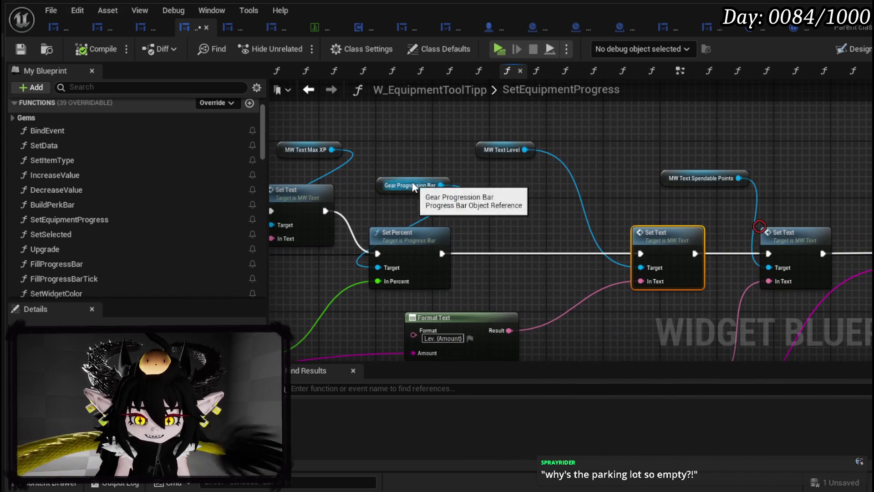
{"action": "left_click", "coordinate": [468, 231]}
{"action": "left_click_drag", "start_coordinate": [424, 218], "coordinate": [635, 228]}
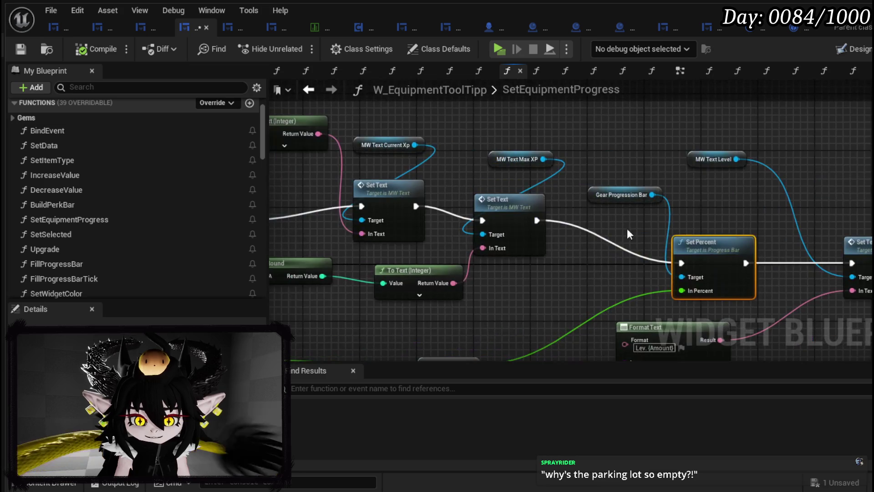
{"action": "mouse_move", "coordinate": [497, 197]}
{"action": "left_mouse_down"}
{"action": "mouse_move", "coordinate": [482, 190]}
{"action": "mouse_move", "coordinate": [503, 183]}
{"action": "left_mouse_up"}
{"action": "mouse_move", "coordinate": [452, 160]}
{"action": "left_mouse_down"}
{"action": "mouse_move", "coordinate": [571, 157]}
{"action": "mouse_move", "coordinate": [556, 162]}
{"action": "left_mouse_up"}
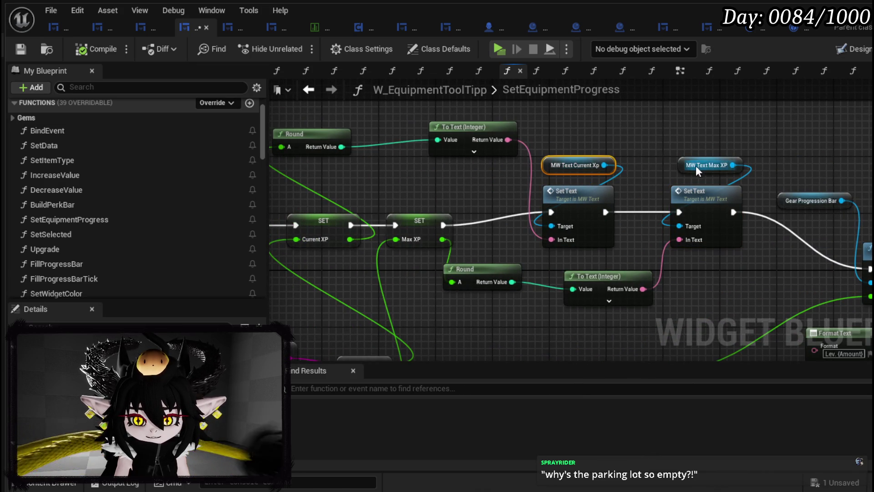
{"action": "left_click_drag", "start_coordinate": [695, 165], "coordinate": [665, 168]}
Step: Nudge the Round node upward, then open the Set Text function in MW_Text
{"action": "left_click_drag", "start_coordinate": [587, 152], "coordinate": [703, 146]}
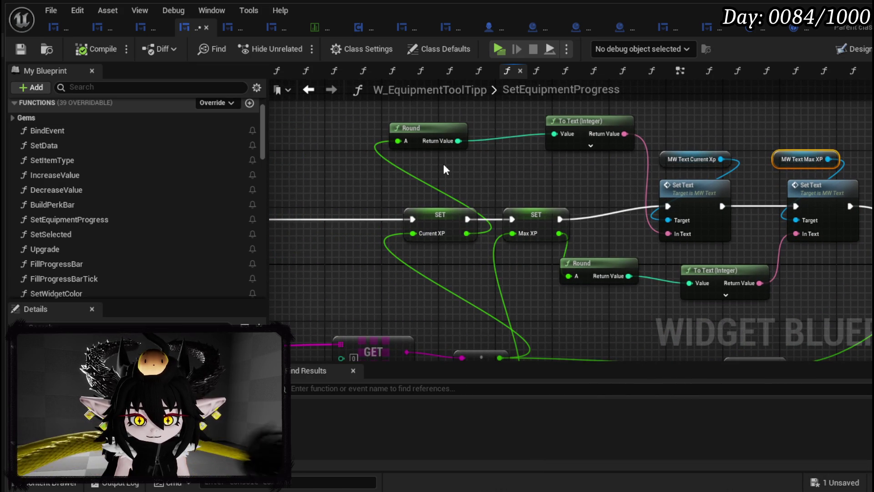
{"action": "left_click_drag", "start_coordinate": [438, 137], "coordinate": [438, 129]}
{"action": "mouse_move", "coordinate": [617, 175]}
{"action": "left_mouse_down"}
{"action": "mouse_move", "coordinate": [453, 175]}
{"action": "mouse_move", "coordinate": [520, 175]}
{"action": "left_mouse_up"}
{"action": "left_click_drag", "start_coordinate": [460, 179], "coordinate": [265, 191]}
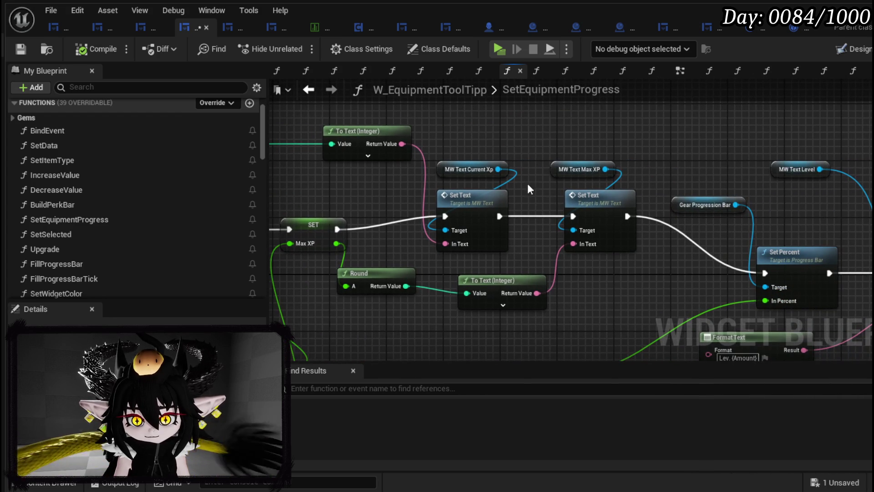
{"action": "left_click_drag", "start_coordinate": [474, 188], "coordinate": [179, 164]}
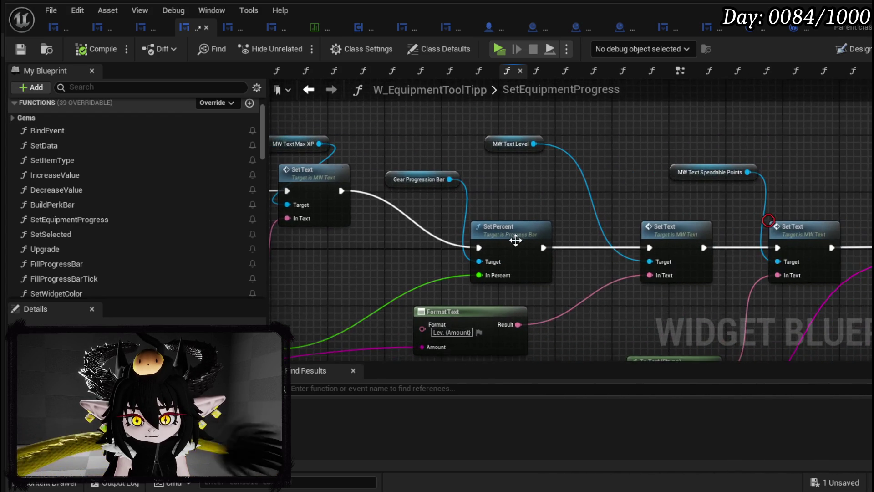
{"action": "left_click_drag", "start_coordinate": [629, 226], "coordinate": [507, 210]}
{"action": "double_click", "coordinate": [556, 212]}
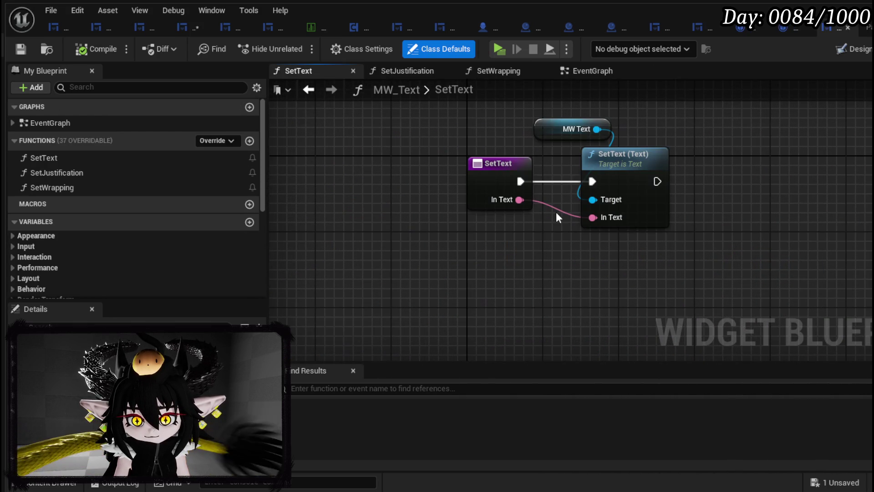
Step: Insert a Text variable setter before SetText(Text), feed it into In Text, and compile
{"action": "left_click_drag", "start_coordinate": [528, 160], "coordinate": [451, 160]}
{"action": "scroll", "coordinate": [200, 192], "scroll_direction": "down", "scroll_amount": 5}
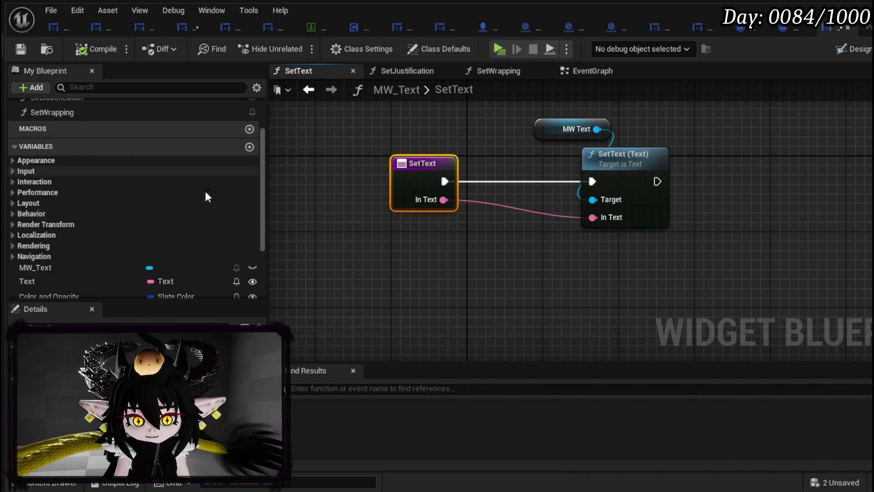
{"action": "mouse_move", "coordinate": [91, 168]}
{"action": "left_mouse_down"}
{"action": "mouse_move", "coordinate": [428, 233]}
{"action": "mouse_move", "coordinate": [492, 183]}
{"action": "left_mouse_up"}
{"action": "left_click", "coordinate": [456, 262]}
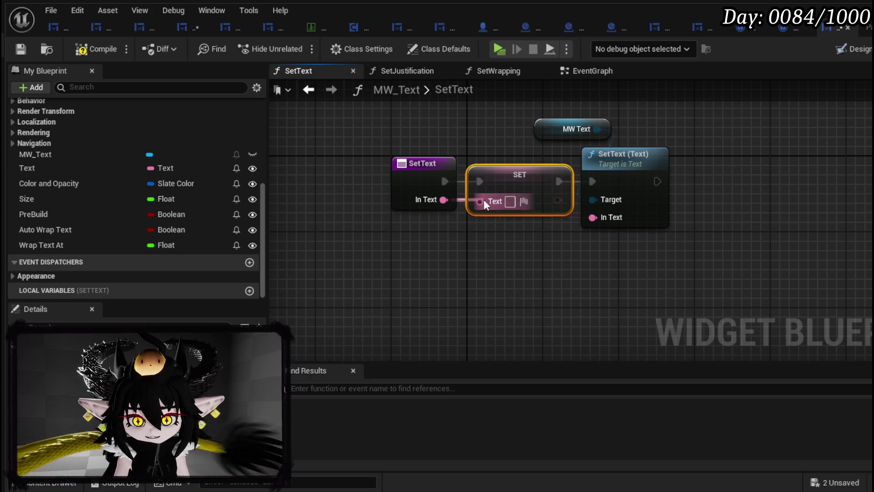
{"action": "left_click_drag", "start_coordinate": [534, 199], "coordinate": [592, 217]}
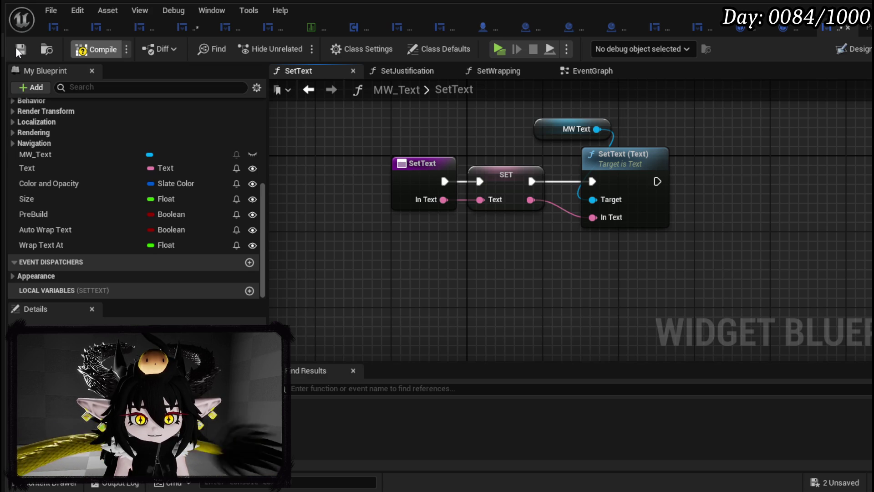
{"action": "left_click", "coordinate": [16, 48]}
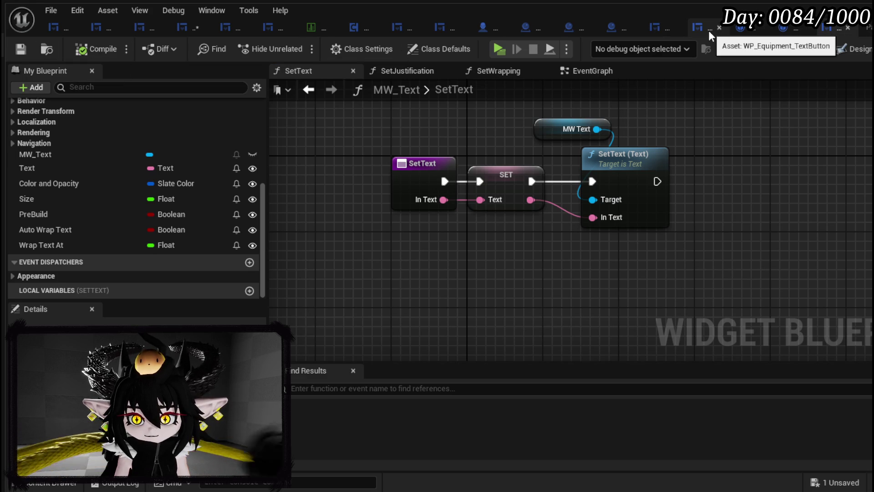
{"action": "left_click", "coordinate": [656, 29]}
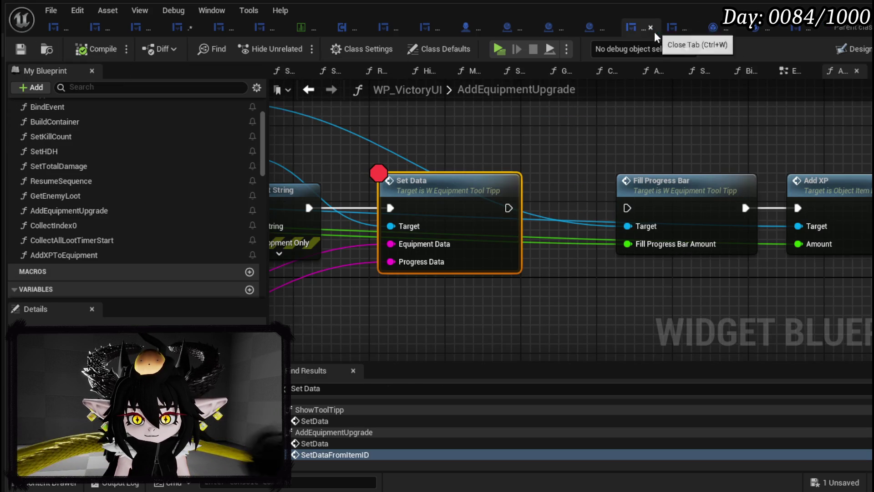
Step: Run Fill Progress Bar after Set Data and target Set Data at the GET tooltip
{"action": "left_click_drag", "start_coordinate": [440, 157], "coordinate": [649, 149]}
{"action": "scroll", "coordinate": [579, 155], "scroll_direction": "down", "scroll_amount": 2}
{"action": "mouse_move", "coordinate": [578, 155]}
{"action": "left_mouse_down"}
{"action": "mouse_move", "coordinate": [661, 222]}
{"action": "mouse_move", "coordinate": [589, 202]}
{"action": "mouse_move", "coordinate": [483, 205]}
{"action": "left_mouse_up"}
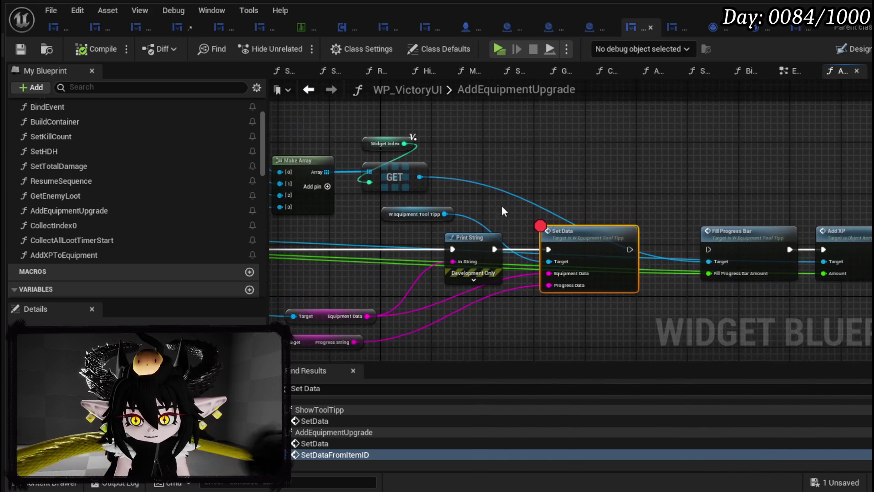
{"action": "mouse_move", "coordinate": [629, 249]}
{"action": "left_mouse_down"}
{"action": "mouse_move", "coordinate": [720, 253]}
{"action": "mouse_move", "coordinate": [709, 251]}
{"action": "left_mouse_up"}
{"action": "mouse_move", "coordinate": [420, 172]}
{"action": "left_mouse_down"}
{"action": "mouse_move", "coordinate": [463, 175]}
{"action": "mouse_move", "coordinate": [603, 264]}
{"action": "mouse_move", "coordinate": [592, 264]}
{"action": "left_mouse_up"}
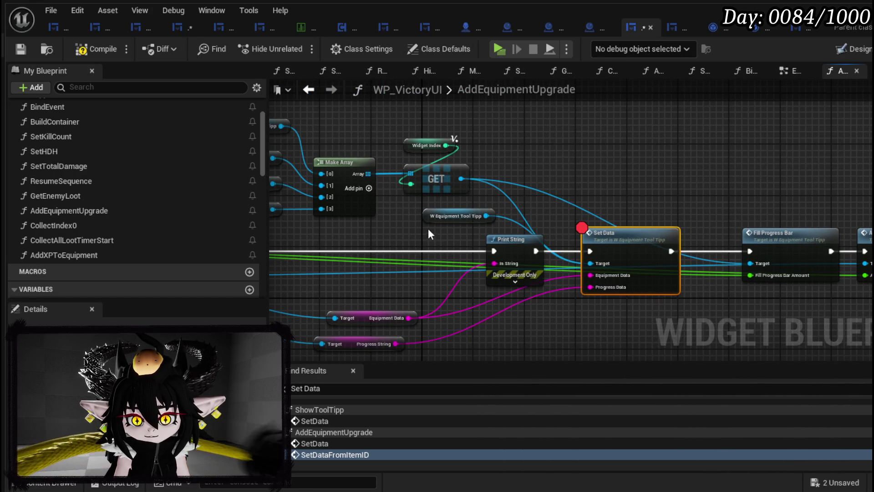
{"action": "left_click", "coordinate": [430, 217]}
Step: Chain the second For Each Loop after the first's Completed pin, then compile and save
{"action": "left_click_drag", "start_coordinate": [409, 231], "coordinate": [682, 133]}
{"action": "scroll", "coordinate": [477, 198], "scroll_direction": "down", "scroll_amount": 2}
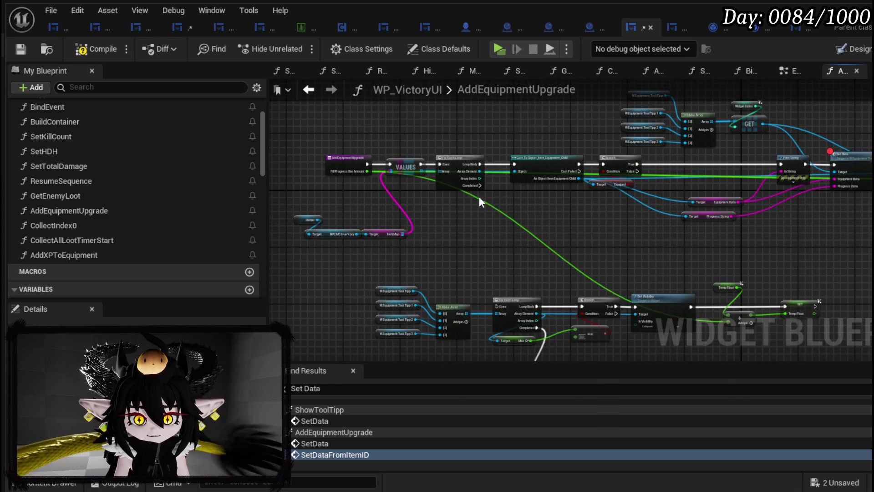
{"action": "mouse_move", "coordinate": [466, 181]}
{"action": "left_mouse_down"}
{"action": "mouse_move", "coordinate": [460, 330]}
{"action": "mouse_move", "coordinate": [493, 278]}
{"action": "left_mouse_up"}
{"action": "mouse_move", "coordinate": [493, 279]}
{"action": "left_mouse_down"}
{"action": "mouse_move", "coordinate": [331, 110]}
{"action": "mouse_move", "coordinate": [553, 210]}
{"action": "mouse_move", "coordinate": [531, 186]}
{"action": "mouse_move", "coordinate": [563, 245]}
{"action": "left_mouse_up"}
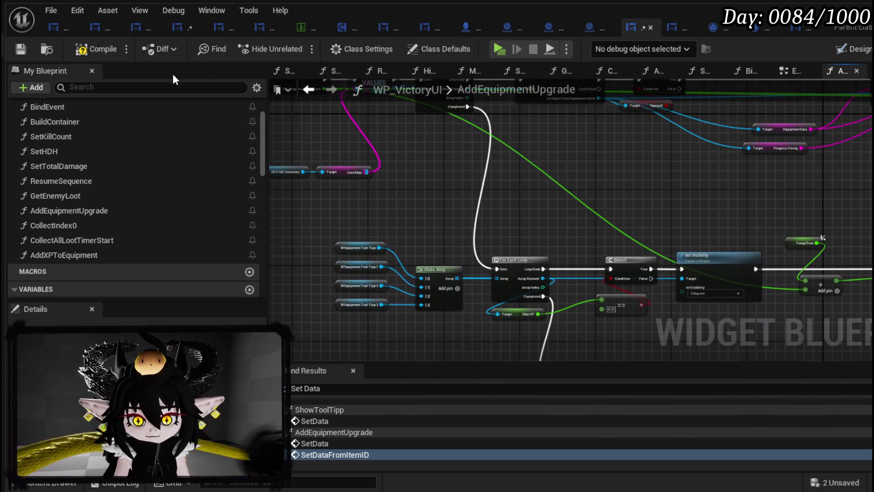
{"action": "left_click", "coordinate": [28, 48]}
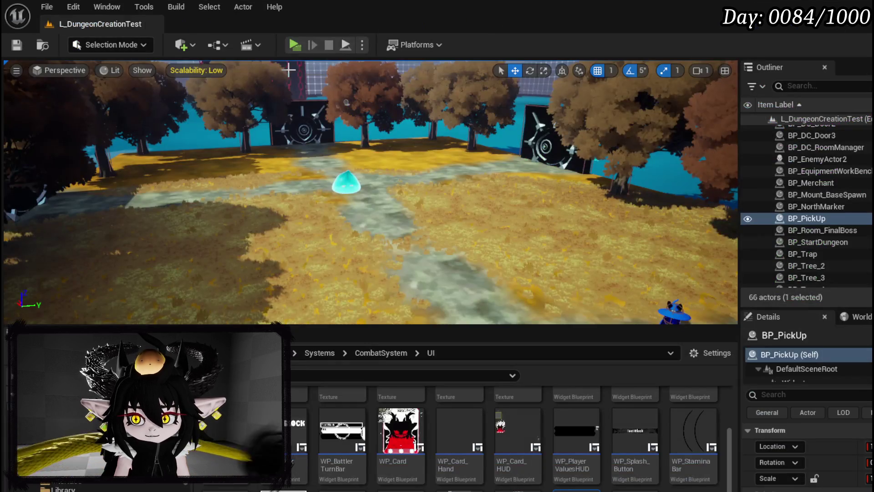
Step: Launch a play test and travel through the gate to the HighRocks arena
{"action": "key", "text": "alt+p"}
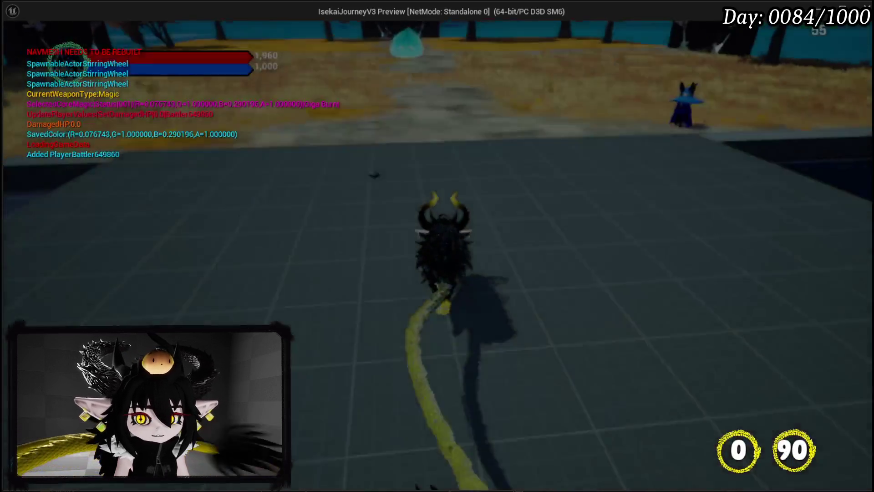
{"action": "key", "text": "w"}
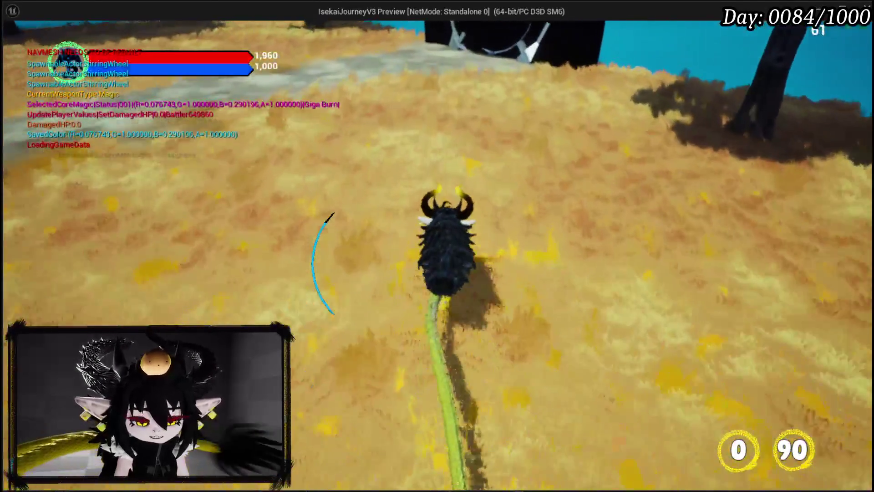
{"action": "key", "text": "e"}
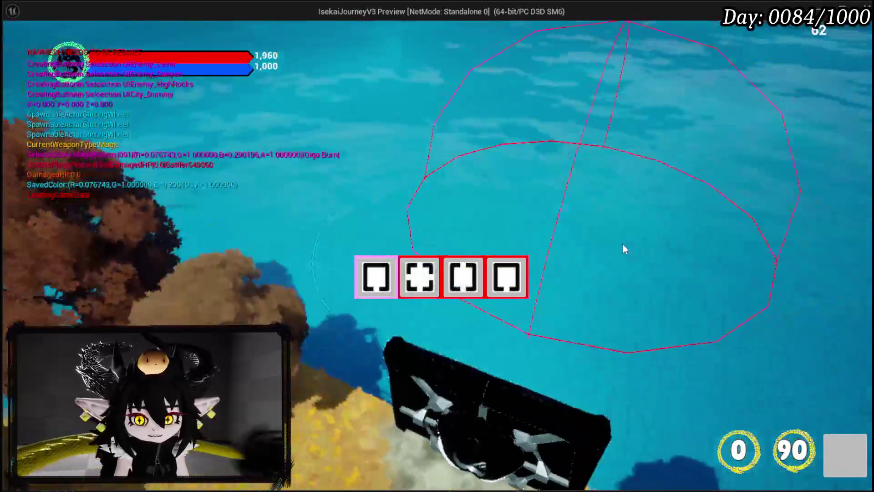
{"action": "left_click", "coordinate": [415, 292]}
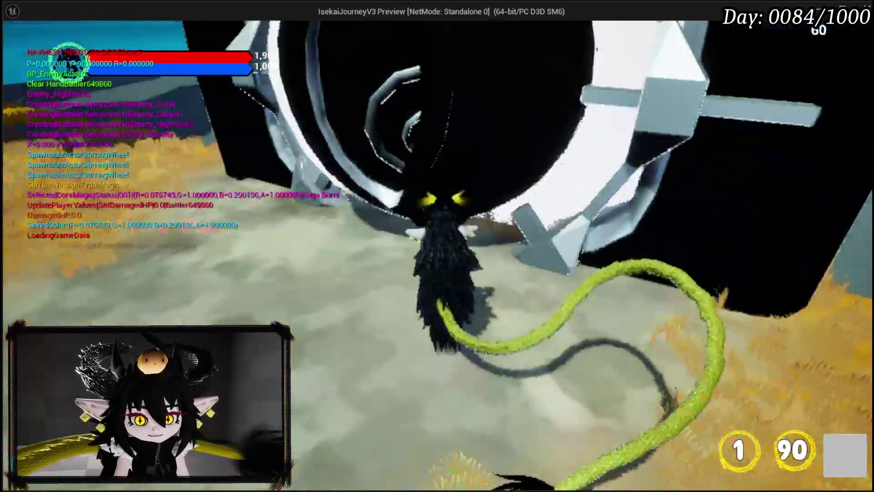
{"action": "key", "text": "w"}
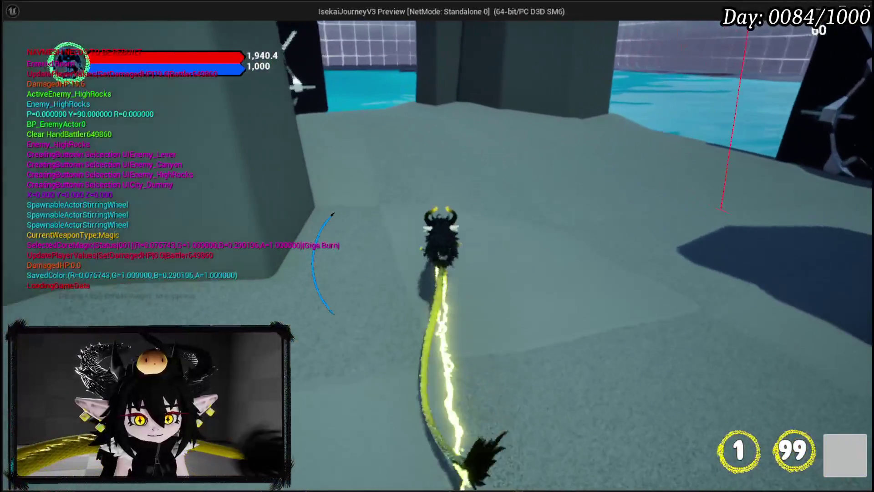
Step: Fight the slime with a fire meteor, Giga Draw and Main Attack until the breakpoint hits
{"action": "key", "text": "1"}
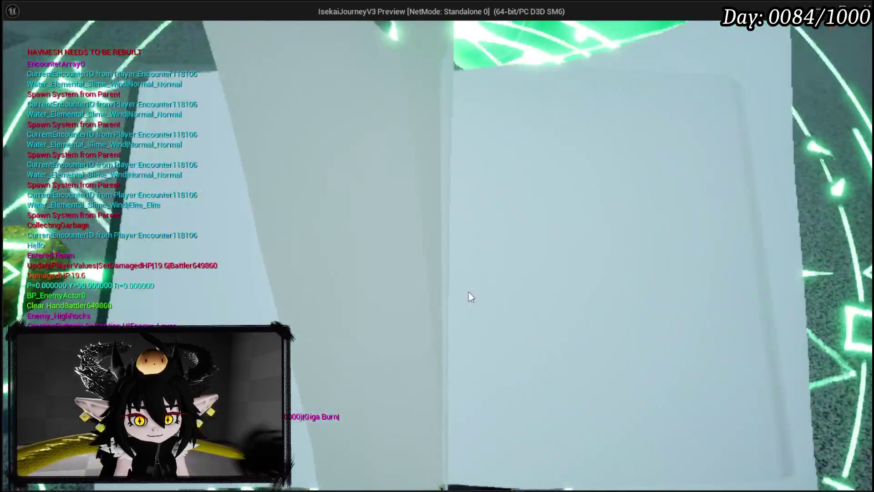
{"action": "left_click", "coordinate": [436, 255]}
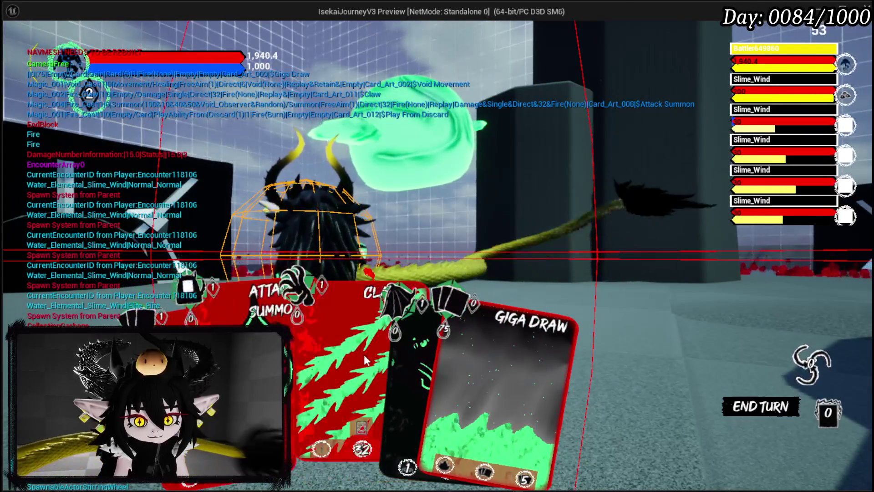
{"action": "left_click", "coordinate": [482, 355]}
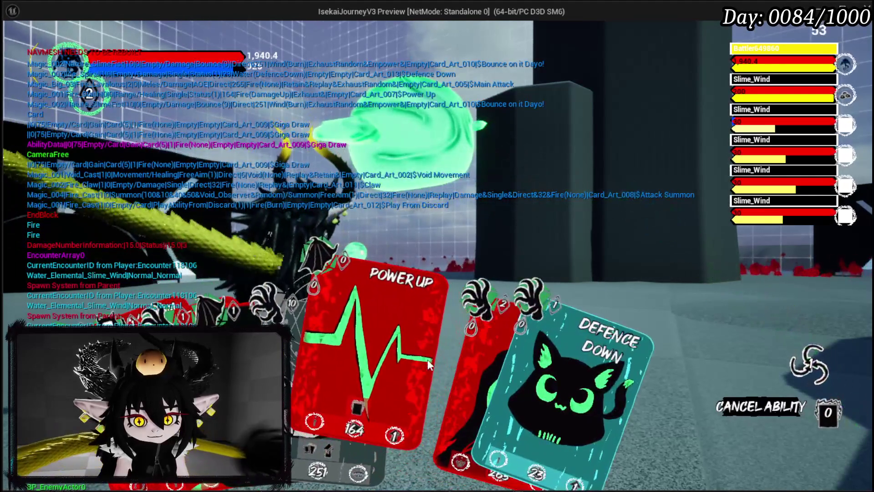
{"action": "left_click", "coordinate": [483, 306]}
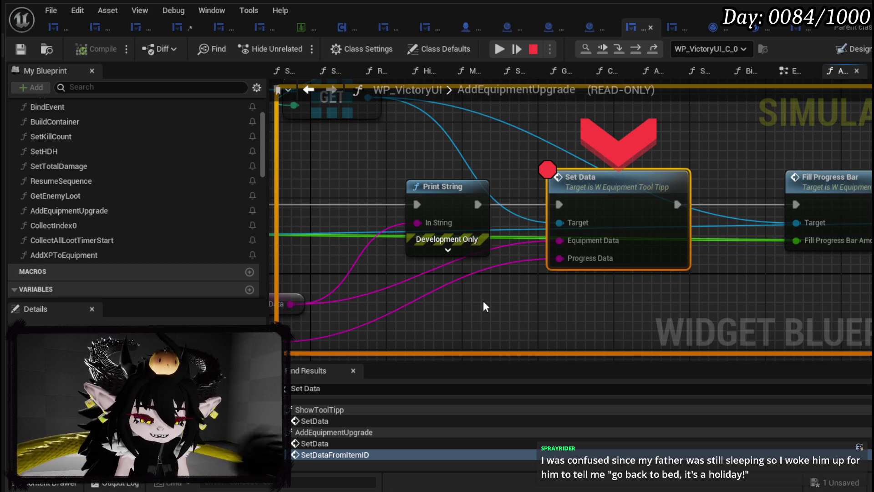
Step: Pan the graph around Set Data and the Branch node to inspect the Equipment Data pins
{"action": "mouse_move", "coordinate": [435, 161]}
{"action": "left_mouse_down"}
{"action": "mouse_move", "coordinate": [632, 176]}
{"action": "mouse_move", "coordinate": [504, 230]}
{"action": "mouse_move", "coordinate": [615, 245]}
{"action": "mouse_move", "coordinate": [449, 220]}
{"action": "mouse_move", "coordinate": [397, 291]}
{"action": "mouse_move", "coordinate": [515, 218]}
{"action": "left_mouse_up"}
{"action": "scroll", "coordinate": [449, 220], "scroll_direction": "down", "scroll_amount": 1}
{"action": "mouse_move", "coordinate": [580, 190]}
{"action": "mouse_move", "coordinate": [580, 190]}
{"action": "left_mouse_down"}
{"action": "mouse_move", "coordinate": [582, 238]}
{"action": "mouse_move", "coordinate": [665, 239]}
{"action": "left_mouse_up"}
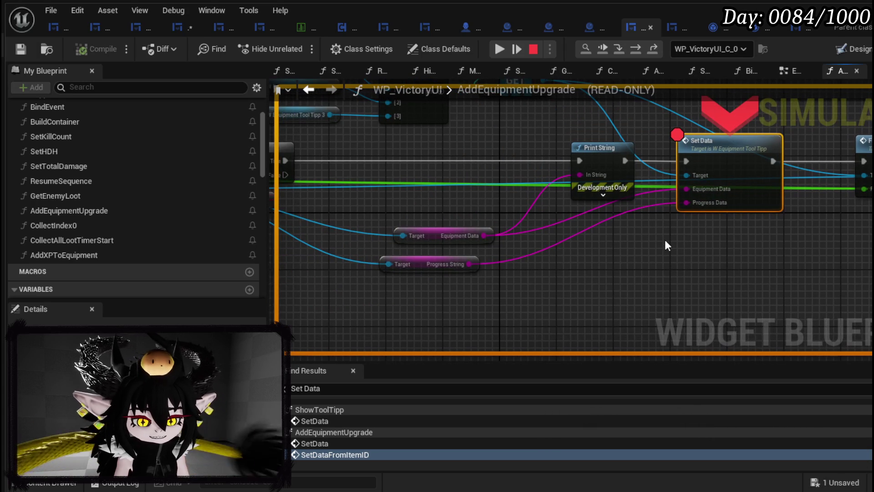
{"action": "mouse_move", "coordinate": [665, 241]}
{"action": "left_mouse_down"}
{"action": "mouse_move", "coordinate": [650, 230]}
{"action": "mouse_move", "coordinate": [480, 219]}
{"action": "mouse_move", "coordinate": [626, 233]}
{"action": "mouse_move", "coordinate": [533, 218]}
{"action": "mouse_move", "coordinate": [549, 189]}
{"action": "left_mouse_up"}
{"action": "mouse_move", "coordinate": [493, 200]}
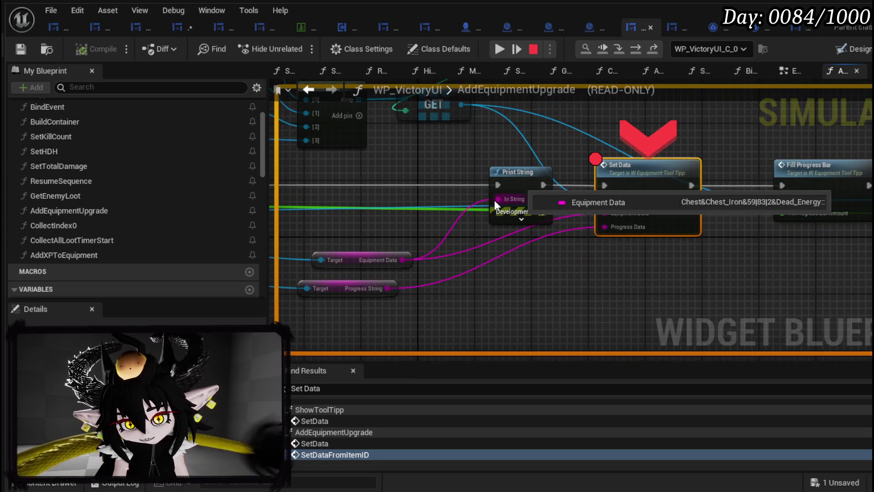
{"action": "left_click_drag", "start_coordinate": [567, 117], "coordinate": [636, 123]}
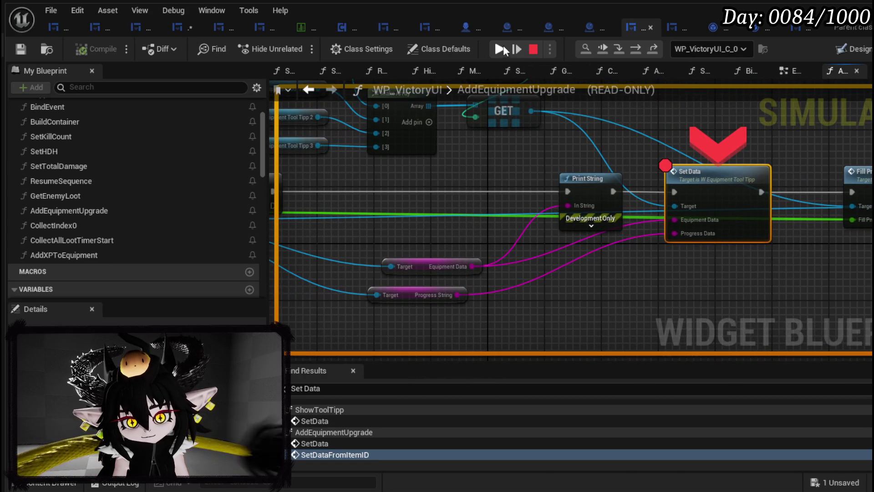
Step: Remove the breakpoint from the Set Data node and resume the paused game
{"action": "right_click", "coordinate": [719, 176]}
{"action": "left_click", "coordinate": [746, 267]}
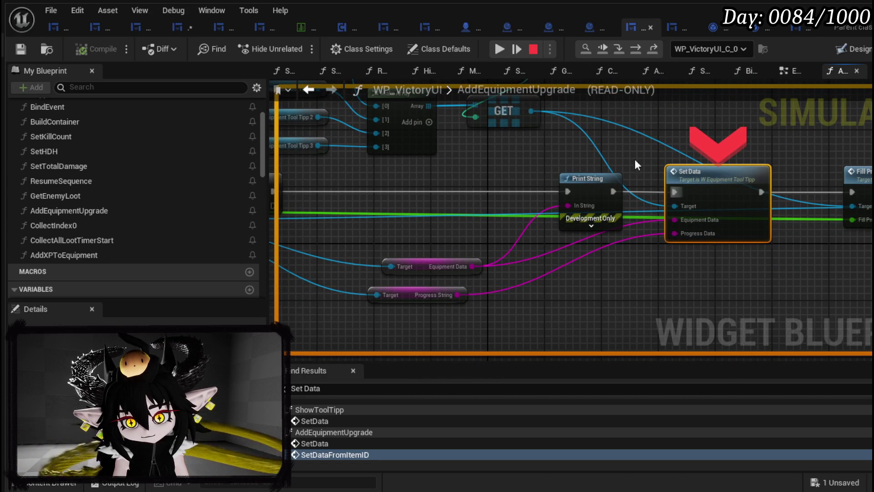
{"action": "left_click", "coordinate": [495, 49]}
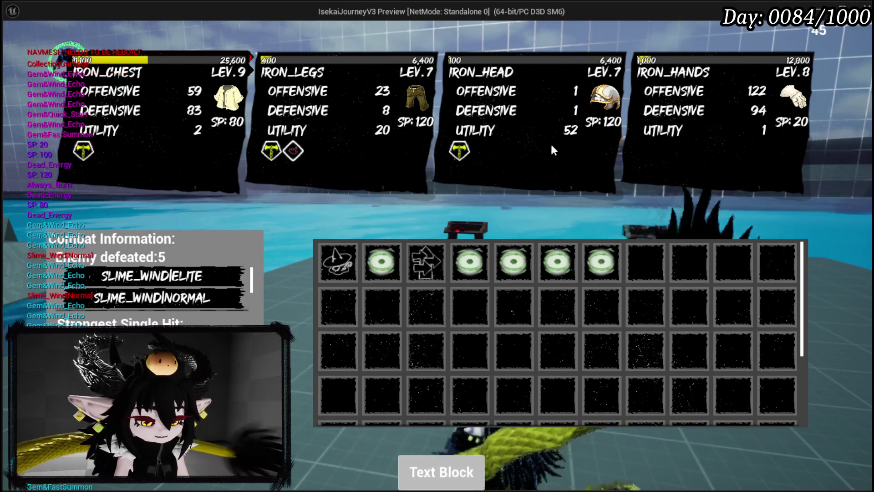
Step: Stop the Play-in-Editor session after reviewing the victory screen's equipment and loot
{"action": "key", "text": "Escape"}
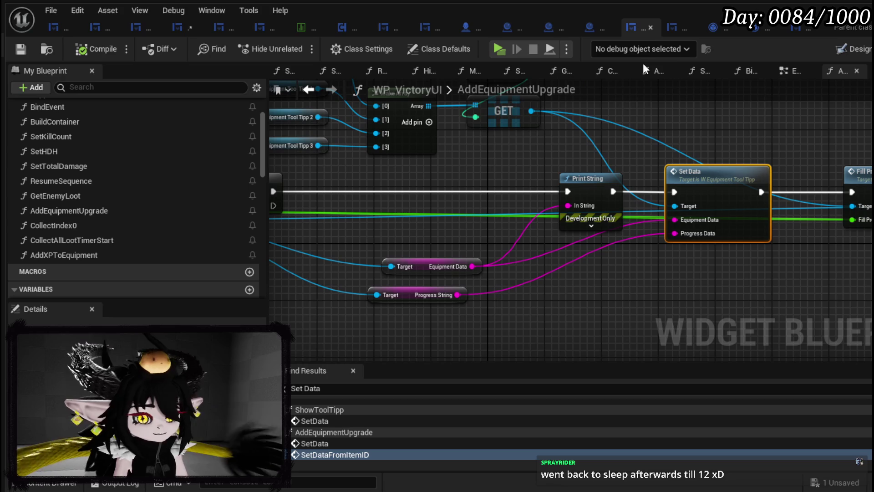
Step: Start a new play session, view the IRON_HEAD helmet at level 6 in the menu book, then close it
{"action": "left_click", "coordinate": [501, 49]}
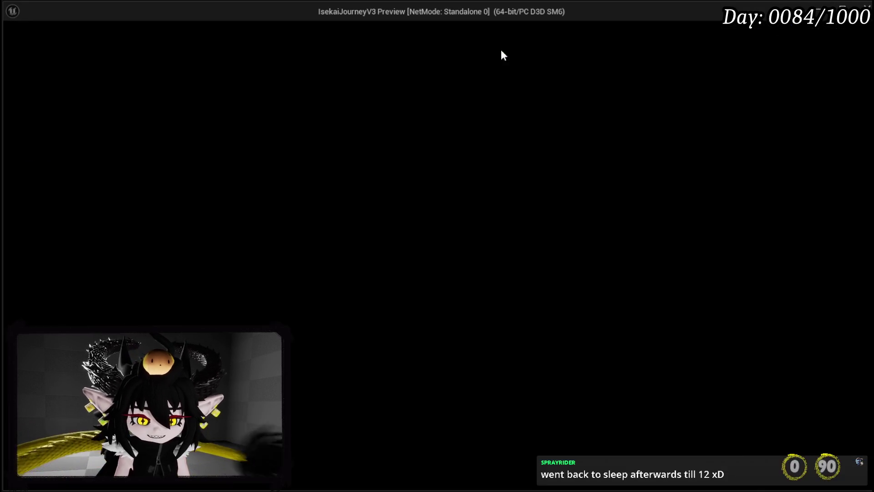
{"action": "key", "text": "Tab"}
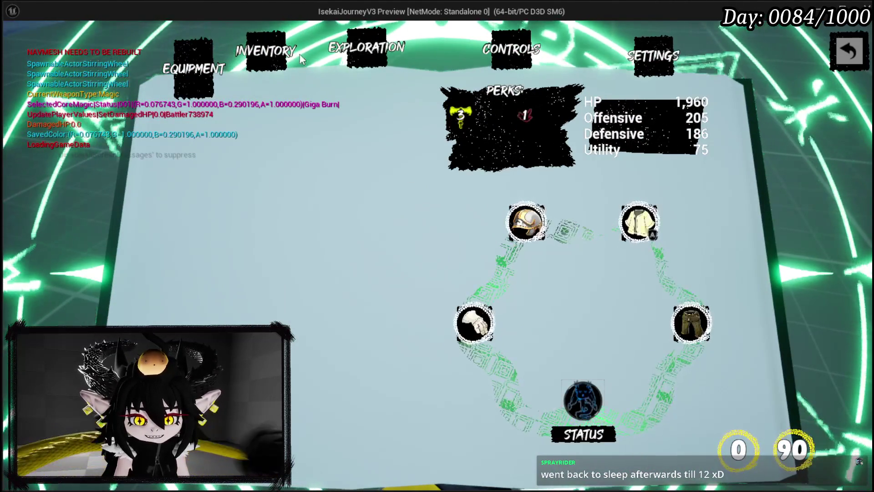
{"action": "left_click", "coordinate": [534, 222]}
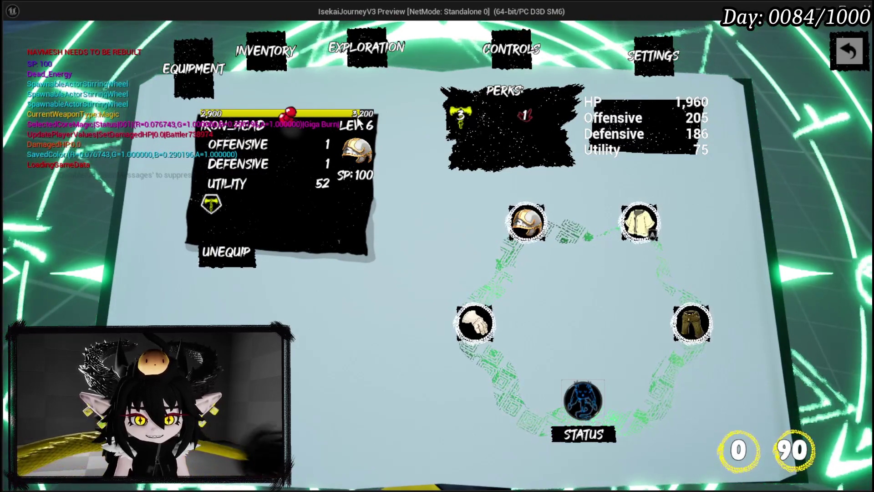
{"action": "key", "text": "Escape"}
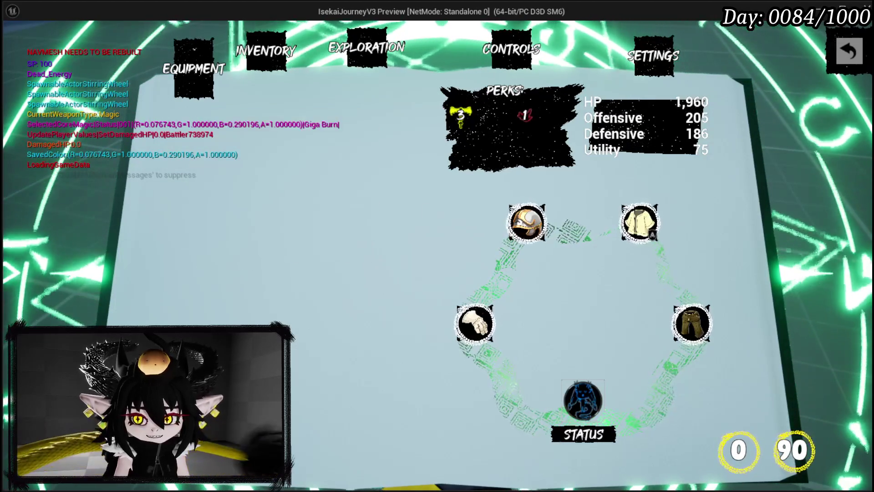
{"action": "key", "text": "Escape"}
Step: Run the character across the leaf field to the dark gate and travel to FloatingIsland
{"action": "key", "text": "w"}
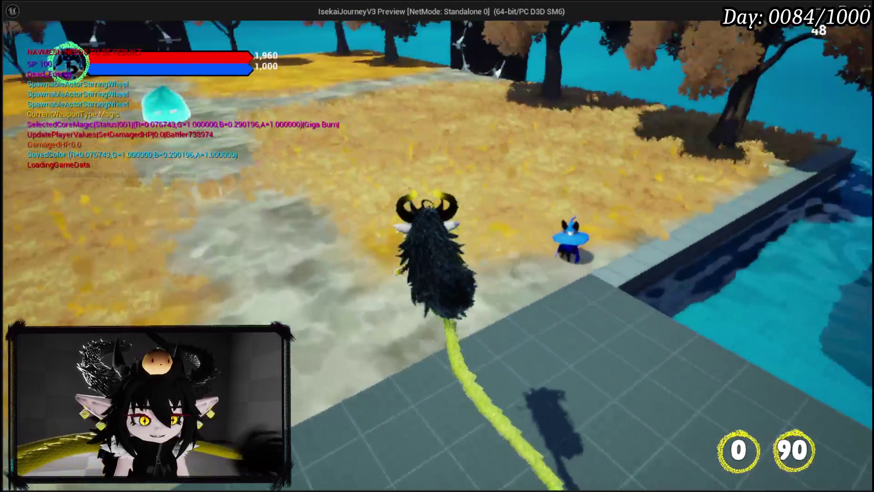
{"action": "key", "text": "w"}
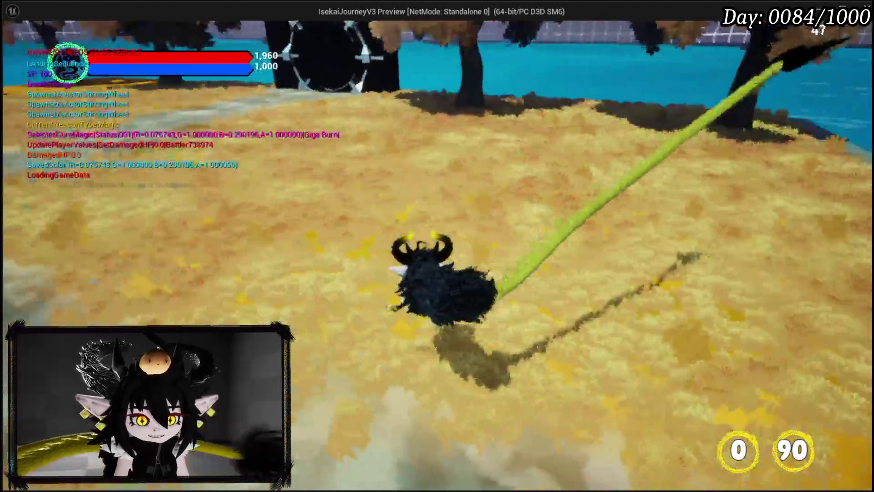
{"action": "key", "text": "w"}
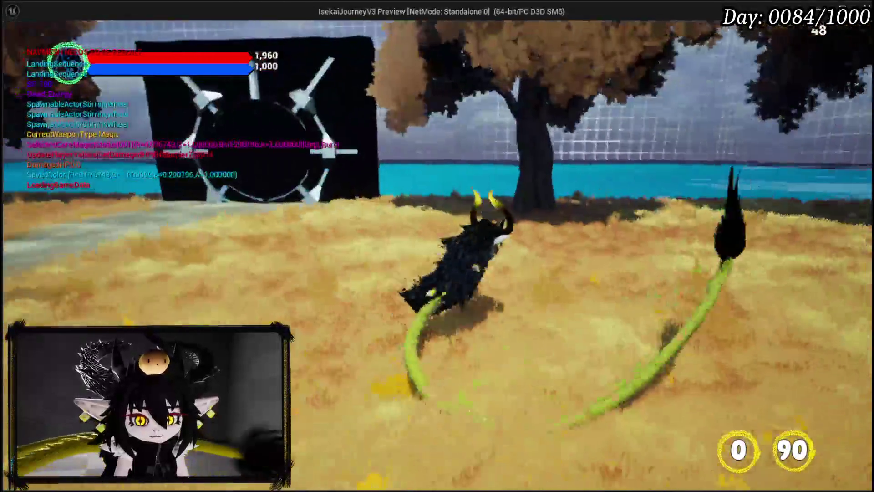
{"action": "key", "text": "w"}
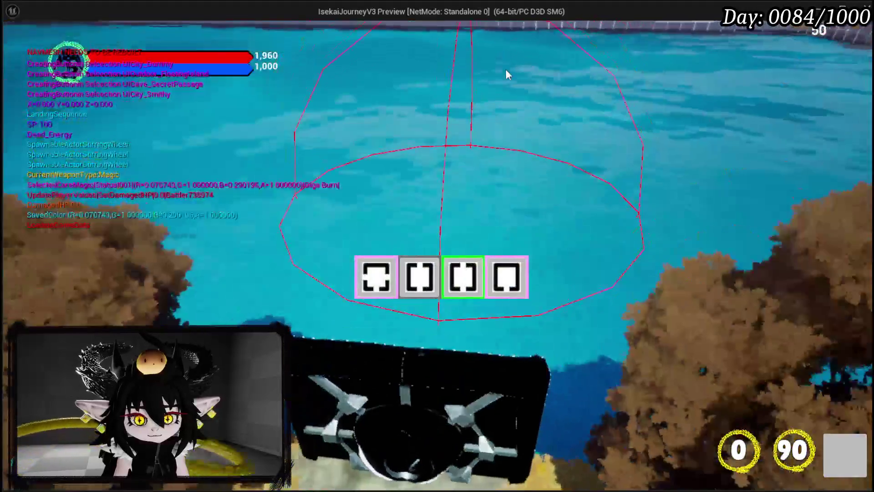
{"action": "mouse_move", "coordinate": [427, 279]}
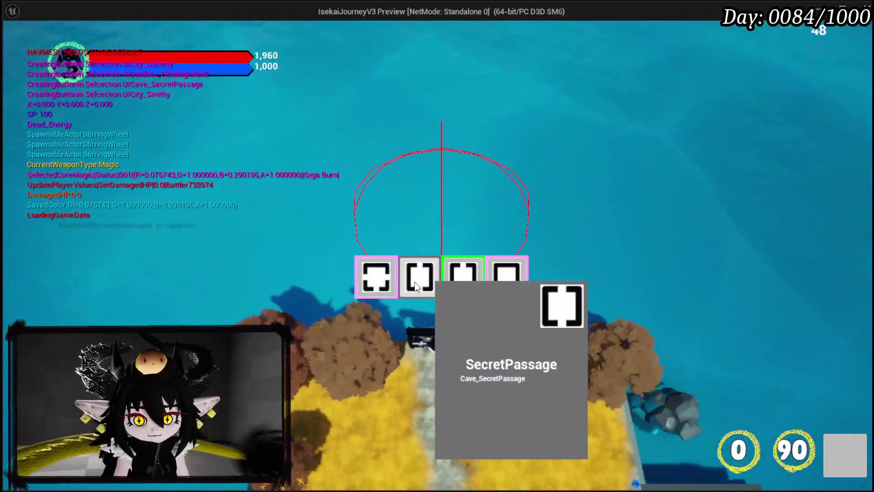
{"action": "mouse_move", "coordinate": [494, 276]}
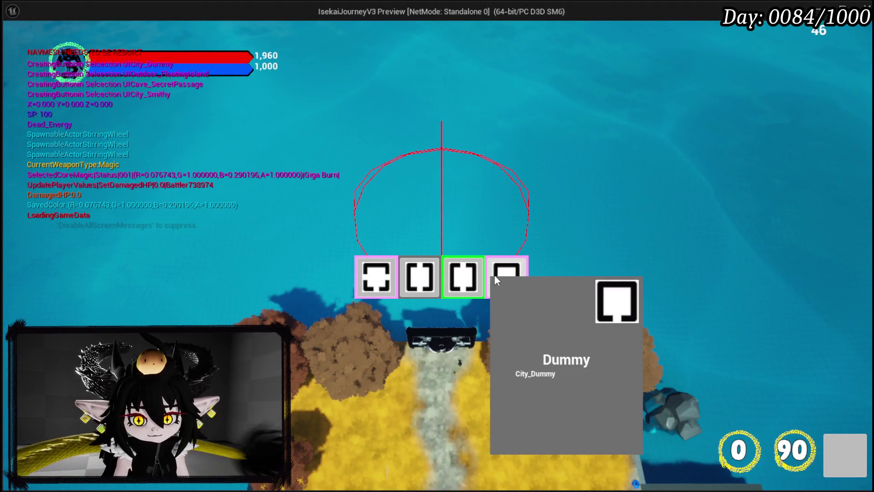
{"action": "left_click", "coordinate": [406, 278]}
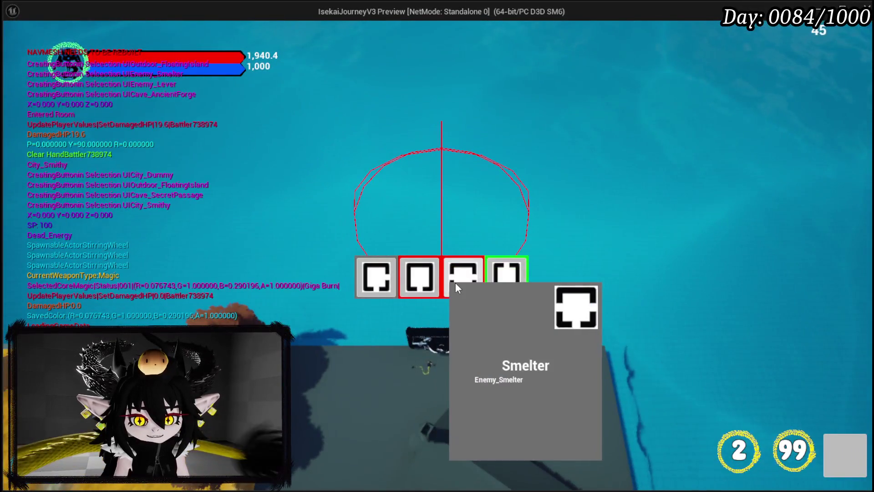
Step: Travel to the Smelter arena and engage the fire slimes with Fire Meteor
{"action": "left_click", "coordinate": [455, 282]}
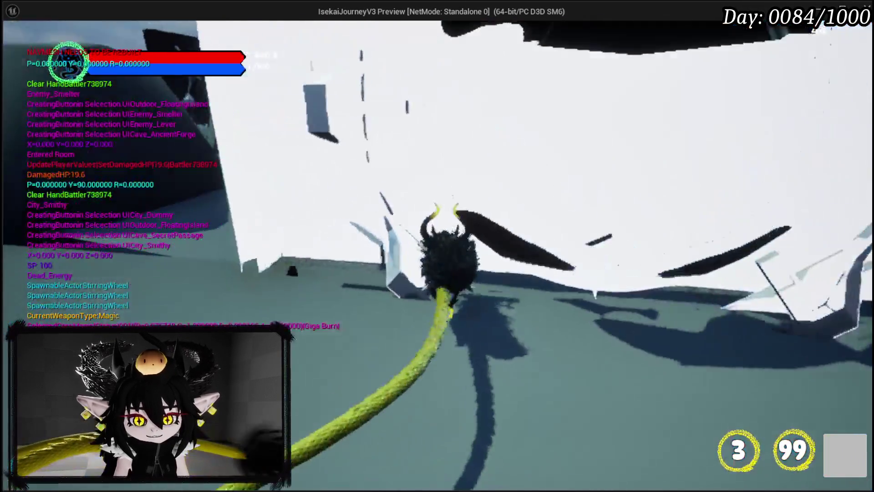
{"action": "key", "text": "w"}
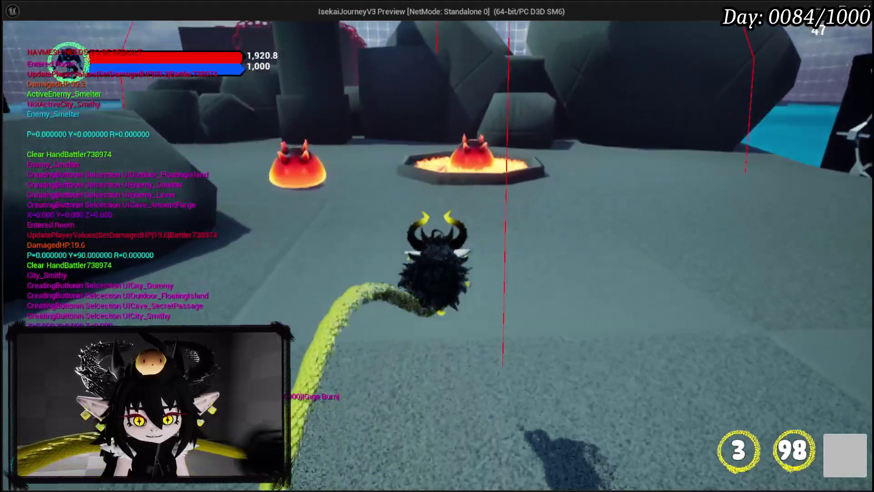
{"action": "key", "text": "w"}
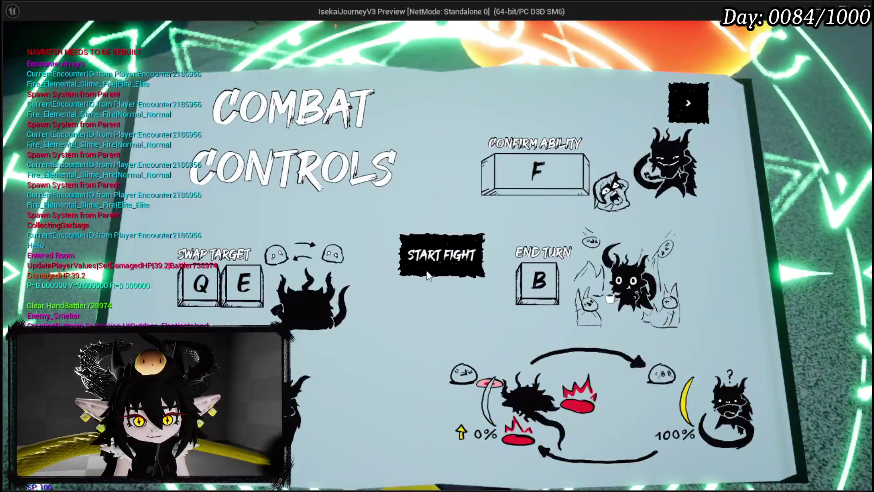
Step: Start the fight and defeat the fire slimes with whip attacks and the Main Attack area card
{"action": "left_click", "coordinate": [426, 258]}
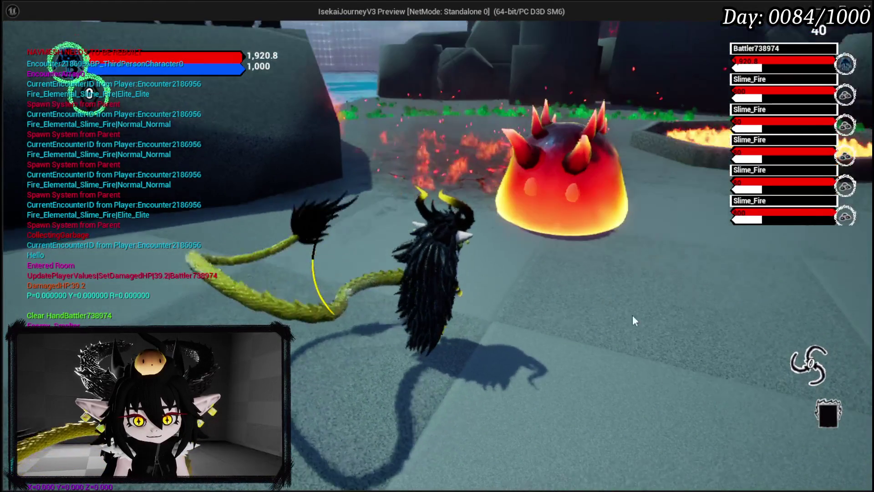
{"action": "left_click", "coordinate": [635, 321]}
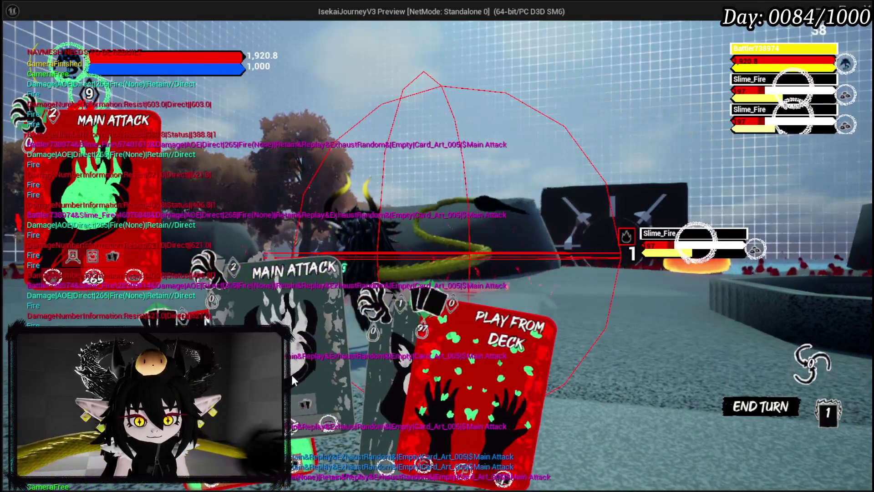
{"action": "left_click", "coordinate": [291, 376]}
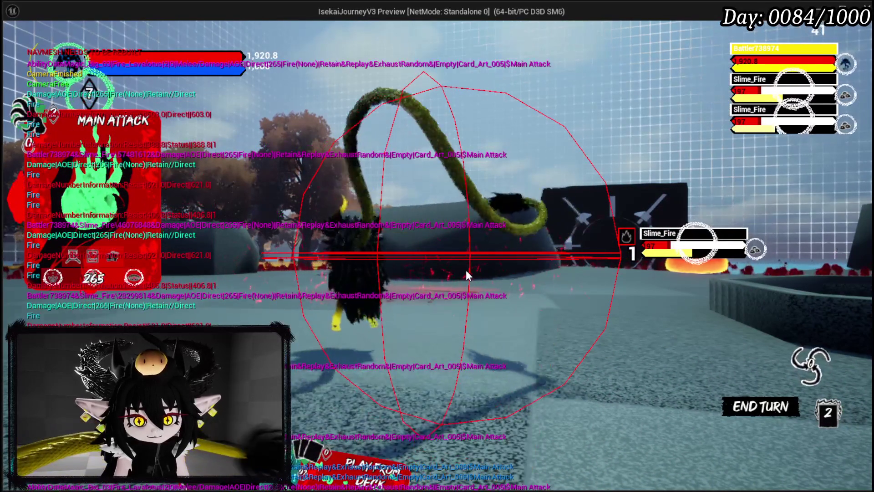
{"action": "left_click", "coordinate": [465, 269]}
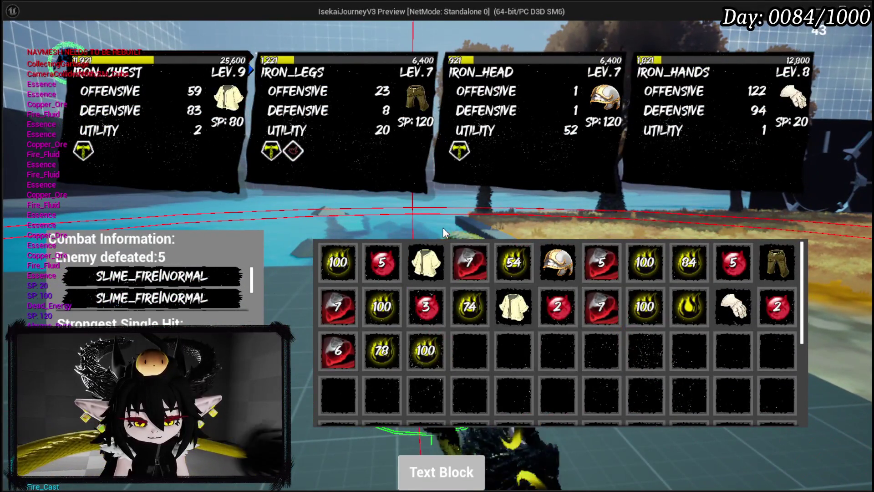
Step: Check the IRON_CHEST stats, then remove the 5 fire, 100 and 54 essence loot items
{"action": "mouse_move", "coordinate": [422, 275]}
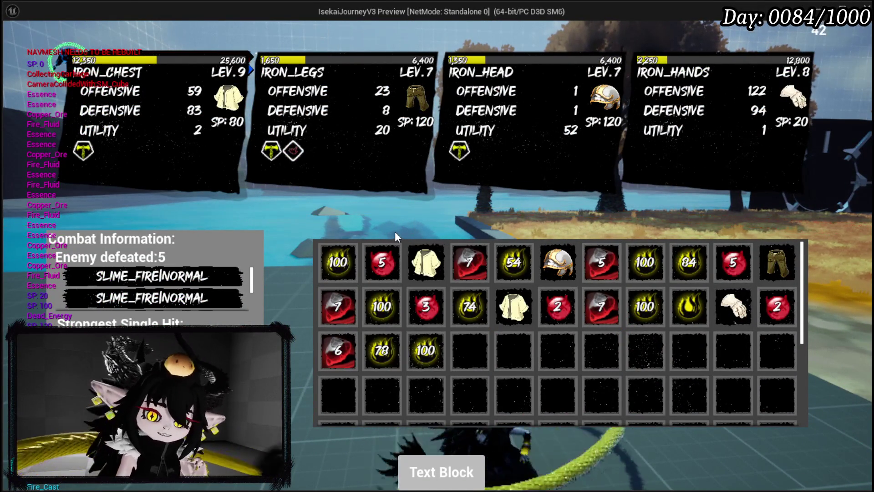
{"action": "left_click", "coordinate": [424, 266]}
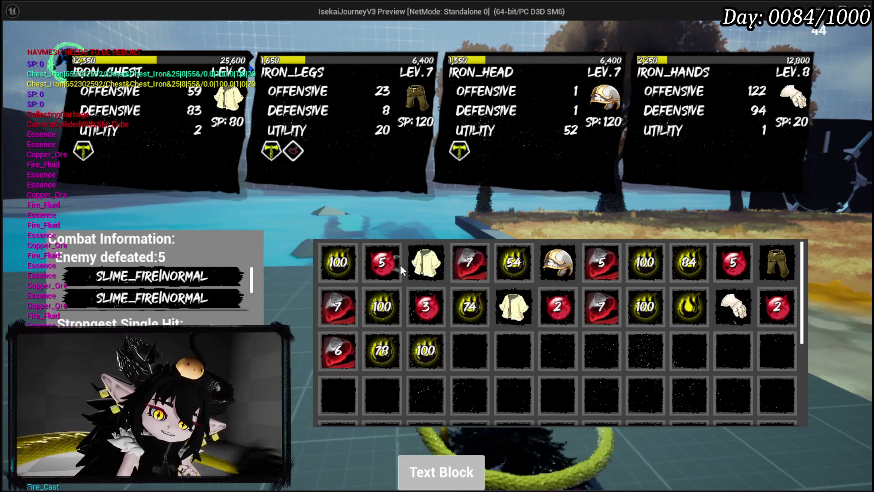
{"action": "left_click", "coordinate": [397, 264]}
{"action": "left_click", "coordinate": [340, 268]}
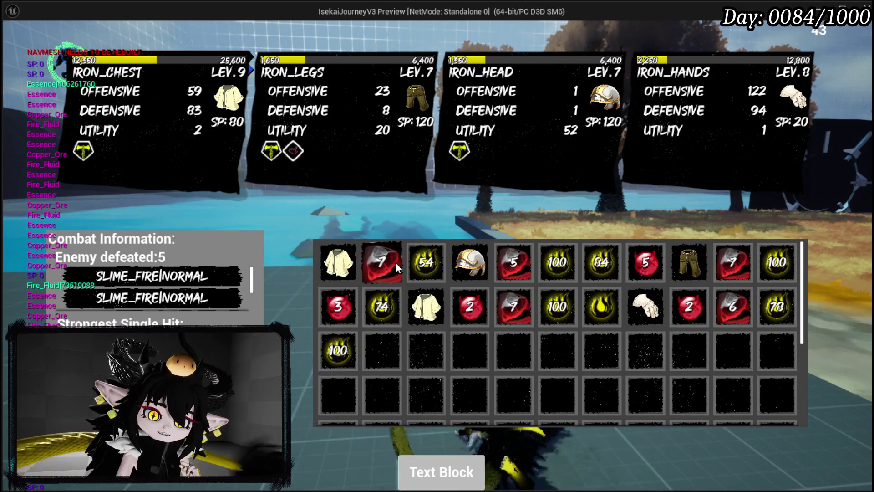
{"action": "left_click", "coordinate": [422, 263]}
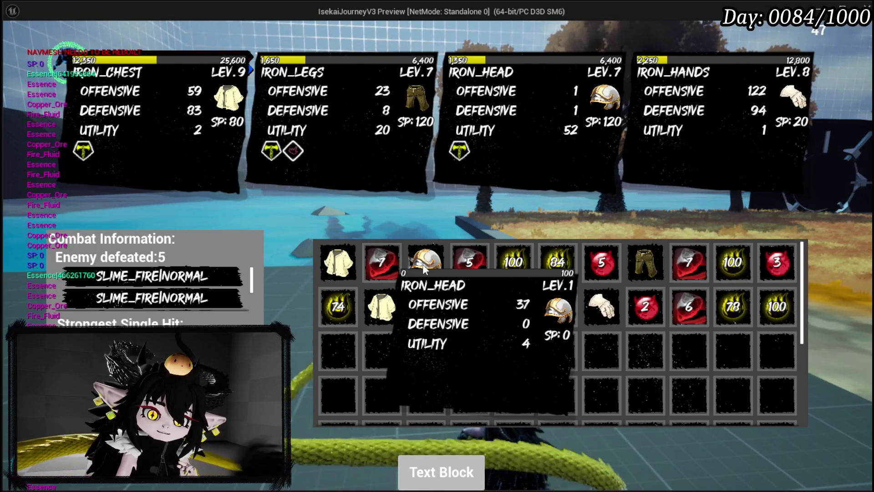
{"action": "left_click", "coordinate": [471, 264]}
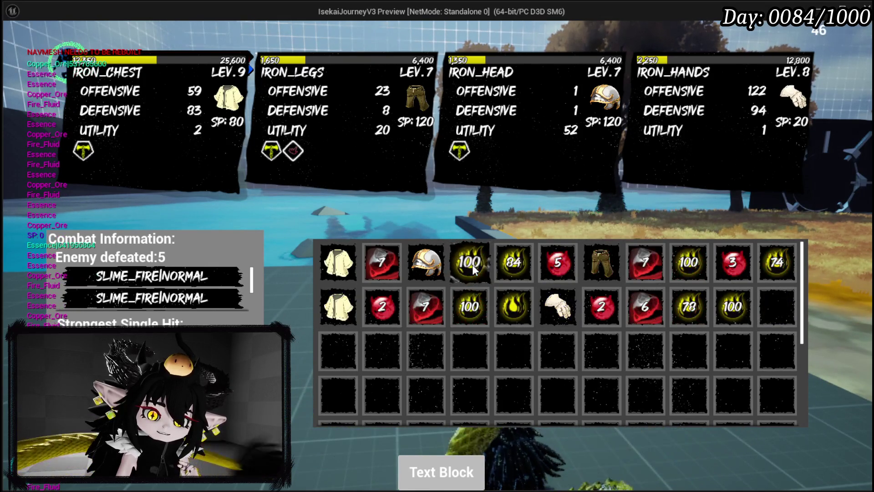
{"action": "left_click", "coordinate": [472, 295]}
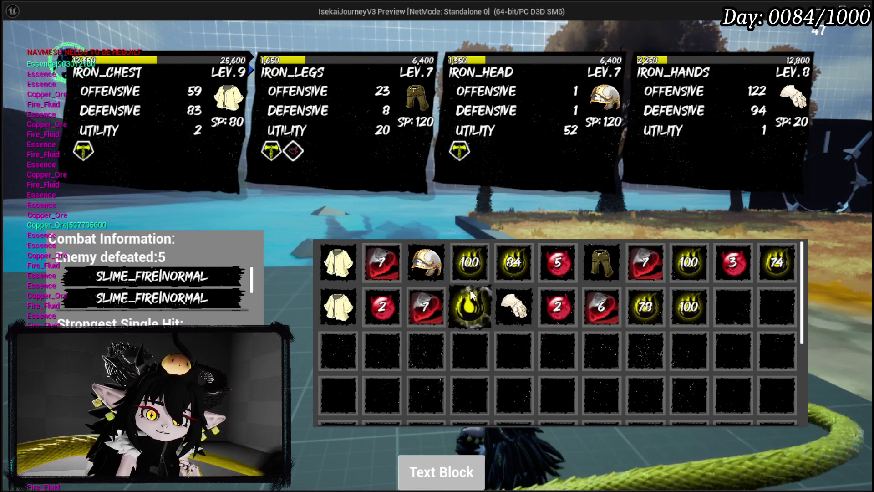
{"action": "left_click", "coordinate": [468, 277]}
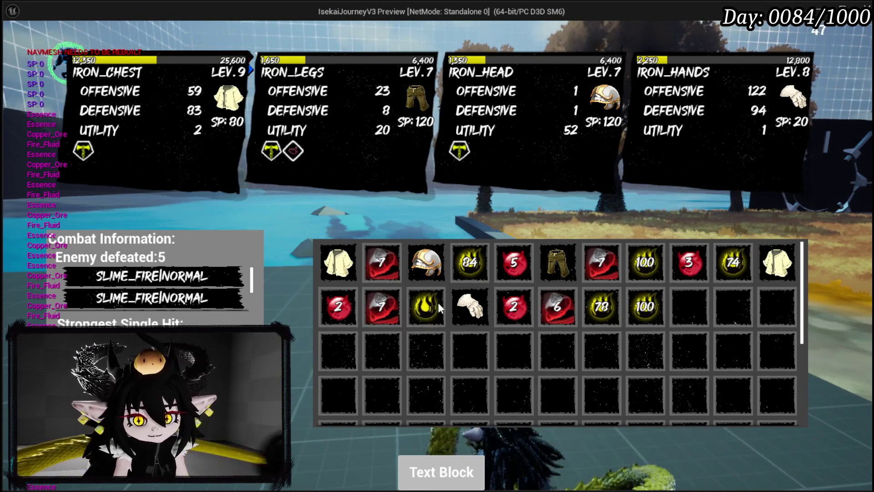
{"action": "left_click", "coordinate": [434, 469]}
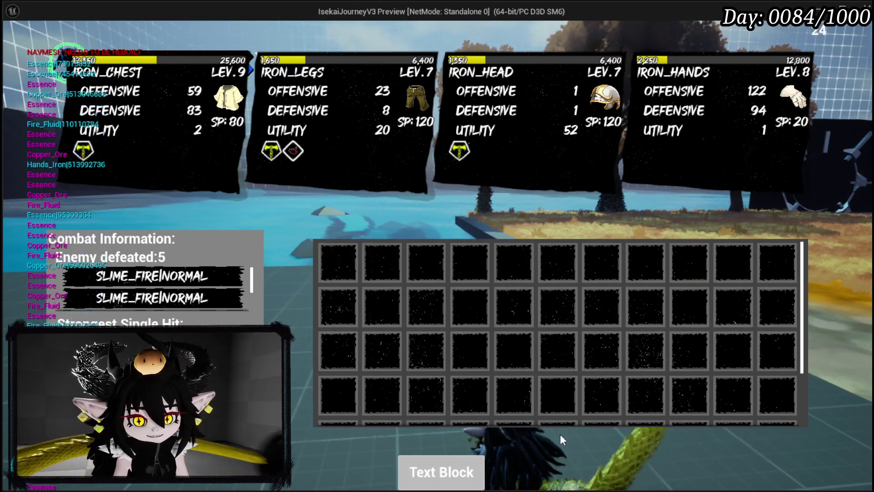
Step: Close the inventory, run the character around the grass, shore and house, then return to the Blueprint editor
{"action": "key", "text": "i"}
{"action": "key", "text": "w"}
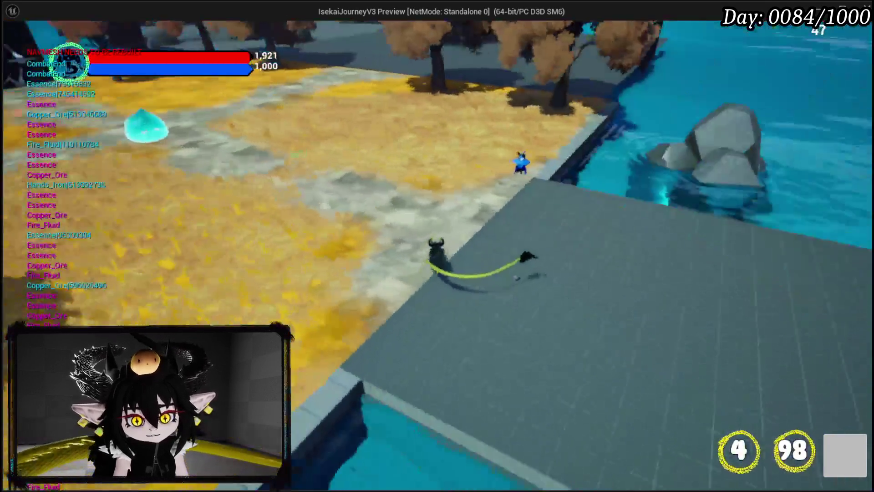
{"action": "key", "text": "w"}
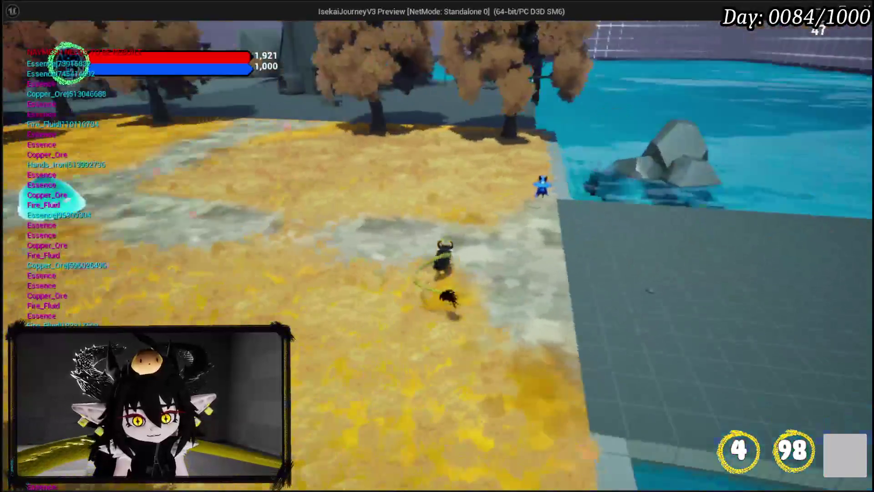
{"action": "key", "text": "w"}
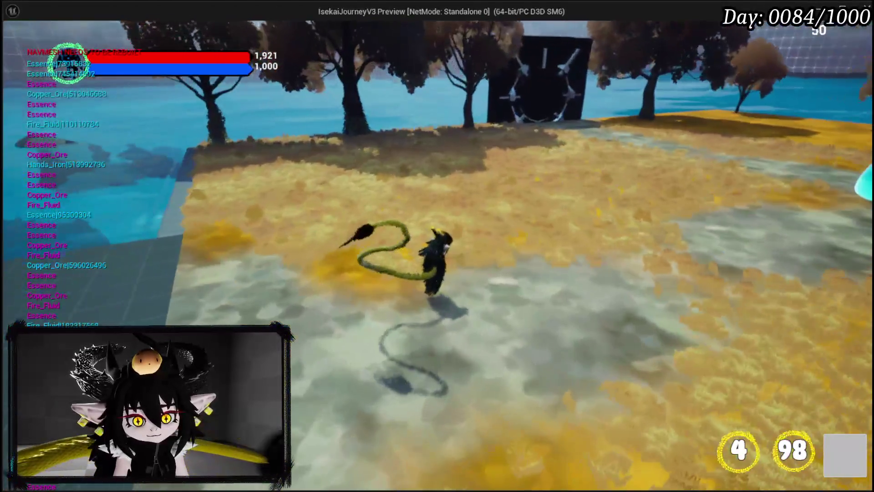
{"action": "key", "text": "w"}
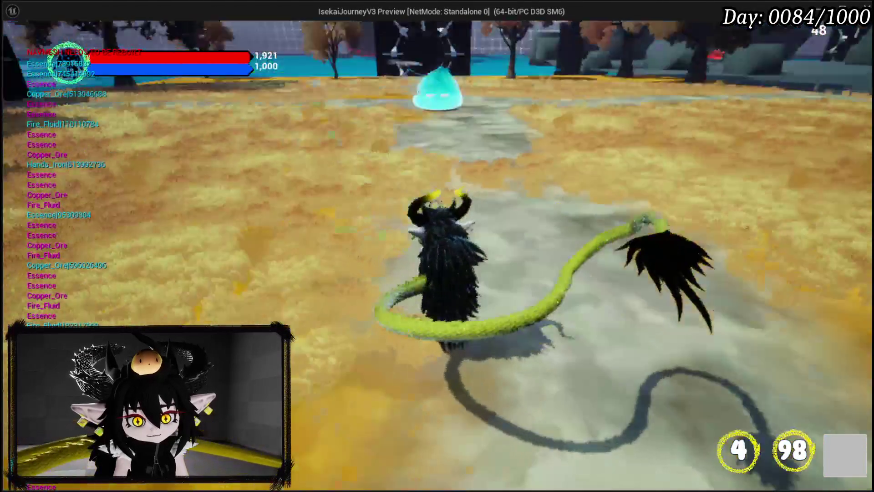
{"action": "key", "text": "w"}
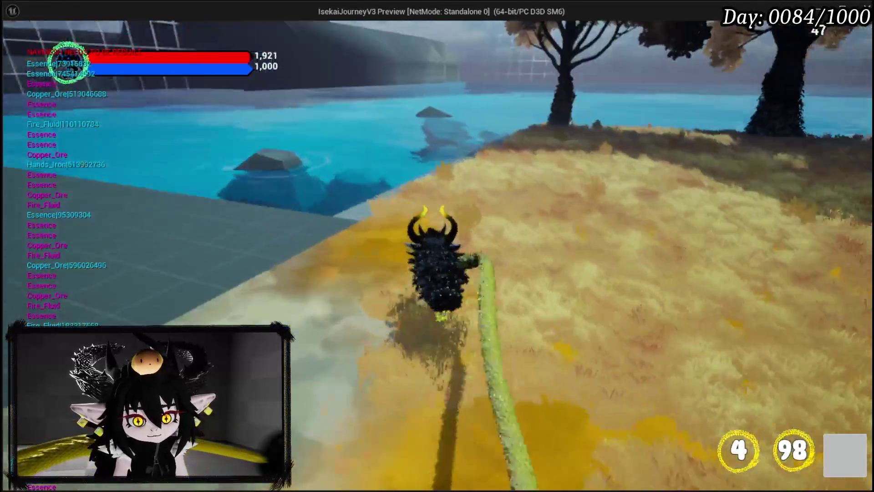
{"action": "key", "text": "w"}
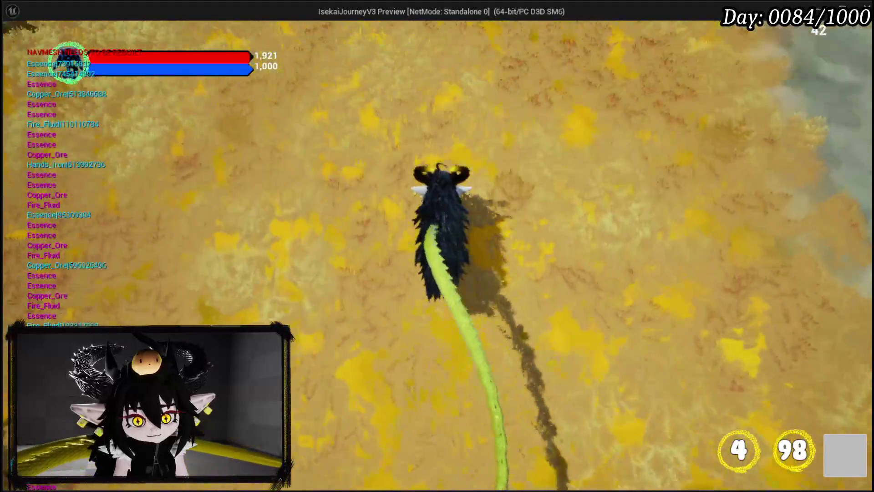
{"action": "key", "text": "w"}
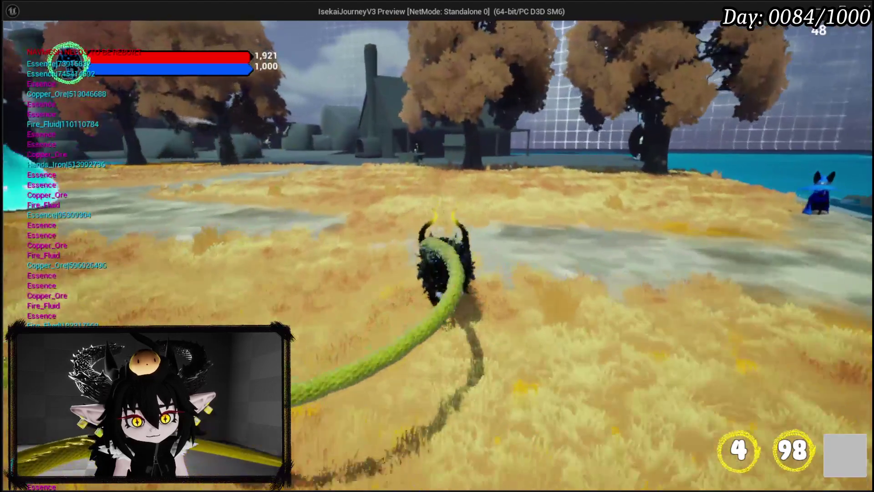
{"action": "key", "text": "w"}
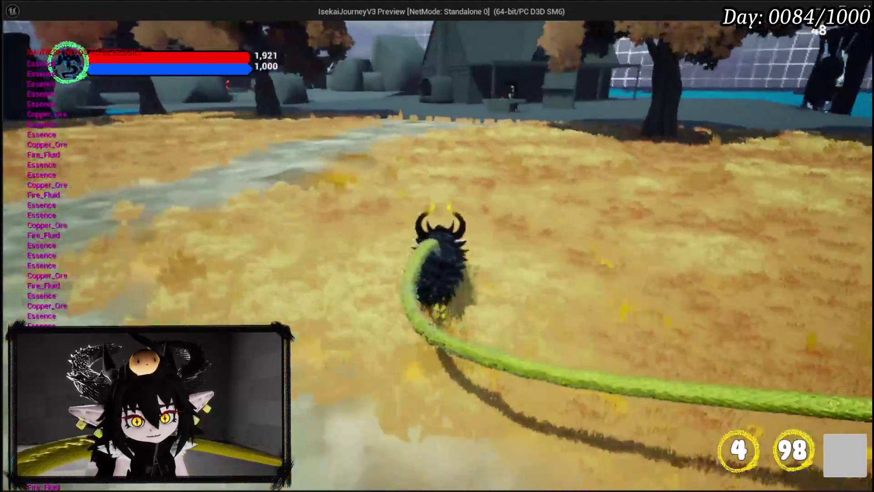
{"action": "key", "text": "w"}
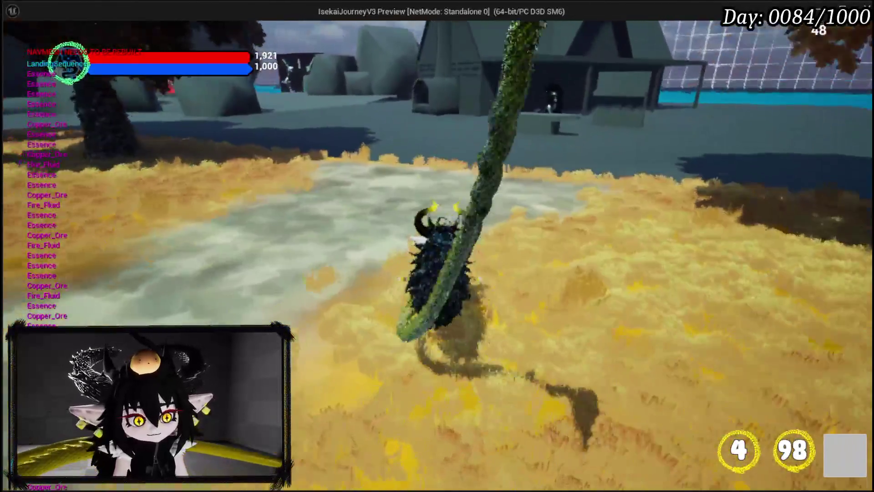
{"action": "key", "text": "w"}
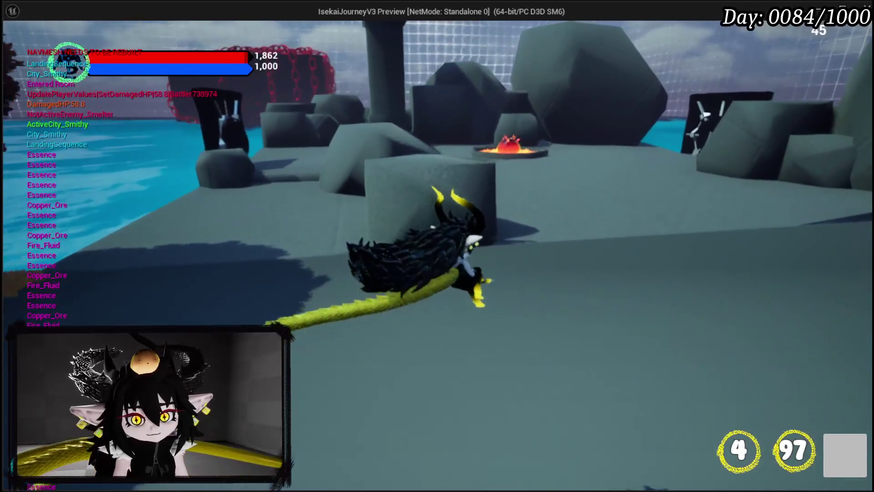
{"action": "key", "text": "alt+Tab"}
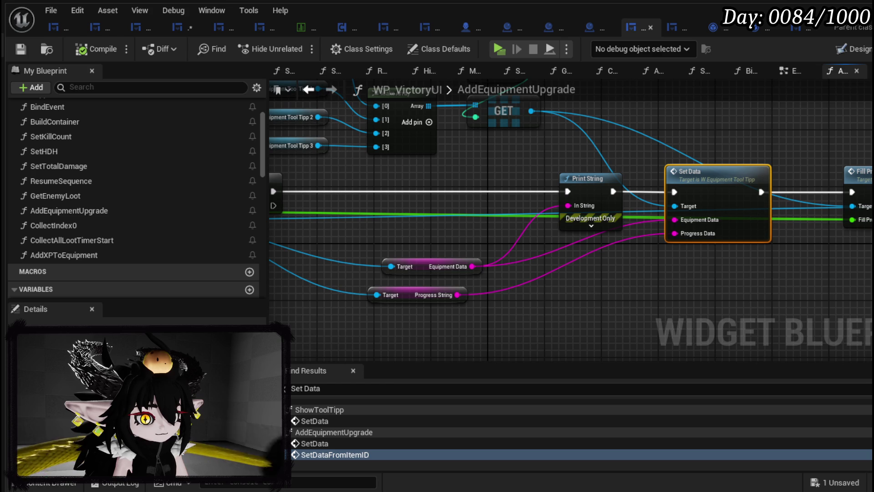
Step: Review the GetEnemyLoot nodes: GET, LENGTH, Random Integer, FIND, Print String and ADD
{"action": "left_click", "coordinate": [564, 71]}
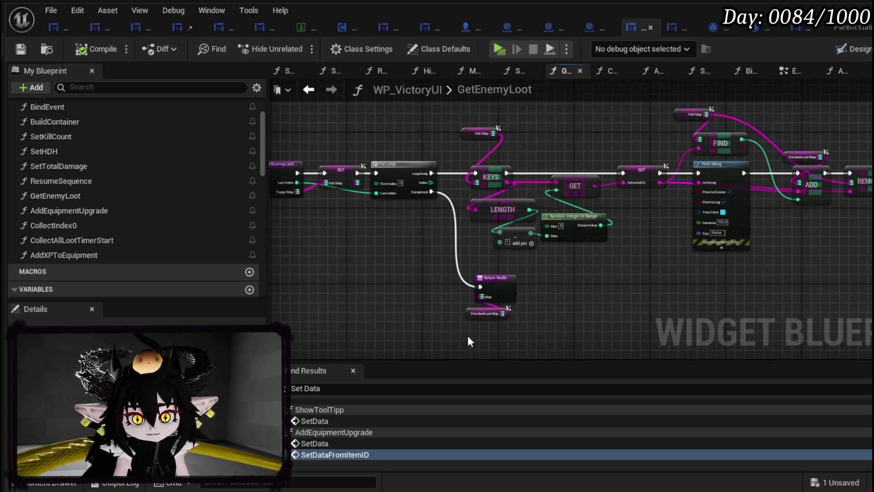
{"action": "scroll", "coordinate": [468, 338], "scroll_direction": "up", "scroll_amount": 4}
{"action": "mouse_move", "coordinate": [545, 286]}
{"action": "left_mouse_down"}
{"action": "mouse_move", "coordinate": [536, 267]}
{"action": "mouse_move", "coordinate": [334, 291]}
{"action": "left_mouse_up"}
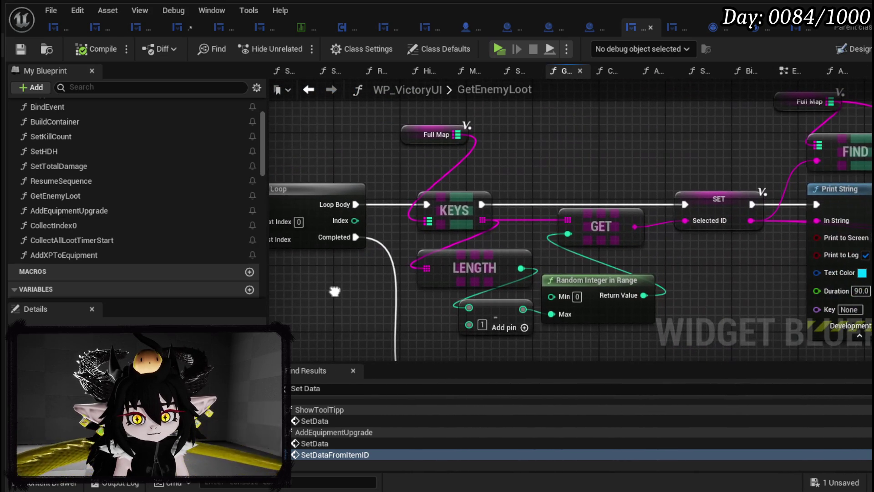
{"action": "mouse_move", "coordinate": [786, 249]}
{"action": "left_mouse_down"}
{"action": "mouse_move", "coordinate": [514, 282]}
{"action": "mouse_move", "coordinate": [711, 251]}
{"action": "left_mouse_up"}
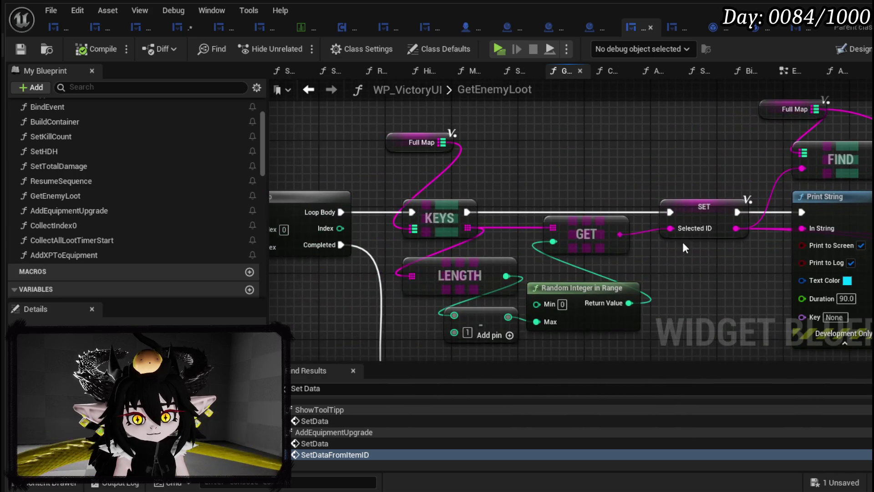
{"action": "left_click_drag", "start_coordinate": [506, 204], "coordinate": [580, 349]}
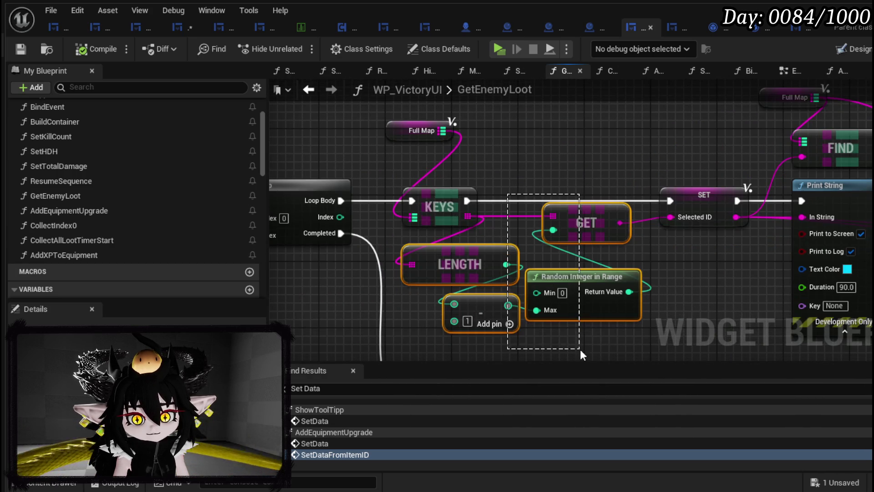
{"action": "left_click", "coordinate": [731, 274]}
{"action": "left_click_drag", "start_coordinate": [722, 273], "coordinate": [481, 318]}
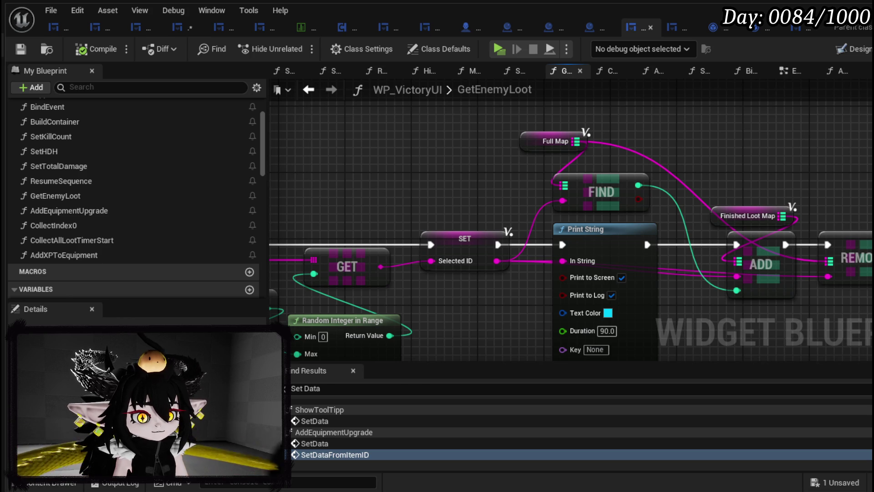
{"action": "scroll", "coordinate": [525, 258], "scroll_direction": "down", "scroll_amount": 5}
{"action": "scroll", "coordinate": [529, 271], "scroll_direction": "up", "scroll_amount": 4}
{"action": "scroll", "coordinate": [529, 271], "scroll_direction": "up", "scroll_amount": 1}
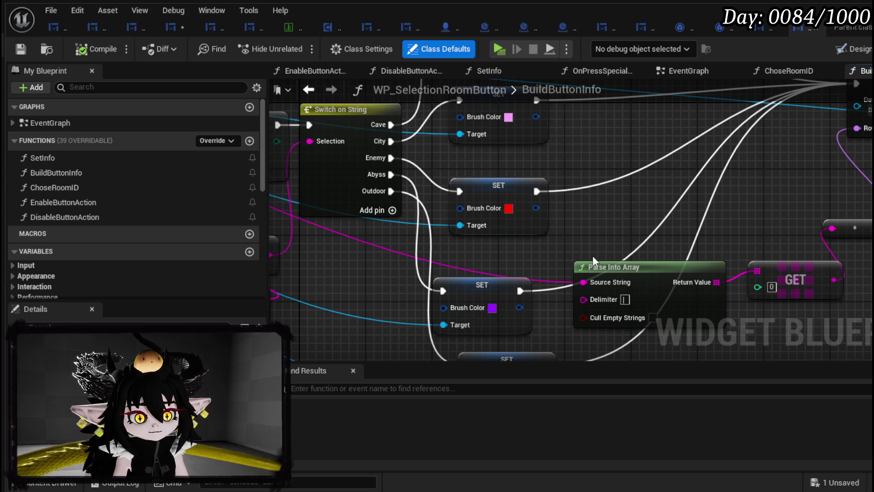
Step: Browse the BuildButtonInfo graph, from Set Data Table Row to Switch on String and Set Brush from Texture
{"action": "mouse_move", "coordinate": [543, 230]}
{"action": "left_mouse_down"}
{"action": "mouse_move", "coordinate": [488, 287]}
{"action": "mouse_move", "coordinate": [445, 312]}
{"action": "mouse_move", "coordinate": [639, 272]}
{"action": "left_mouse_up"}
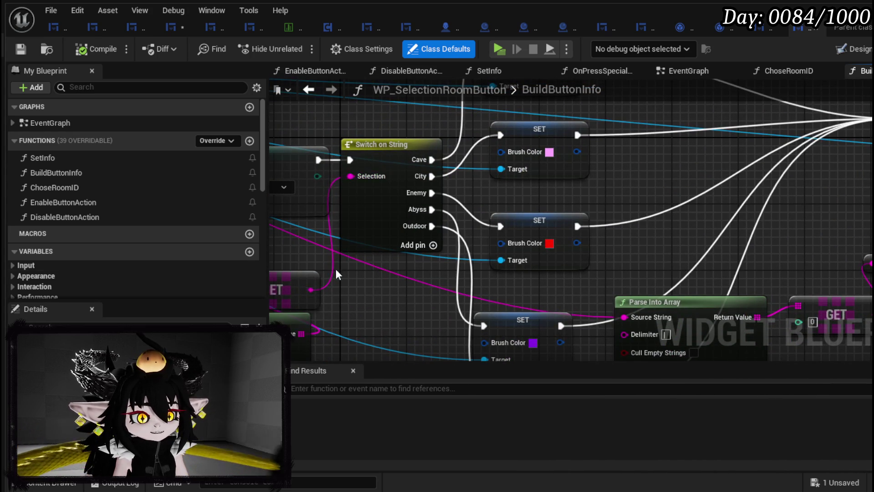
{"action": "mouse_move", "coordinate": [434, 282]}
{"action": "left_mouse_down"}
{"action": "mouse_move", "coordinate": [712, 265]}
{"action": "mouse_move", "coordinate": [707, 222]}
{"action": "left_mouse_up"}
{"action": "scroll", "coordinate": [395, 215], "scroll_direction": "down", "scroll_amount": 2}
{"action": "mouse_move", "coordinate": [371, 219]}
{"action": "left_mouse_down"}
{"action": "mouse_move", "coordinate": [296, 264]}
{"action": "mouse_move", "coordinate": [298, 320]}
{"action": "left_mouse_up"}
{"action": "scroll", "coordinate": [298, 320], "scroll_direction": "down", "scroll_amount": 2}
{"action": "scroll", "coordinate": [439, 201], "scroll_direction": "up", "scroll_amount": 3}
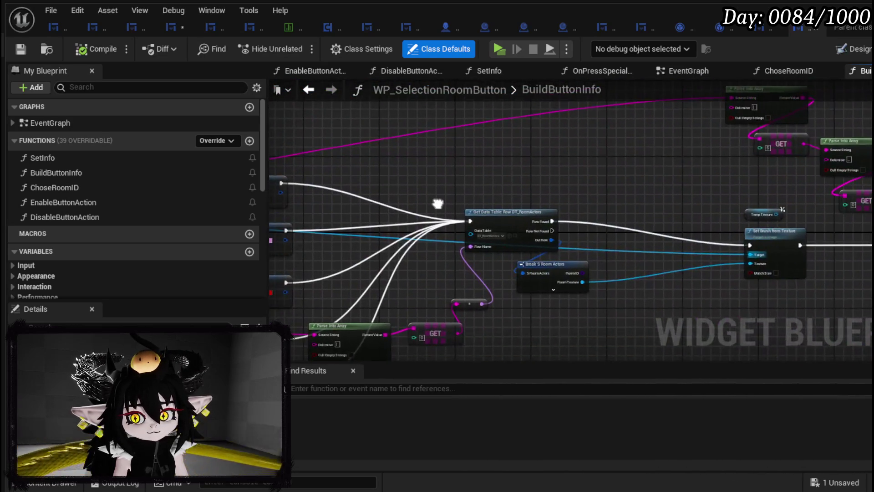
{"action": "scroll", "coordinate": [501, 186], "scroll_direction": "down", "scroll_amount": 1}
{"action": "mouse_move", "coordinate": [501, 185]}
{"action": "left_mouse_down"}
{"action": "mouse_move", "coordinate": [423, 226]}
{"action": "mouse_move", "coordinate": [457, 230]}
{"action": "left_mouse_up"}
{"action": "scroll", "coordinate": [573, 203], "scroll_direction": "up", "scroll_amount": 4}
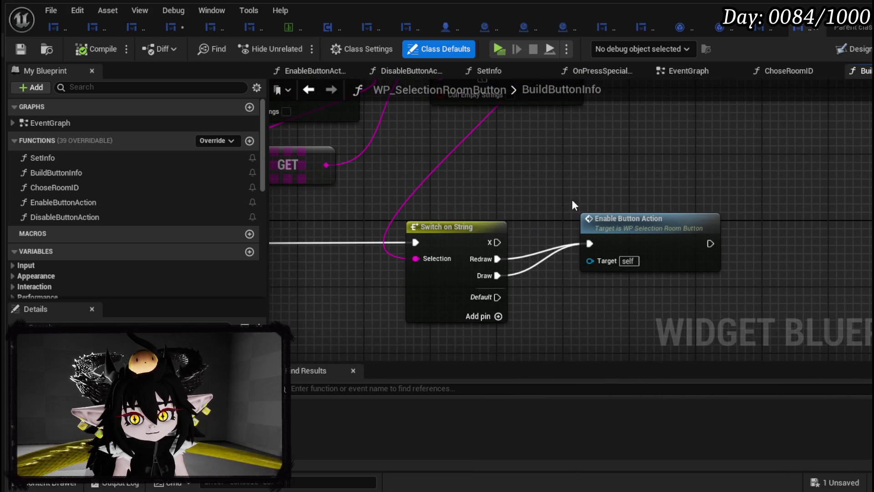
{"action": "scroll", "coordinate": [572, 200], "scroll_direction": "down", "scroll_amount": 3}
{"action": "left_click_drag", "start_coordinate": [524, 189], "coordinate": [671, 263]}
{"action": "mouse_move", "coordinate": [566, 172]}
{"action": "left_mouse_down"}
{"action": "mouse_move", "coordinate": [503, 187]}
{"action": "mouse_move", "coordinate": [608, 184]}
{"action": "mouse_move", "coordinate": [548, 188]}
{"action": "left_mouse_up"}
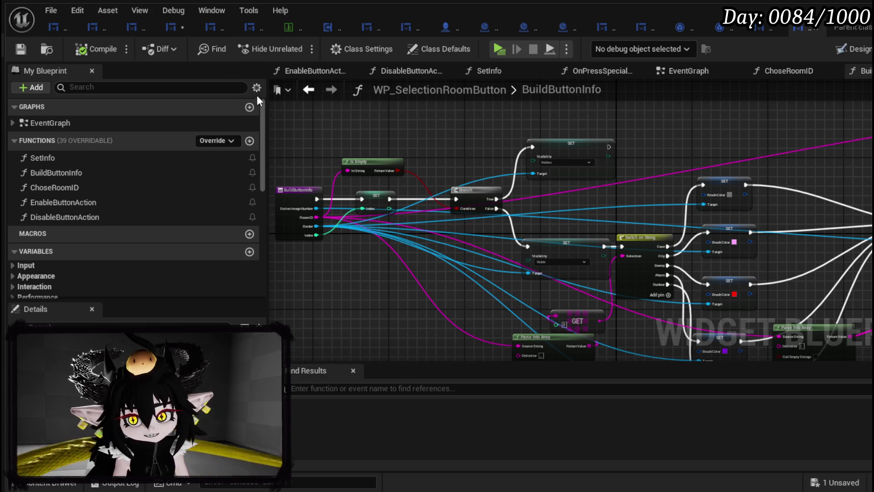
Step: Open W_EquipmentToolTipp's SetEquipmentProgress graph, save all assets, and switch to the level editor
{"action": "left_click", "coordinate": [181, 29]}
{"action": "left_click", "coordinate": [20, 49]}
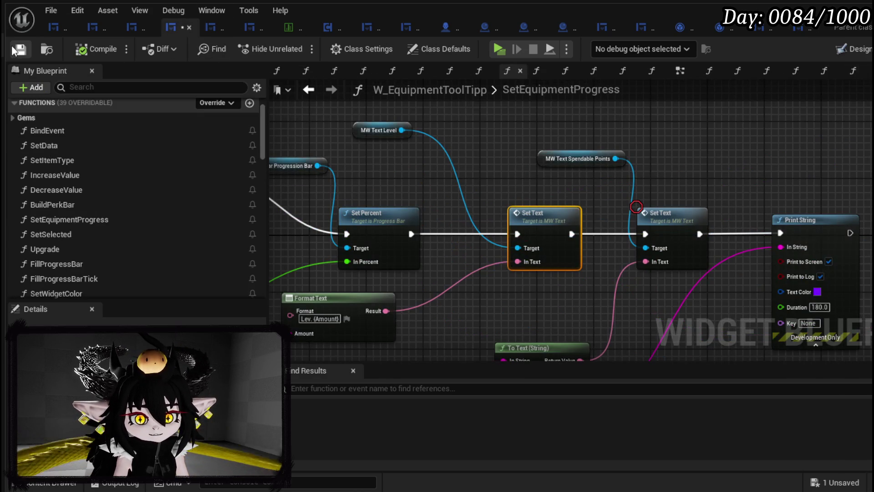
{"action": "mouse_move", "coordinate": [685, 152]}
{"action": "left_mouse_down"}
{"action": "mouse_move", "coordinate": [614, 131]}
{"action": "mouse_move", "coordinate": [609, 49]}
{"action": "mouse_move", "coordinate": [635, 56]}
{"action": "mouse_move", "coordinate": [771, 166]}
{"action": "left_mouse_up"}
{"action": "key", "text": "alt+Tab"}
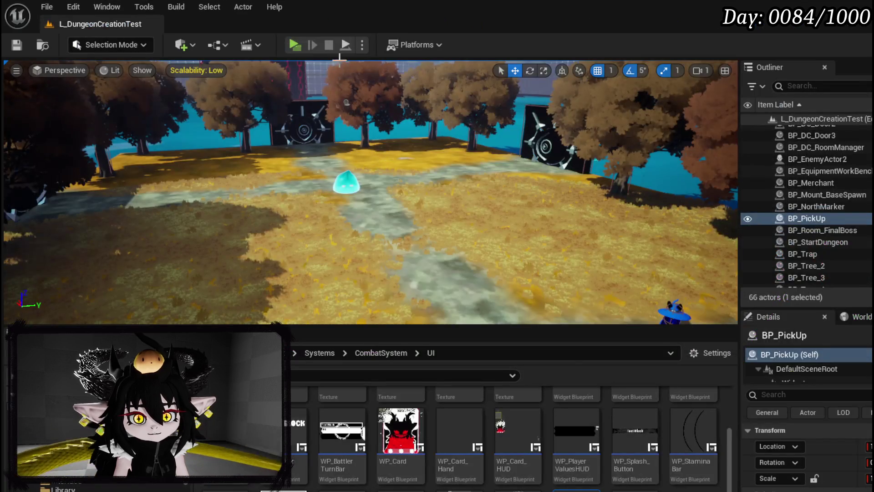
Step: Play the level, view the General Controls page in the book, then close it and stop playing
{"action": "left_click", "coordinate": [293, 45]}
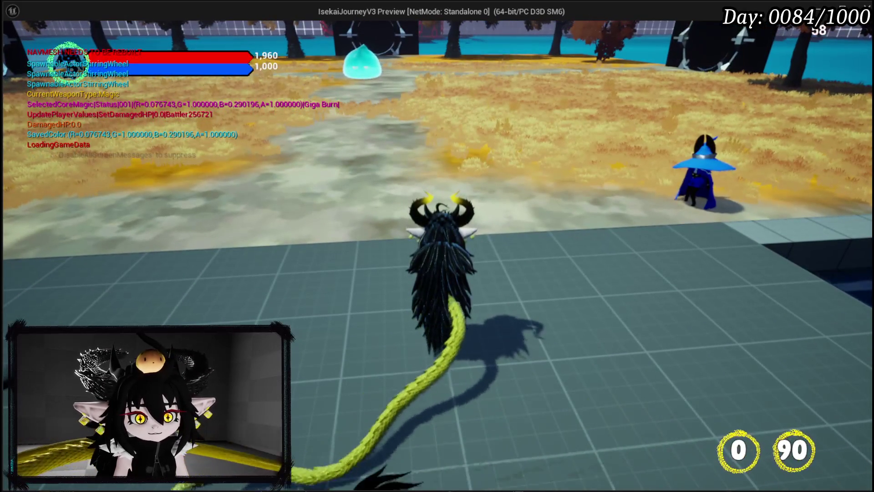
{"action": "key", "text": "Tab"}
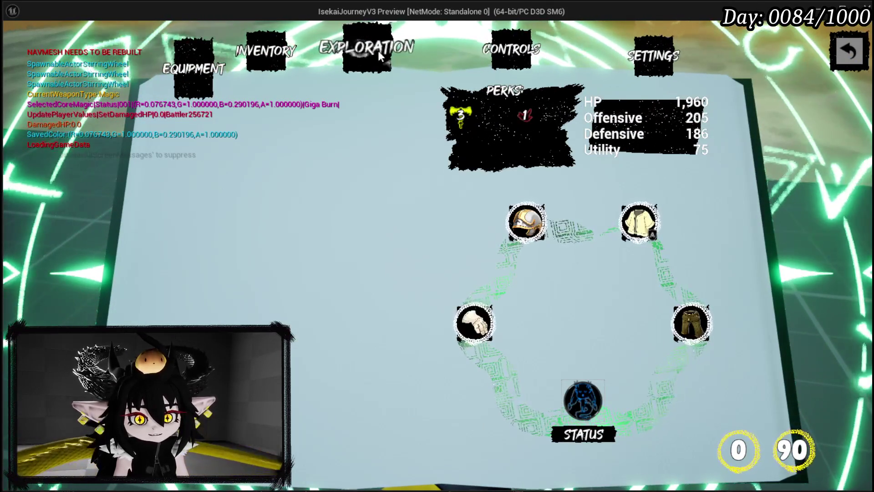
{"action": "left_click", "coordinate": [648, 63]}
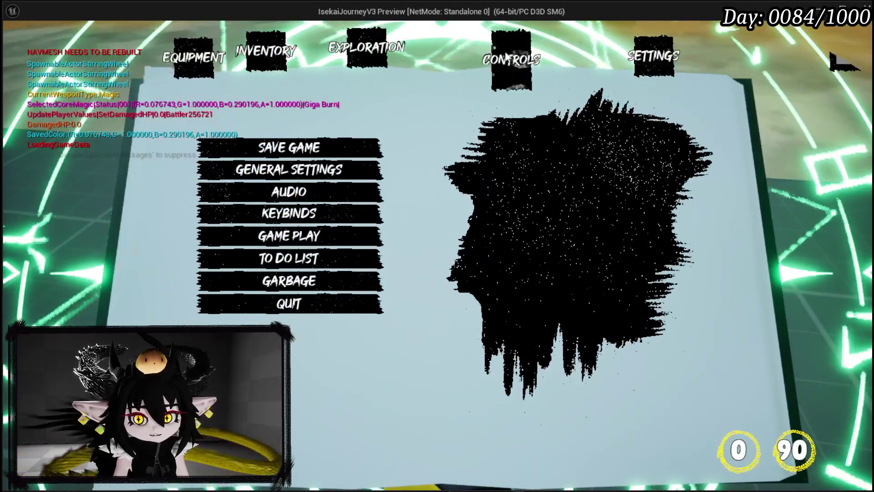
{"action": "left_click", "coordinate": [506, 53]}
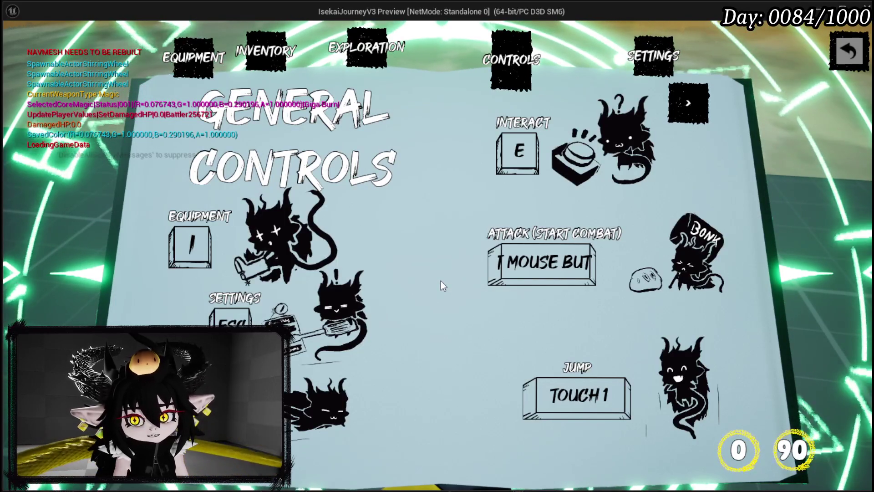
{"action": "left_click", "coordinate": [848, 47]}
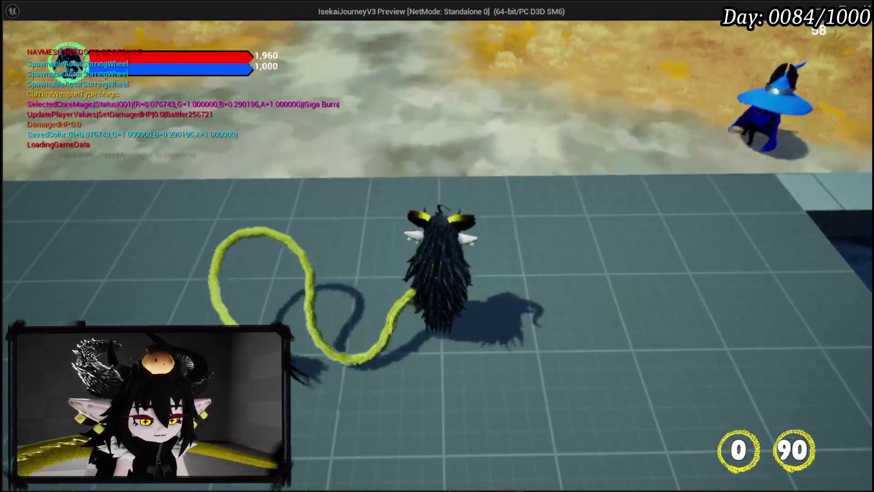
{"action": "key", "text": "Escape"}
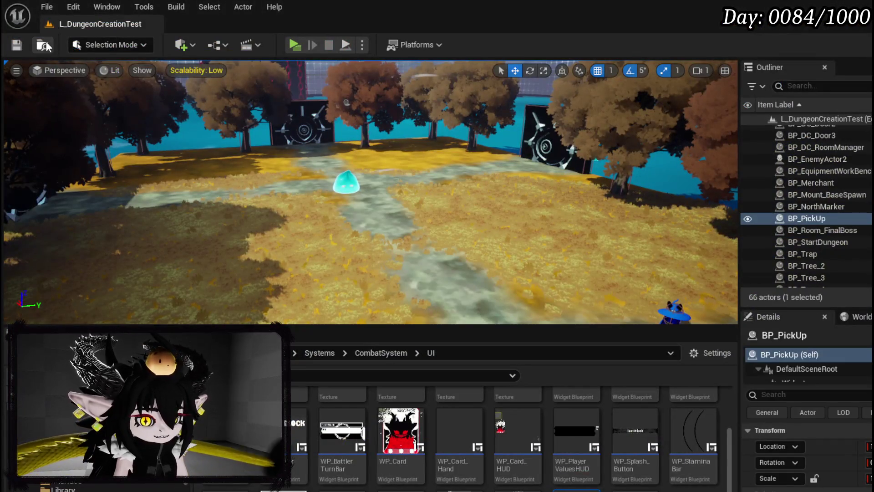
Step: Save the level, then open W_ControlsHUD from the TutorialSystem > UI folder in the Content Browser
{"action": "key", "text": "ctrl+s"}
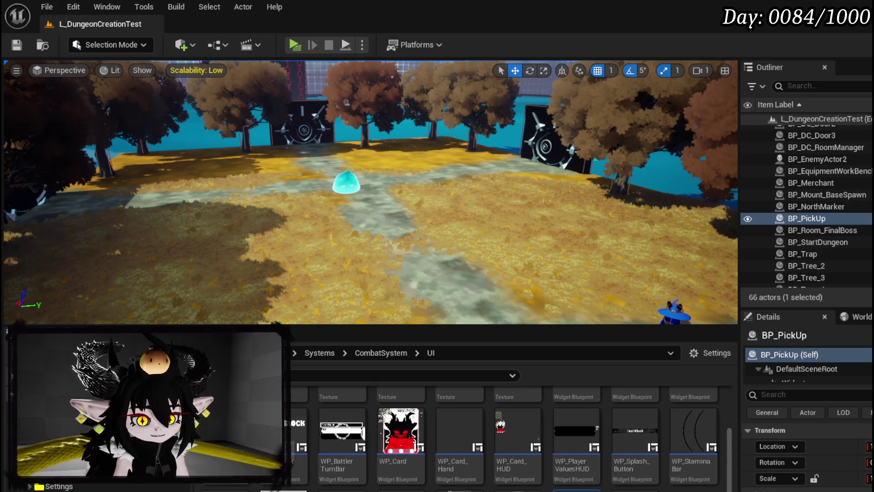
{"action": "scroll", "coordinate": [60, 455], "scroll_direction": "down", "scroll_amount": 2}
{"action": "scroll", "coordinate": [60, 455], "scroll_direction": "down", "scroll_amount": 2}
{"action": "scroll", "coordinate": [59, 455], "scroll_direction": "down", "scroll_amount": 3}
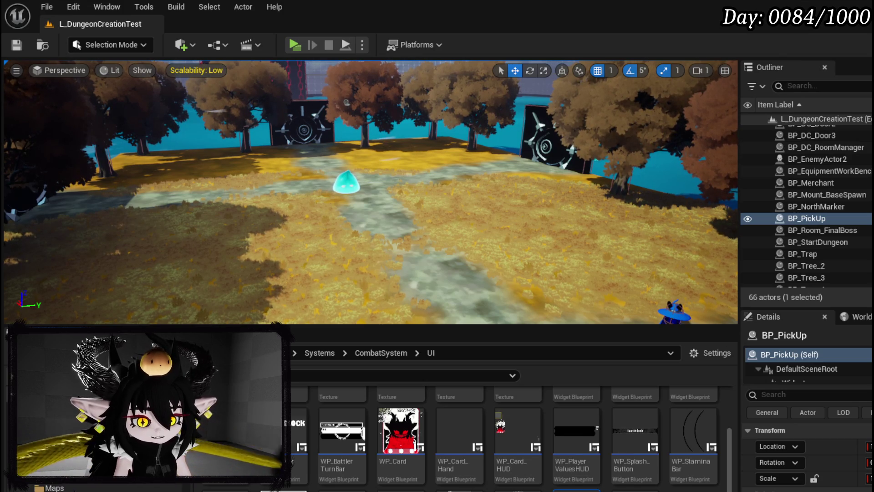
{"action": "scroll", "coordinate": [59, 455], "scroll_direction": "down", "scroll_amount": 2}
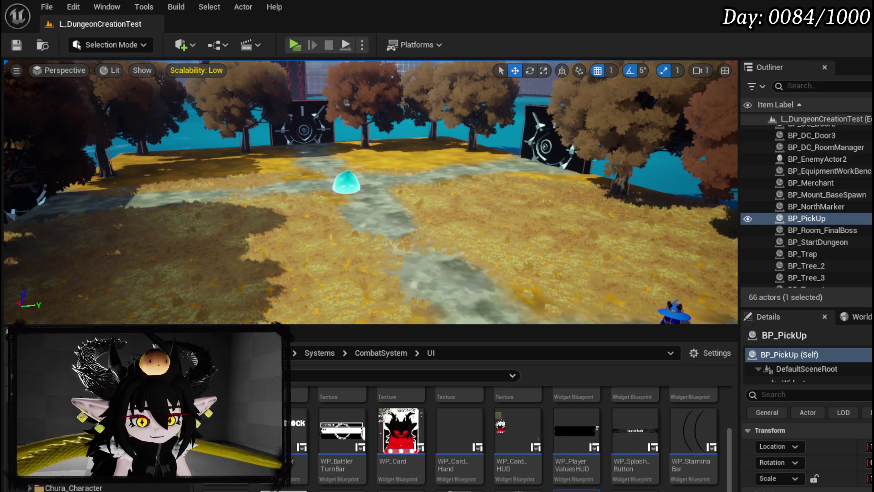
{"action": "scroll", "coordinate": [59, 456], "scroll_direction": "down", "scroll_amount": 3}
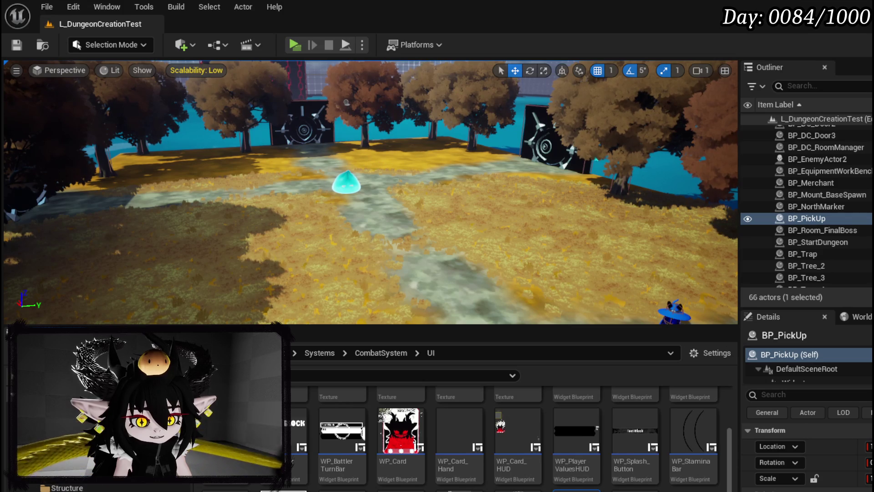
{"action": "scroll", "coordinate": [59, 456], "scroll_direction": "down", "scroll_amount": 2}
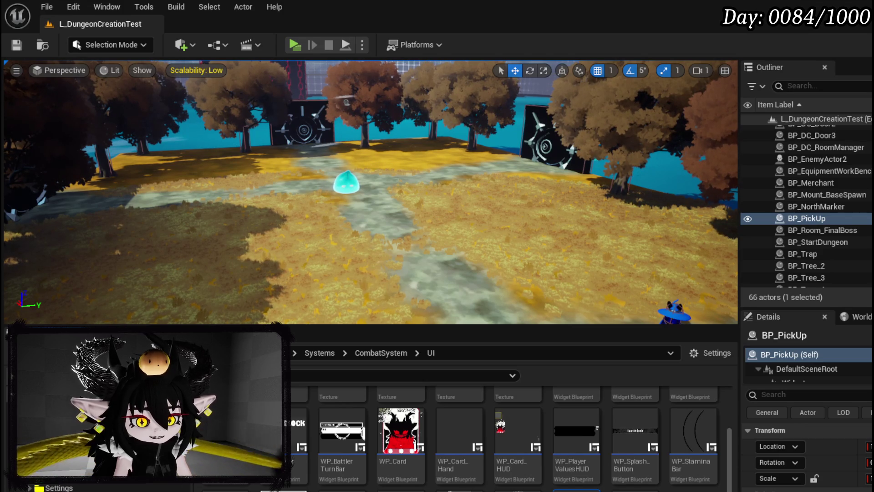
{"action": "scroll", "coordinate": [60, 455], "scroll_direction": "down", "scroll_amount": 2}
{"action": "left_click", "coordinate": [68, 476]}
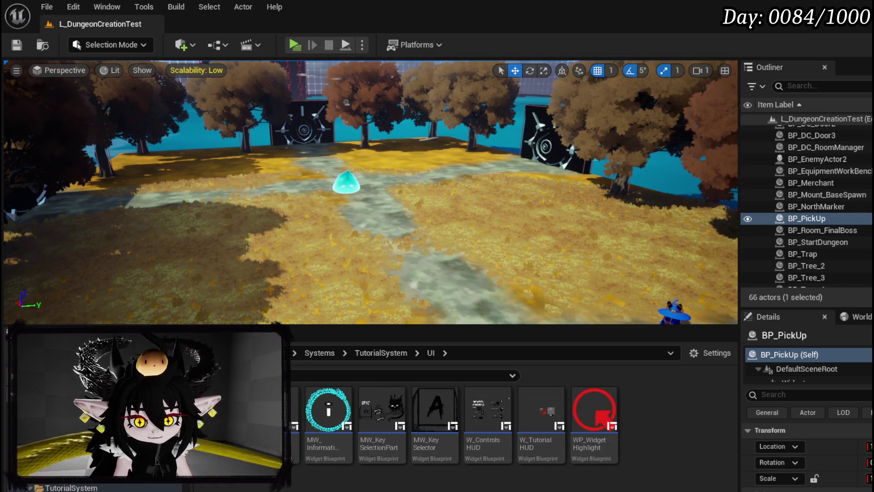
{"action": "left_click", "coordinate": [478, 414]}
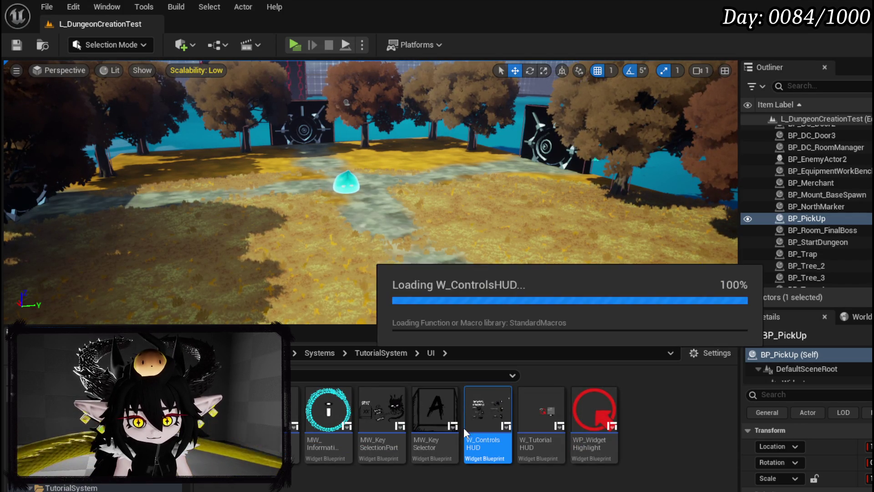
Step: Open W_ControlsHUD in the Designer and reposition the Settings key block
{"action": "key", "text": "Return"}
{"action": "scroll", "coordinate": [370, 287], "scroll_direction": "up", "scroll_amount": 4}
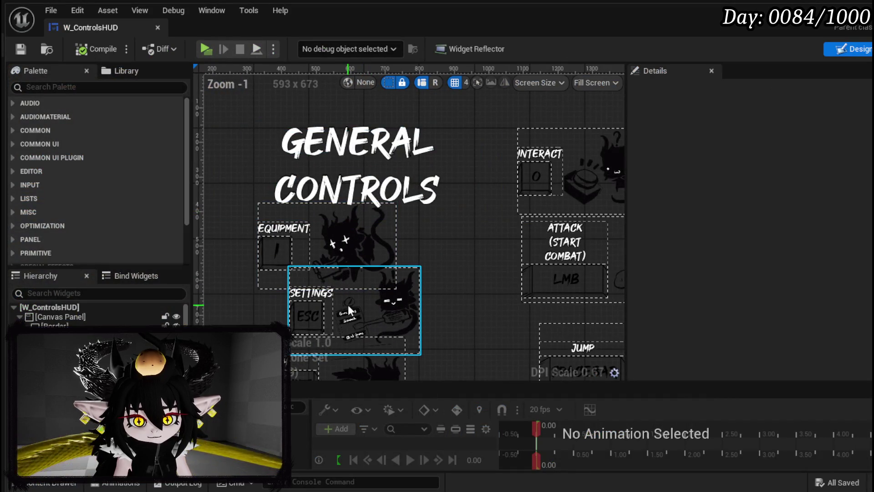
{"action": "scroll", "coordinate": [349, 302], "scroll_direction": "up", "scroll_amount": 2}
{"action": "mouse_move", "coordinate": [349, 303]}
{"action": "left_mouse_down"}
{"action": "mouse_move", "coordinate": [387, 233]}
{"action": "mouse_move", "coordinate": [375, 263]}
{"action": "left_mouse_up"}
{"action": "mouse_move", "coordinate": [340, 147]}
{"action": "left_mouse_down"}
{"action": "mouse_move", "coordinate": [339, 219]}
{"action": "mouse_move", "coordinate": [383, 230]}
{"action": "mouse_move", "coordinate": [442, 295]}
{"action": "left_mouse_up"}
{"action": "mouse_move", "coordinate": [351, 234]}
{"action": "left_mouse_down"}
{"action": "mouse_move", "coordinate": [280, 134]}
{"action": "mouse_move", "coordinate": [277, 149]}
{"action": "mouse_move", "coordinate": [314, 150]}
{"action": "left_mouse_up"}
{"action": "mouse_move", "coordinate": [456, 273]}
{"action": "left_mouse_down"}
{"action": "mouse_move", "coordinate": [441, 255]}
{"action": "mouse_move", "coordinate": [388, 232]}
{"action": "mouse_move", "coordinate": [338, 245]}
{"action": "mouse_move", "coordinate": [331, 236]}
{"action": "mouse_move", "coordinate": [358, 239]}
{"action": "mouse_move", "coordinate": [344, 239]}
{"action": "left_mouse_up"}
{"action": "scroll", "coordinate": [448, 173], "scroll_direction": "down", "scroll_amount": 1}
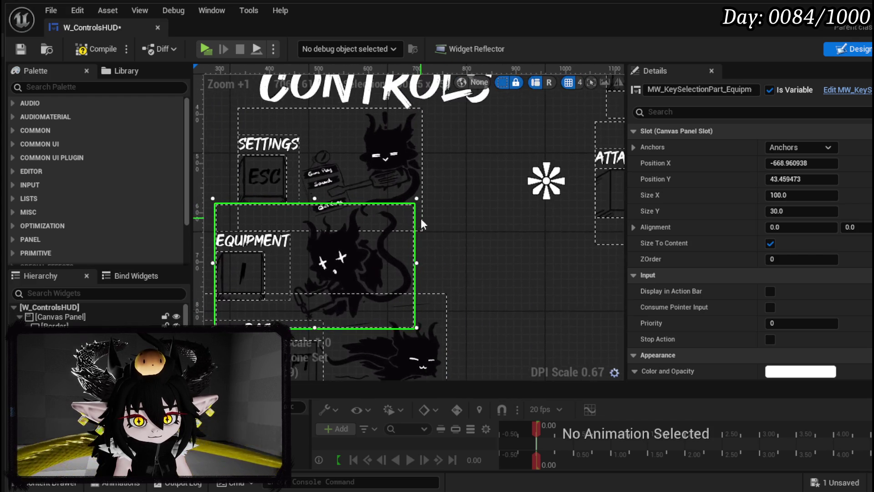
{"action": "mouse_move", "coordinate": [412, 196]}
{"action": "left_mouse_down"}
{"action": "mouse_move", "coordinate": [401, 182]}
{"action": "mouse_move", "coordinate": [430, 179]}
{"action": "mouse_move", "coordinate": [447, 184]}
{"action": "mouse_move", "coordinate": [430, 198]}
{"action": "mouse_move", "coordinate": [448, 196]}
{"action": "left_mouse_up"}
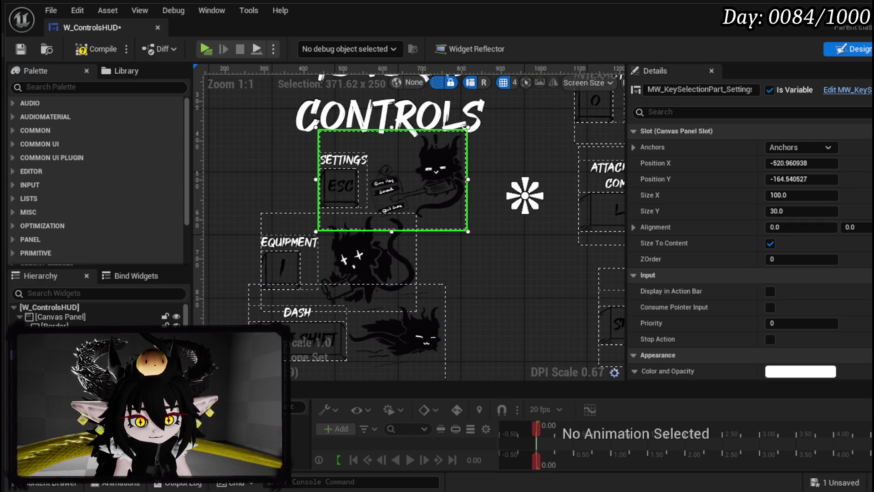
{"action": "mouse_move", "coordinate": [402, 195]}
{"action": "left_mouse_down"}
{"action": "mouse_move", "coordinate": [433, 212]}
{"action": "mouse_move", "coordinate": [427, 188]}
{"action": "mouse_move", "coordinate": [430, 195]}
{"action": "left_mouse_up"}
{"action": "scroll", "coordinate": [341, 277], "scroll_direction": "up", "scroll_amount": 2}
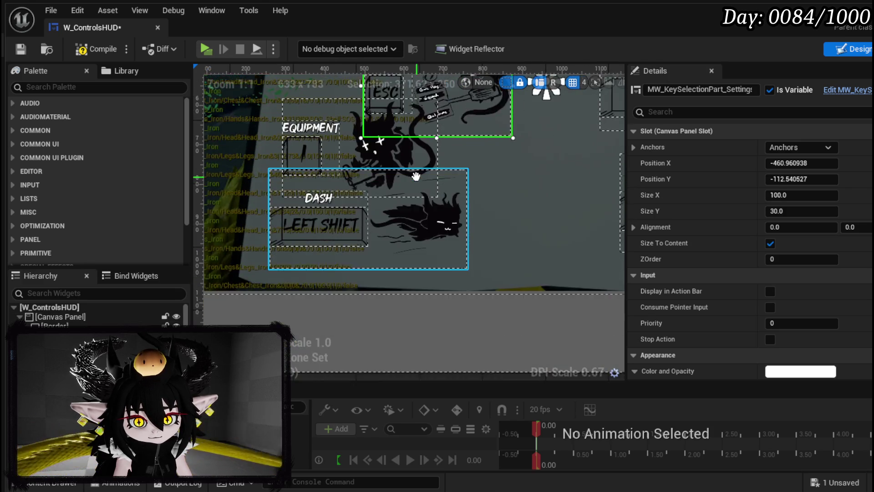
Step: Move the Dash block down and fine-tune the Equipment and Settings block positions
{"action": "left_click_drag", "start_coordinate": [364, 270], "coordinate": [368, 285]}
{"action": "mouse_move", "coordinate": [344, 195]}
{"action": "left_mouse_down"}
{"action": "mouse_move", "coordinate": [342, 210]}
{"action": "mouse_move", "coordinate": [360, 220]}
{"action": "mouse_move", "coordinate": [349, 214]}
{"action": "left_mouse_up"}
{"action": "left_click_drag", "start_coordinate": [485, 206], "coordinate": [485, 273]}
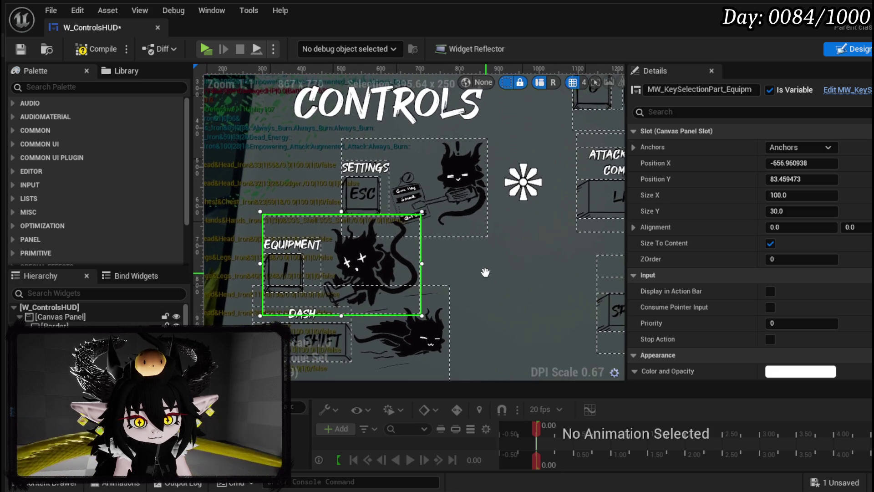
{"action": "left_click_drag", "start_coordinate": [448, 190], "coordinate": [415, 177]}
{"action": "mouse_move", "coordinate": [371, 256]}
{"action": "left_mouse_down"}
{"action": "mouse_move", "coordinate": [370, 263]}
{"action": "mouse_move", "coordinate": [354, 258]}
{"action": "mouse_move", "coordinate": [419, 264]}
{"action": "left_mouse_up"}
Step: Move Interact into Equipment's old spot under Settings and put Equipment at top right
{"action": "scroll", "coordinate": [485, 265], "scroll_direction": "down", "scroll_amount": 2}
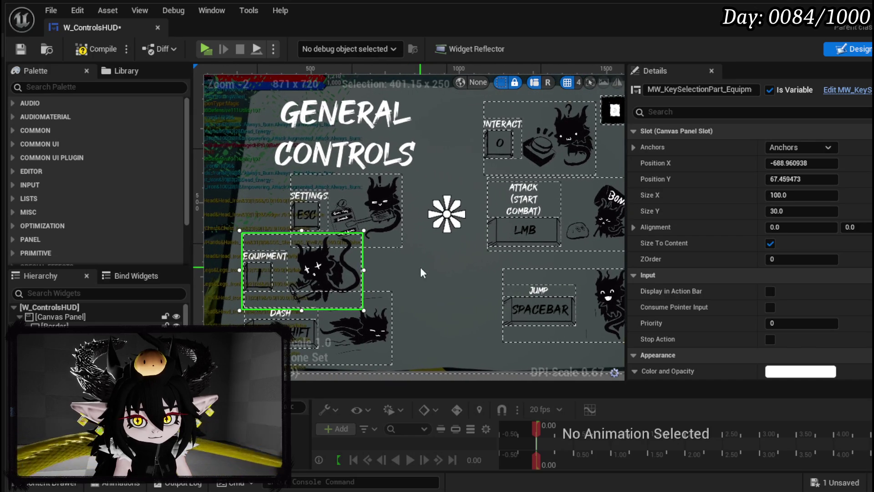
{"action": "left_click", "coordinate": [443, 265]}
{"action": "mouse_move", "coordinate": [528, 150]}
{"action": "left_mouse_down"}
{"action": "mouse_move", "coordinate": [275, 273]}
{"action": "mouse_move", "coordinate": [357, 276]}
{"action": "mouse_move", "coordinate": [315, 278]}
{"action": "left_mouse_up"}
{"action": "mouse_move", "coordinate": [304, 241]}
{"action": "left_mouse_down"}
{"action": "mouse_move", "coordinate": [446, 166]}
{"action": "mouse_move", "coordinate": [480, 126]}
{"action": "left_mouse_up"}
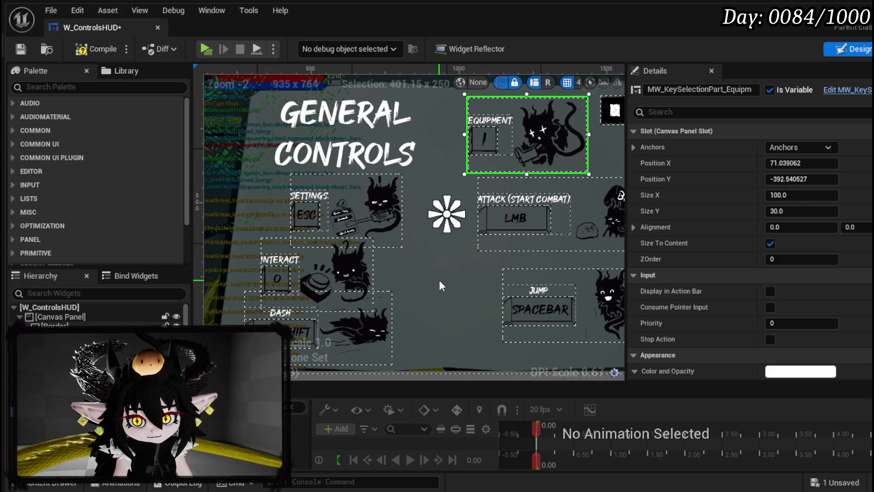
Step: Review the rearranged General Controls page, then compile and save W_ControlsHUD
{"action": "left_click_drag", "start_coordinate": [439, 280], "coordinate": [370, 278]}
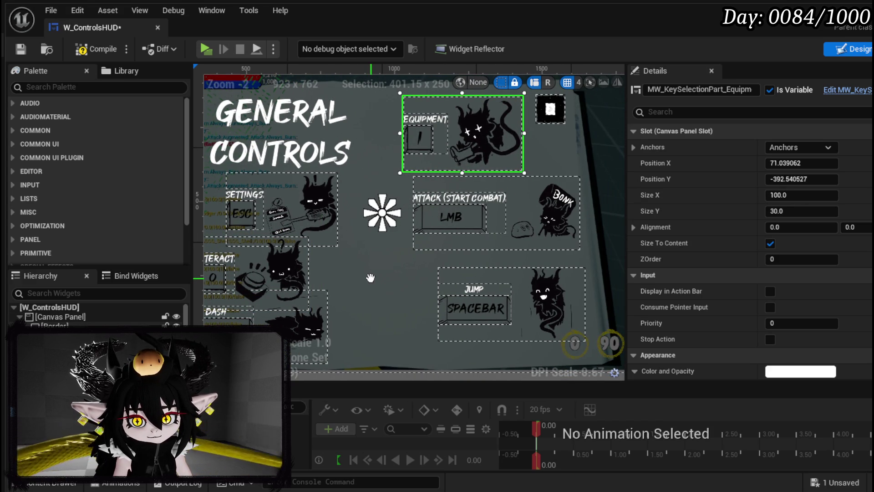
{"action": "mouse_move", "coordinate": [371, 277]}
{"action": "left_mouse_down"}
{"action": "mouse_move", "coordinate": [476, 280]}
{"action": "mouse_move", "coordinate": [271, 276]}
{"action": "left_mouse_up"}
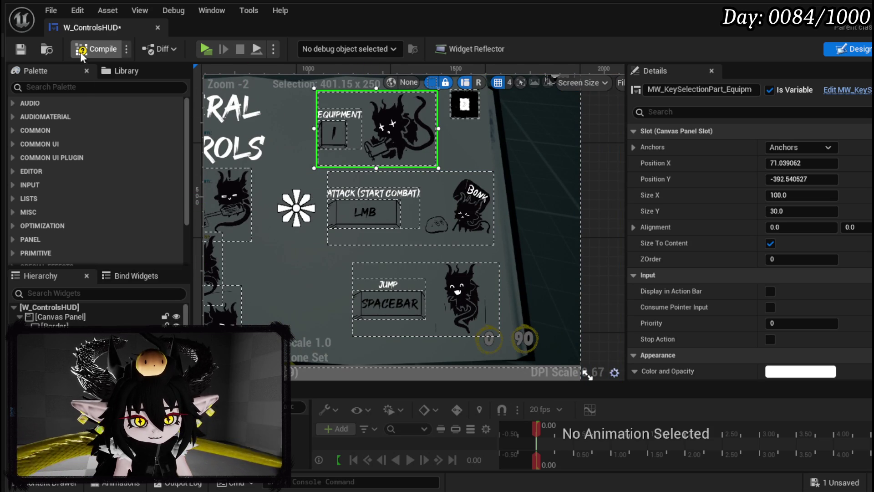
{"action": "left_click", "coordinate": [21, 49]}
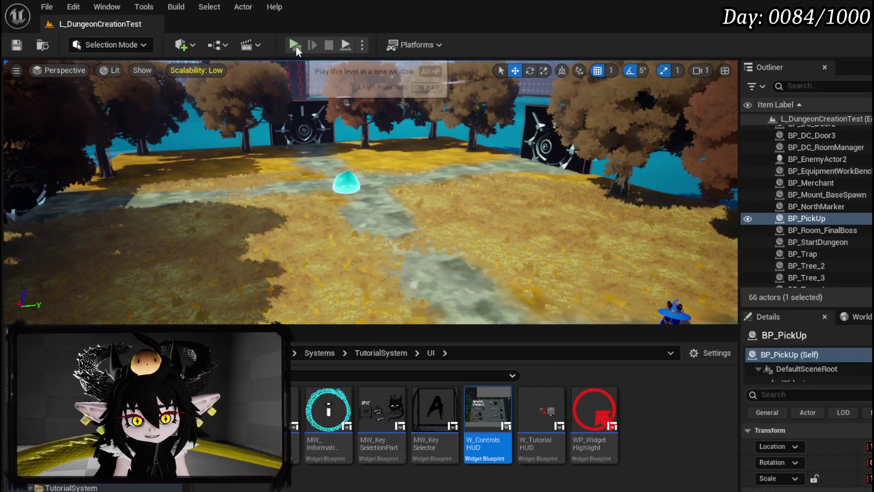
Step: Play the level, check the rearranged Controls page in the book menu, then stop and save
{"action": "key", "text": "alt+p"}
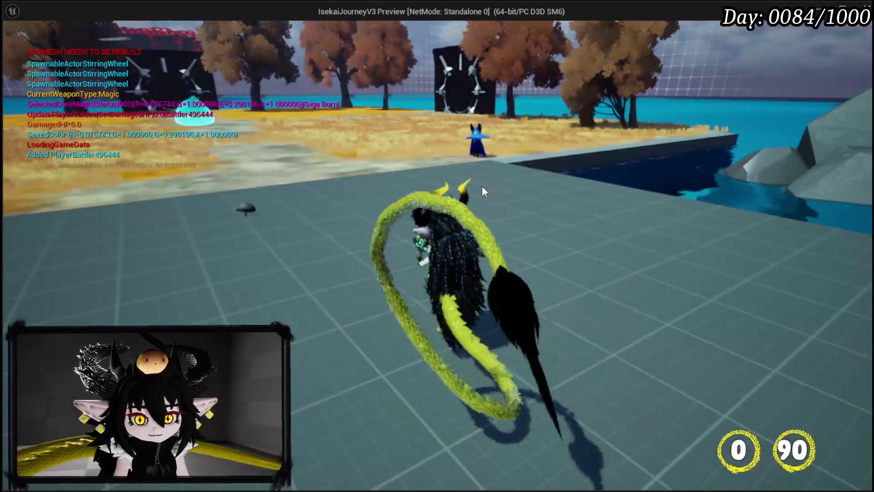
{"action": "key", "text": "Tab"}
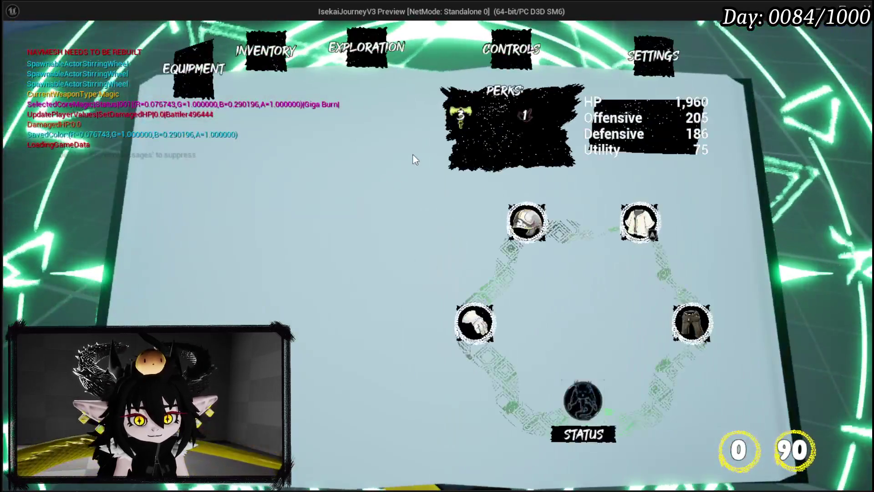
{"action": "left_click", "coordinate": [510, 50]}
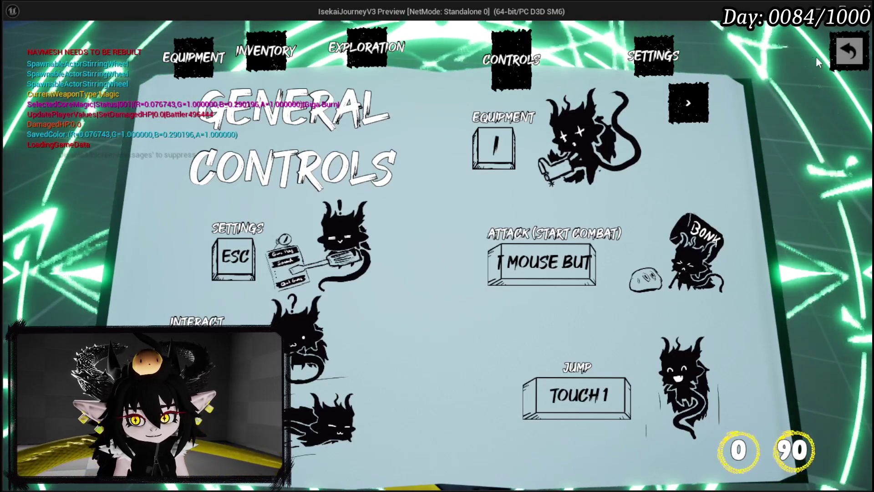
{"action": "left_click", "coordinate": [848, 51]}
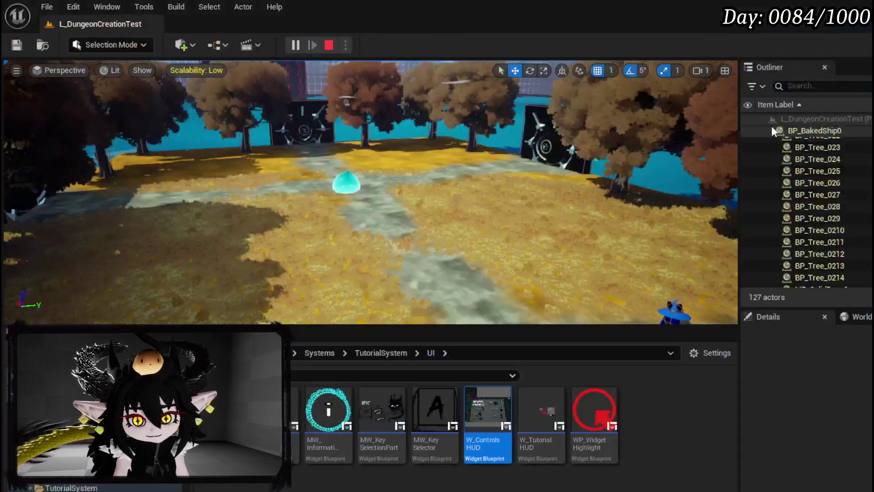
{"action": "key", "text": "Escape"}
{"action": "key", "text": "ctrl+s"}
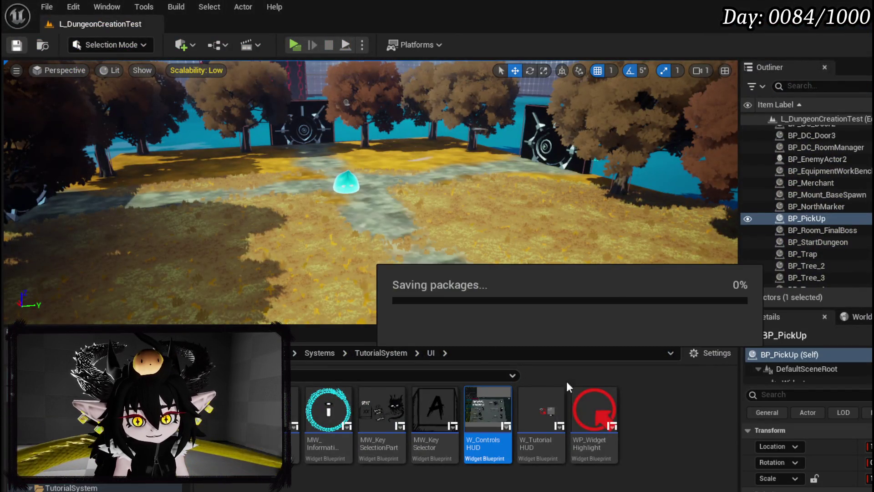
Step: In W_ControlsHUD's EventGraph, locate the Flip Flop and Set Layout nodes and open the SetLayout function
{"action": "double_click", "coordinate": [493, 408]}
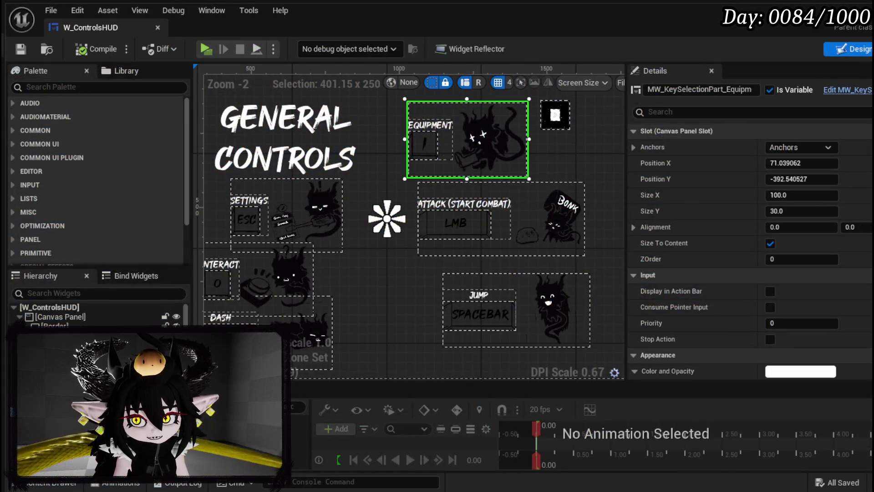
{"action": "scroll", "coordinate": [403, 250], "scroll_direction": "down", "scroll_amount": 3}
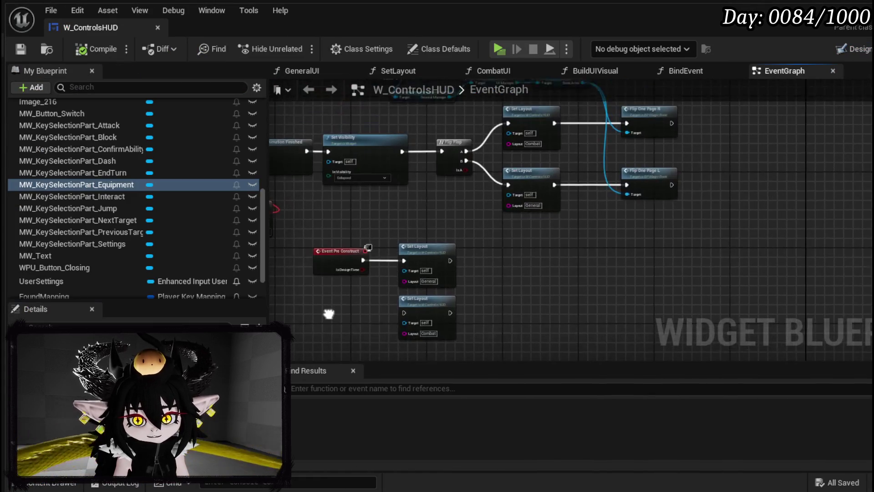
{"action": "scroll", "coordinate": [644, 248], "scroll_direction": "up", "scroll_amount": 4}
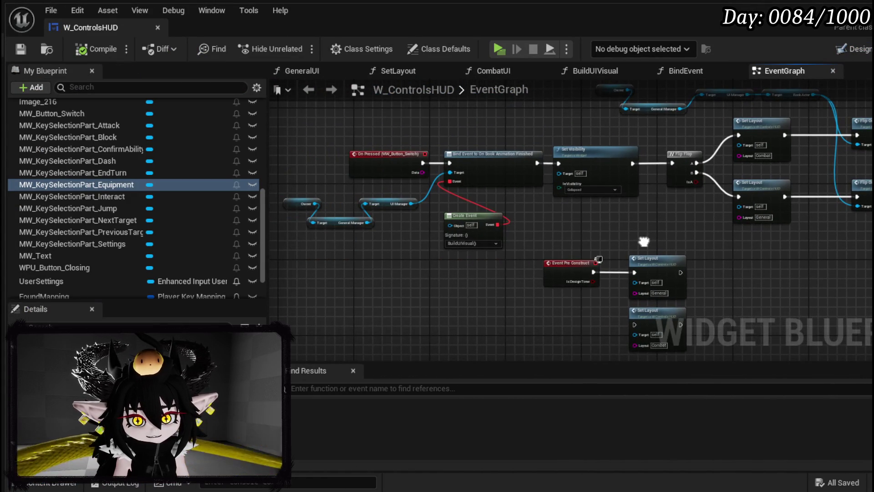
{"action": "mouse_move", "coordinate": [643, 235]}
{"action": "left_mouse_down"}
{"action": "mouse_move", "coordinate": [481, 258]}
{"action": "mouse_move", "coordinate": [484, 268]}
{"action": "mouse_move", "coordinate": [454, 285]}
{"action": "mouse_move", "coordinate": [357, 287]}
{"action": "left_mouse_up"}
{"action": "left_click_drag", "start_coordinate": [553, 204], "coordinate": [482, 284]}
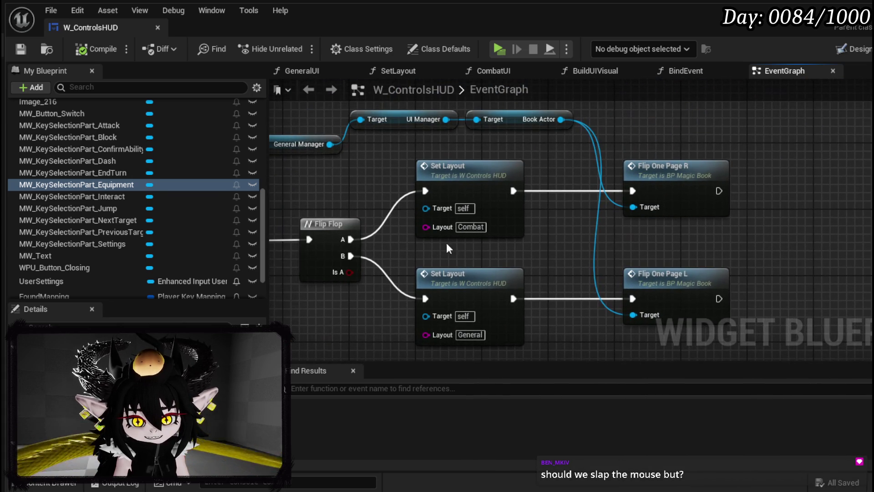
{"action": "mouse_move", "coordinate": [308, 165]}
{"action": "left_mouse_down"}
{"action": "mouse_move", "coordinate": [423, 214]}
{"action": "mouse_move", "coordinate": [430, 259]}
{"action": "left_mouse_up"}
{"action": "left_click_drag", "start_coordinate": [332, 267], "coordinate": [428, 183]}
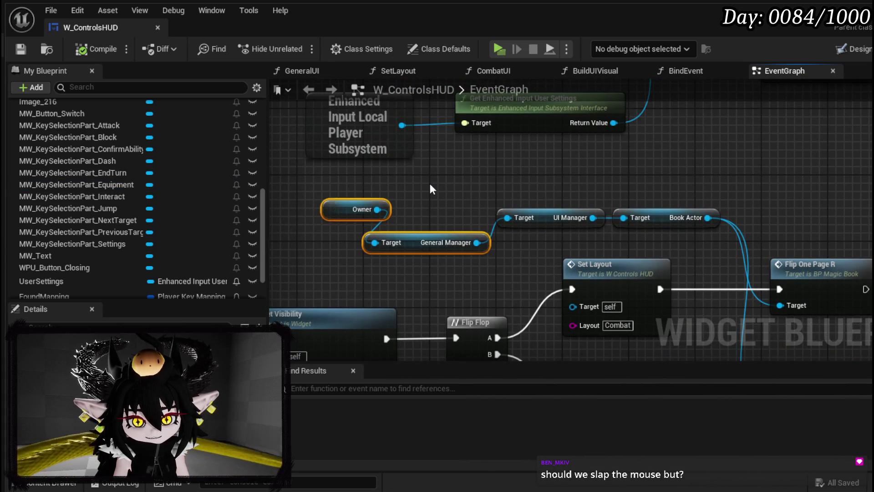
{"action": "left_click", "coordinate": [430, 183]}
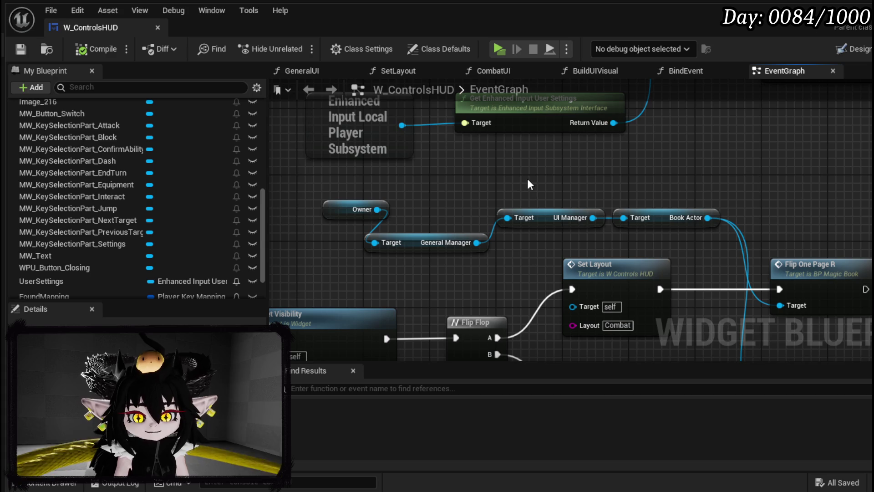
{"action": "left_click_drag", "start_coordinate": [580, 161], "coordinate": [591, 164]}
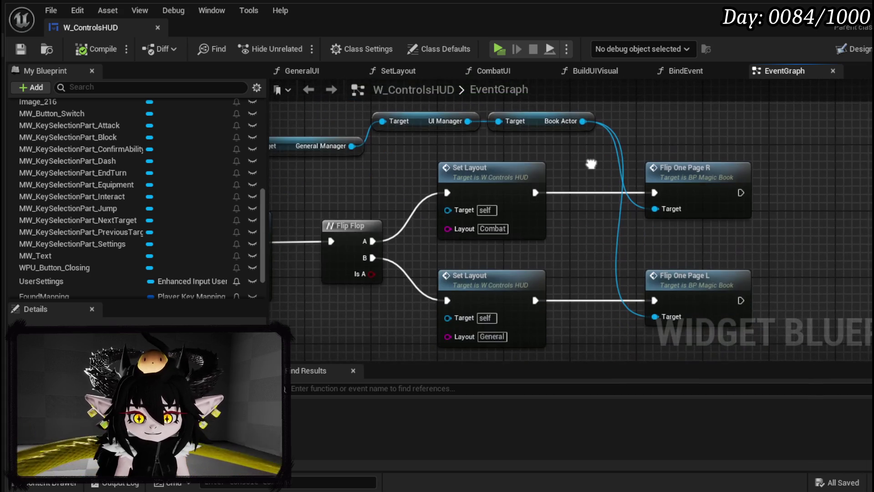
{"action": "double_click", "coordinate": [536, 237]}
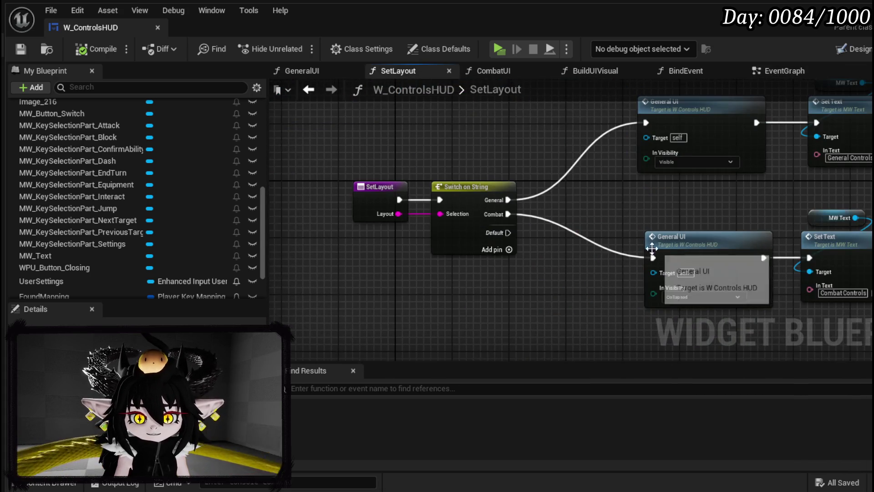
Step: Go back from SetLayout to the EventGraph and bring the For Each Loop and Switch on String nodes into view
{"action": "left_click_drag", "start_coordinate": [360, 245], "coordinate": [369, 224]}
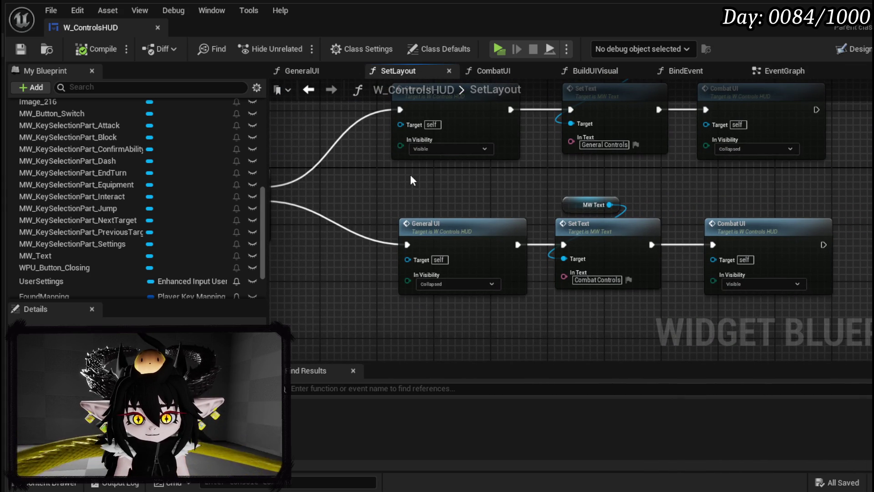
{"action": "left_click", "coordinate": [308, 89]}
{"action": "mouse_move", "coordinate": [375, 217]}
{"action": "left_mouse_down"}
{"action": "mouse_move", "coordinate": [400, 246]}
{"action": "mouse_move", "coordinate": [445, 259]}
{"action": "mouse_move", "coordinate": [535, 238]}
{"action": "mouse_move", "coordinate": [690, 258]}
{"action": "mouse_move", "coordinate": [474, 228]}
{"action": "mouse_move", "coordinate": [267, 238]}
{"action": "left_mouse_up"}
{"action": "mouse_move", "coordinate": [725, 197]}
{"action": "left_mouse_down"}
{"action": "mouse_move", "coordinate": [865, 194]}
{"action": "mouse_move", "coordinate": [564, 275]}
{"action": "mouse_move", "coordinate": [539, 294]}
{"action": "mouse_move", "coordinate": [453, 250]}
{"action": "mouse_move", "coordinate": [408, 287]}
{"action": "mouse_move", "coordinate": [398, 319]}
{"action": "mouse_move", "coordinate": [422, 207]}
{"action": "left_mouse_up"}
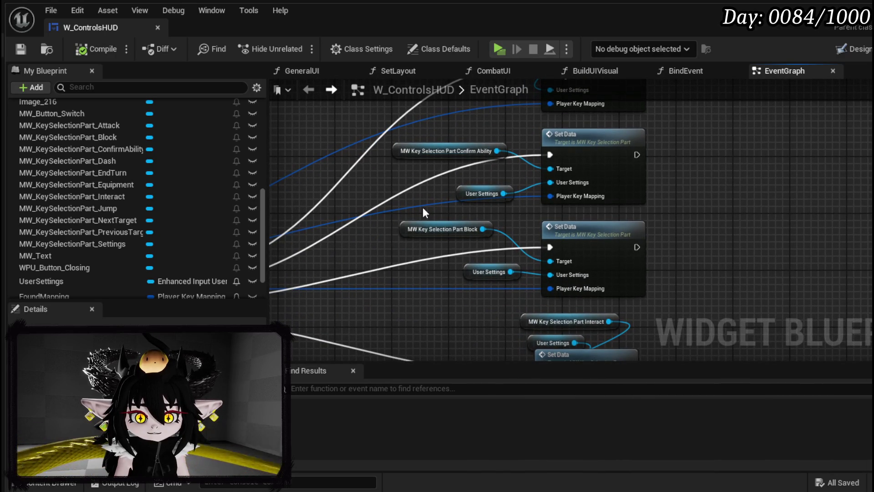
Step: Follow the Switch on String's Ability Confirm wire and open MW_KeySelectionPart's SetData function
{"action": "left_click_drag", "start_coordinate": [437, 267], "coordinate": [658, 189]}
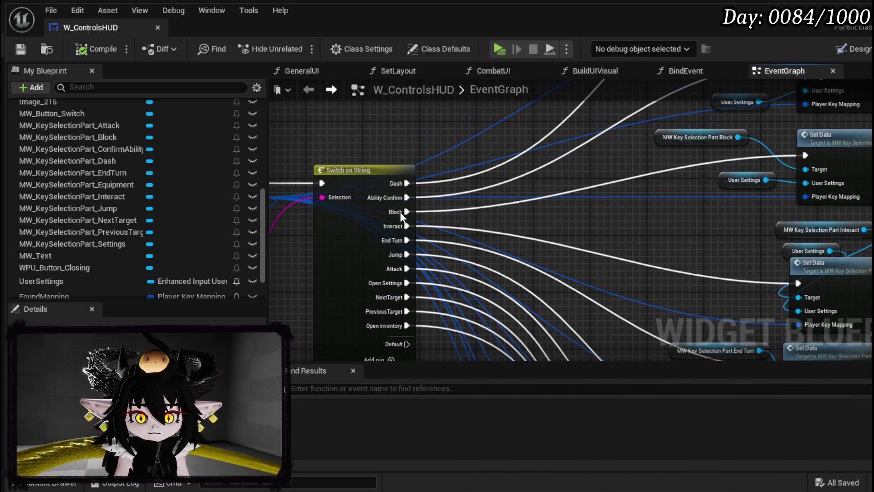
{"action": "scroll", "coordinate": [406, 189], "scroll_direction": "up", "scroll_amount": 2}
{"action": "mouse_move", "coordinate": [449, 236]}
{"action": "left_mouse_down"}
{"action": "mouse_move", "coordinate": [479, 180]}
{"action": "mouse_move", "coordinate": [470, 219]}
{"action": "left_mouse_up"}
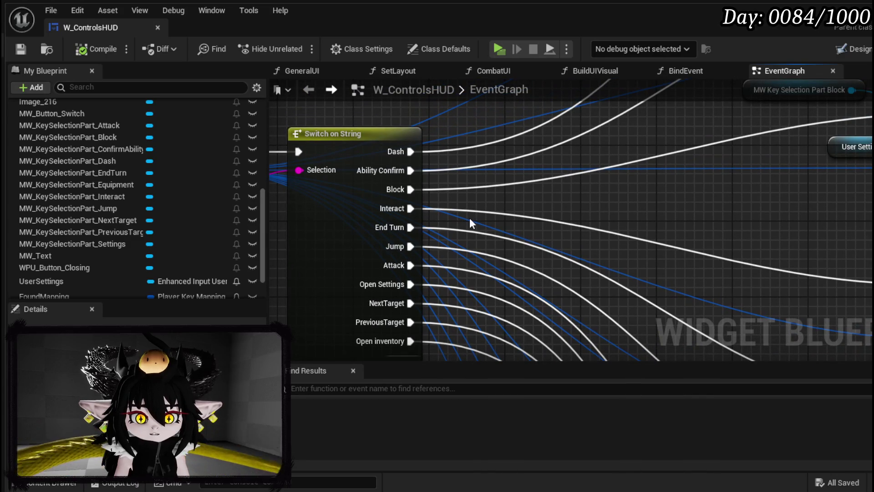
{"action": "left_click_drag", "start_coordinate": [637, 149], "coordinate": [369, 311]}
{"action": "scroll", "coordinate": [575, 200], "scroll_direction": "up", "scroll_amount": 2}
{"action": "double_click", "coordinate": [633, 157]}
Step: Move the Break Player Key Mapping node to a new spot in the SetData graph
{"action": "scroll", "coordinate": [541, 207], "scroll_direction": "up", "scroll_amount": 3}
{"action": "mouse_move", "coordinate": [719, 265]}
{"action": "left_mouse_down"}
{"action": "mouse_move", "coordinate": [675, 179]}
{"action": "mouse_move", "coordinate": [632, 200]}
{"action": "left_mouse_up"}
{"action": "left_click_drag", "start_coordinate": [535, 178], "coordinate": [448, 164]}
{"action": "mouse_move", "coordinate": [595, 181]}
{"action": "left_mouse_down"}
{"action": "mouse_move", "coordinate": [746, 200]}
{"action": "mouse_move", "coordinate": [733, 208]}
{"action": "mouse_move", "coordinate": [679, 200]}
{"action": "left_mouse_up"}
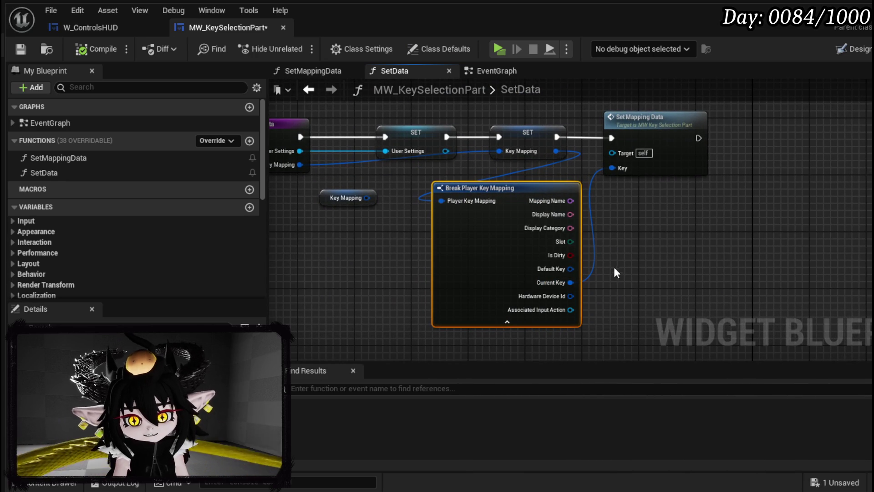
Step: Review the SetMappingData function and save the MW_KeySelectionPart blueprint
{"action": "double_click", "coordinate": [646, 137]}
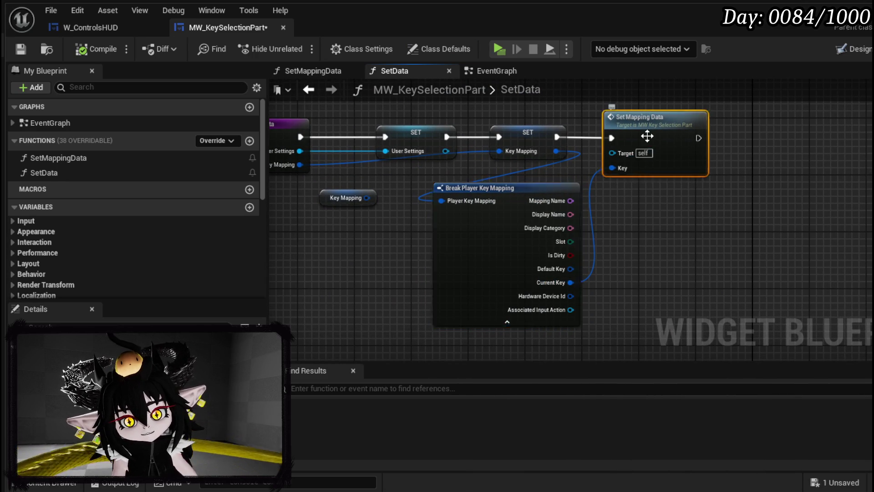
{"action": "scroll", "coordinate": [492, 220], "scroll_direction": "up", "scroll_amount": 3}
{"action": "left_click_drag", "start_coordinate": [580, 191], "coordinate": [580, 253]}
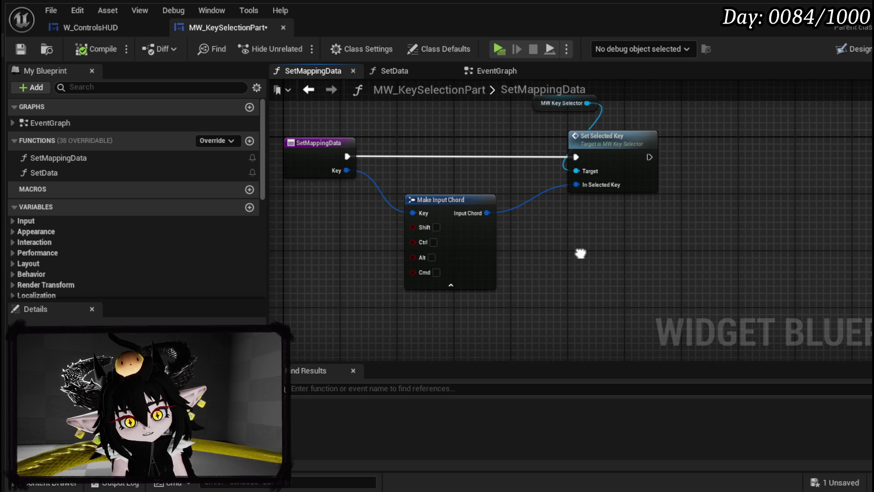
{"action": "left_click_drag", "start_coordinate": [580, 253], "coordinate": [581, 252]}
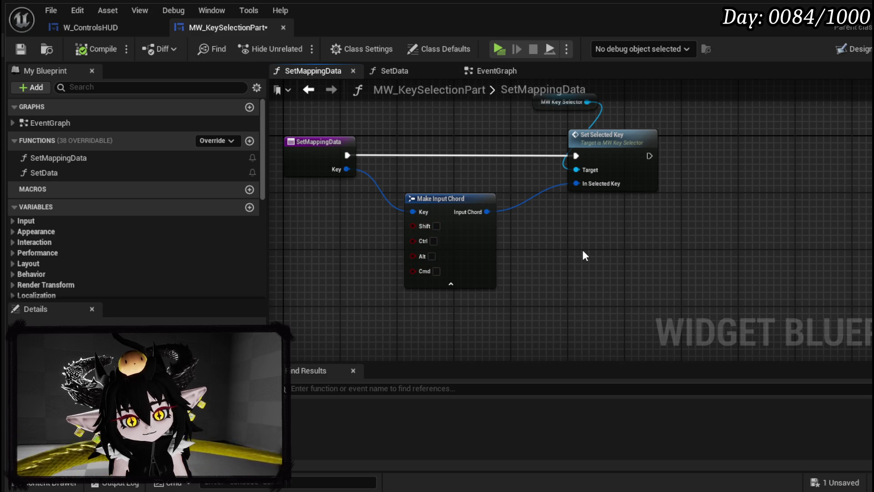
{"action": "left_click", "coordinate": [26, 51]}
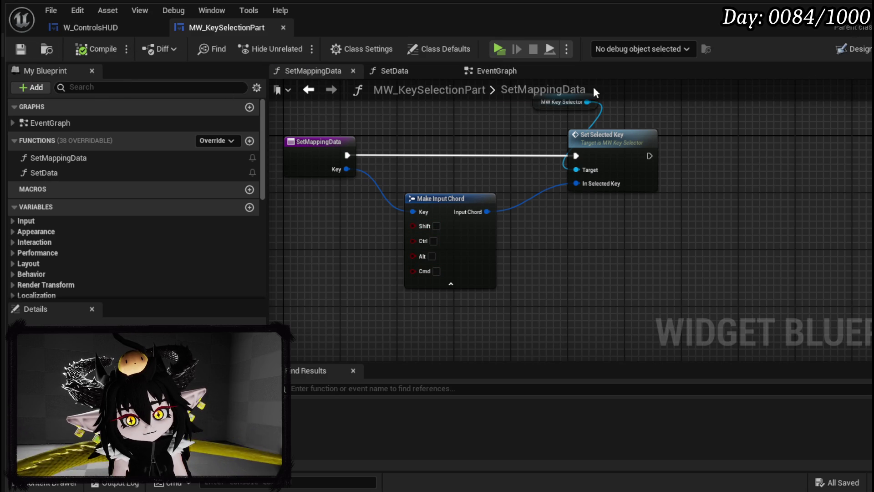
Step: Glance at MW_KeySelectionPart's EventGraph and TEST key Designer preview, then return to W_ControlsHUD
{"action": "left_click", "coordinate": [497, 71]}
{"action": "scroll", "coordinate": [560, 164], "scroll_direction": "down", "scroll_amount": 6}
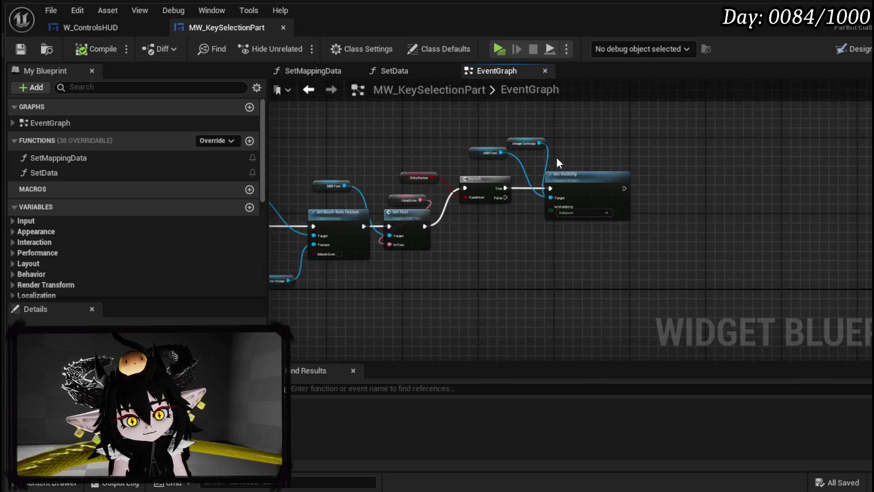
{"action": "left_click", "coordinate": [856, 49]}
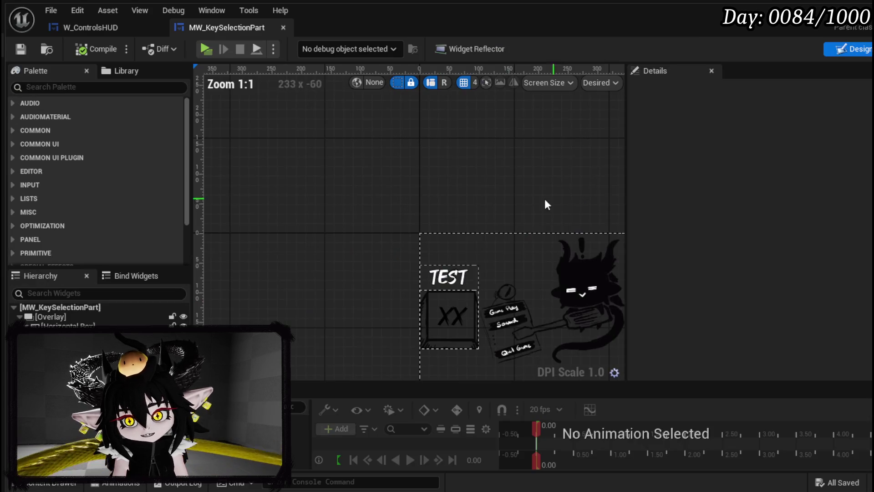
{"action": "mouse_move", "coordinate": [484, 207]}
{"action": "left_mouse_down"}
{"action": "mouse_move", "coordinate": [282, 102]}
{"action": "mouse_move", "coordinate": [445, 148]}
{"action": "left_mouse_up"}
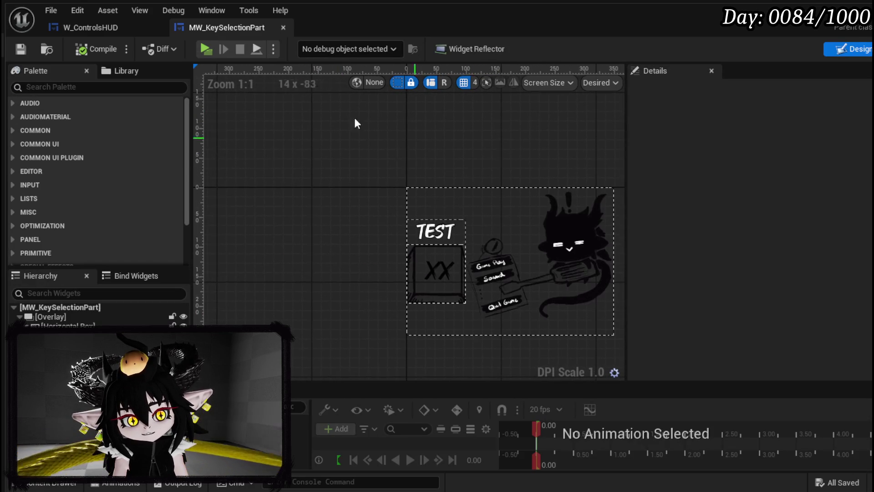
{"action": "left_click", "coordinate": [84, 27]}
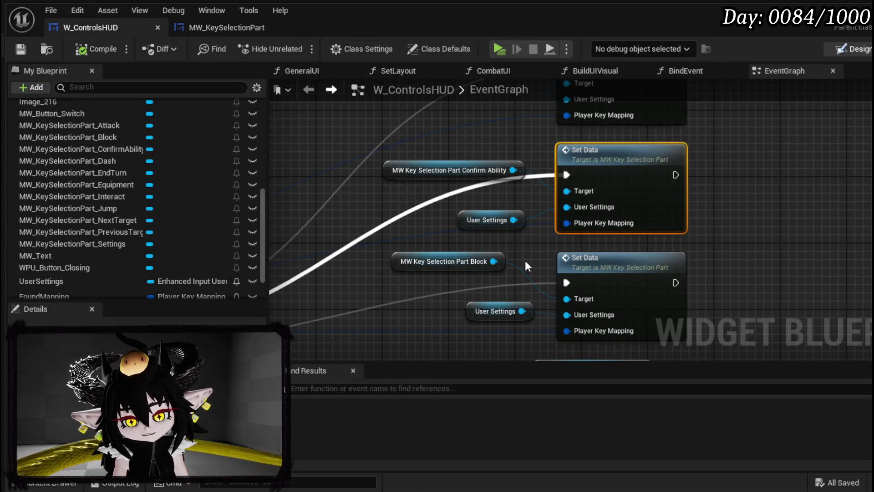
Step: Confirm the Jump key widget's Spacebar preview text on the General Controls page, then return to L_DungeonCreationTest
{"action": "left_click", "coordinate": [856, 49]}
{"action": "left_click", "coordinate": [491, 279]}
{"action": "scroll", "coordinate": [815, 255], "scroll_direction": "down", "scroll_amount": 5}
{"action": "scroll", "coordinate": [815, 250], "scroll_direction": "down", "scroll_amount": 15}
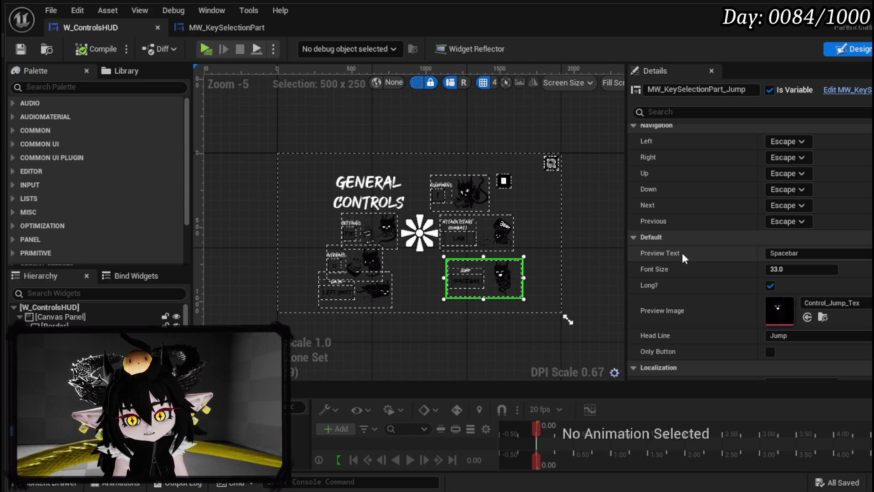
{"action": "scroll", "coordinate": [373, 316], "scroll_direction": "up", "scroll_amount": 4}
{"action": "left_click_drag", "start_coordinate": [485, 229], "coordinate": [325, 332]}
{"action": "scroll", "coordinate": [326, 332], "scroll_direction": "down", "scroll_amount": 2}
{"action": "left_click_drag", "start_coordinate": [449, 353], "coordinate": [428, 285]}
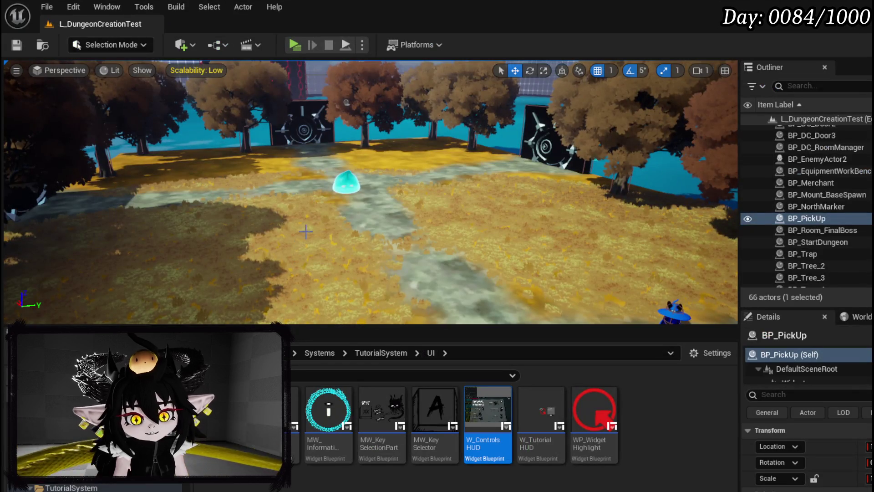
{"action": "left_click_drag", "start_coordinate": [305, 232], "coordinate": [310, 42]}
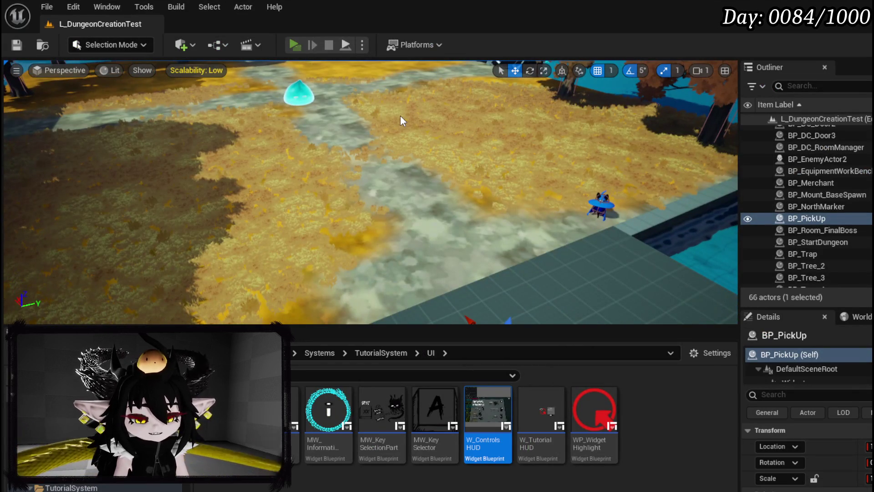
Step: In play, browse the Inventory and Exploration pages, confirm Controls shows Jump on TOUCH 1, then close the menu
{"action": "key", "text": "Escape"}
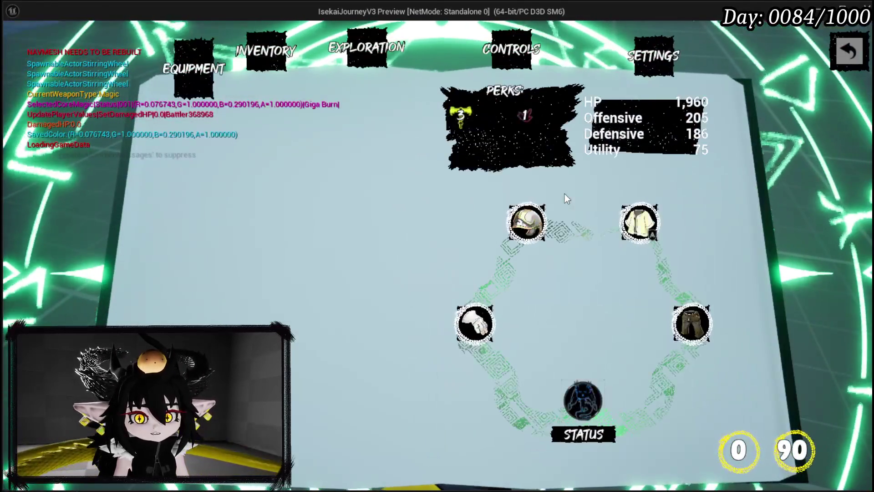
{"action": "left_click", "coordinate": [261, 46]}
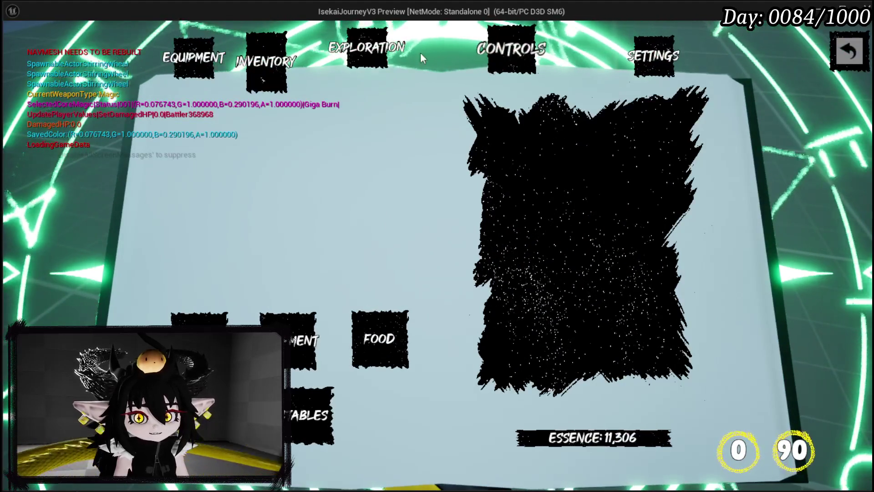
{"action": "left_click", "coordinate": [371, 56]}
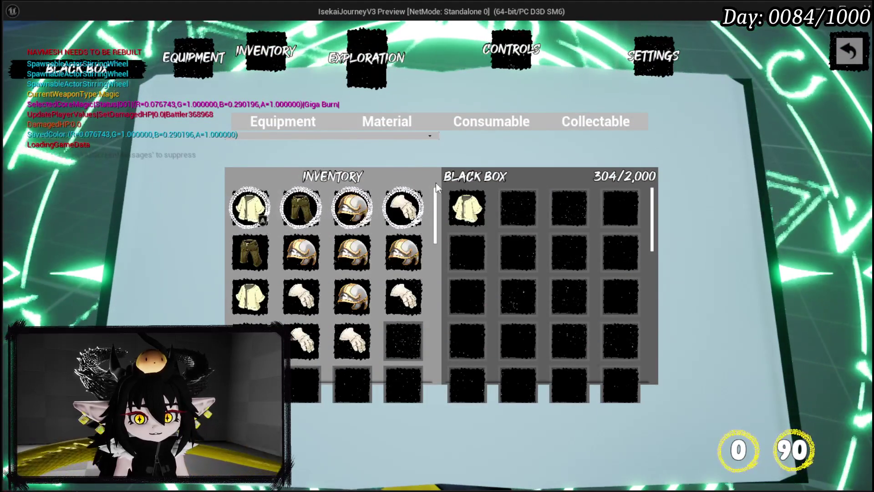
{"action": "left_click", "coordinate": [282, 55]}
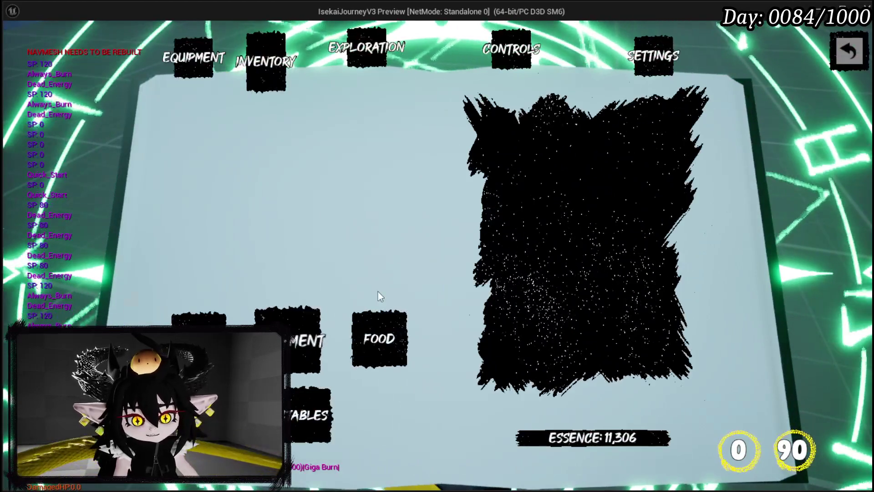
{"action": "left_click", "coordinate": [523, 46]}
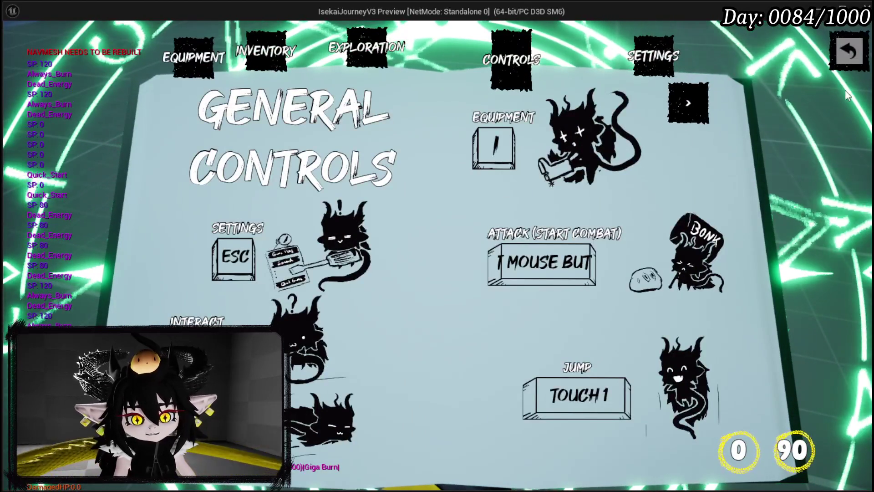
{"action": "left_click", "coordinate": [853, 45]}
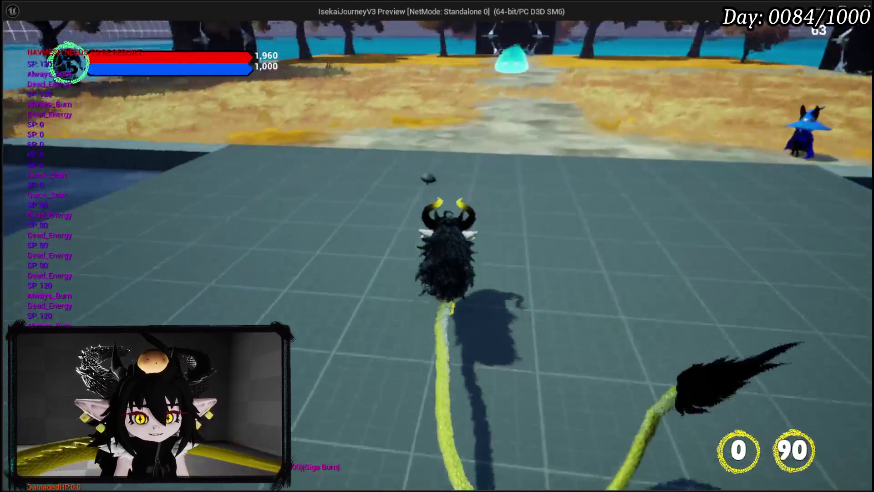
Step: Run the character with W and S, jump and tail-whip across the leaf field to the gate
{"action": "key", "text": "w"}
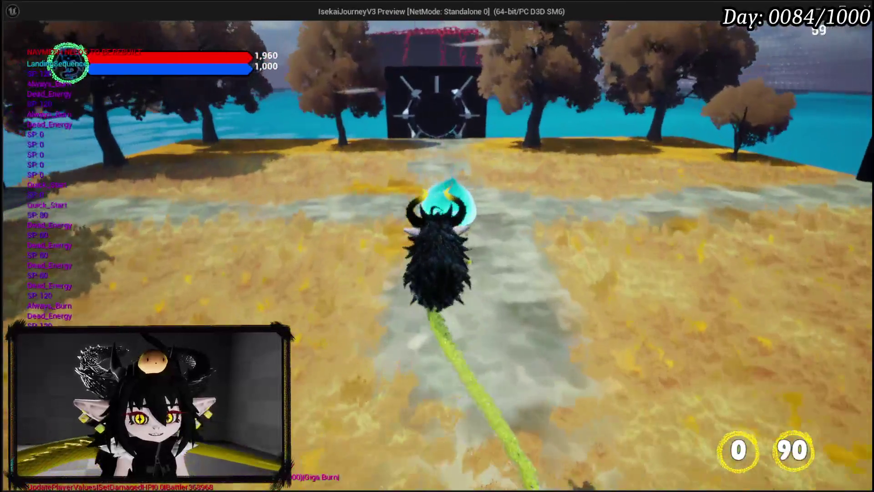
{"action": "key", "text": "w"}
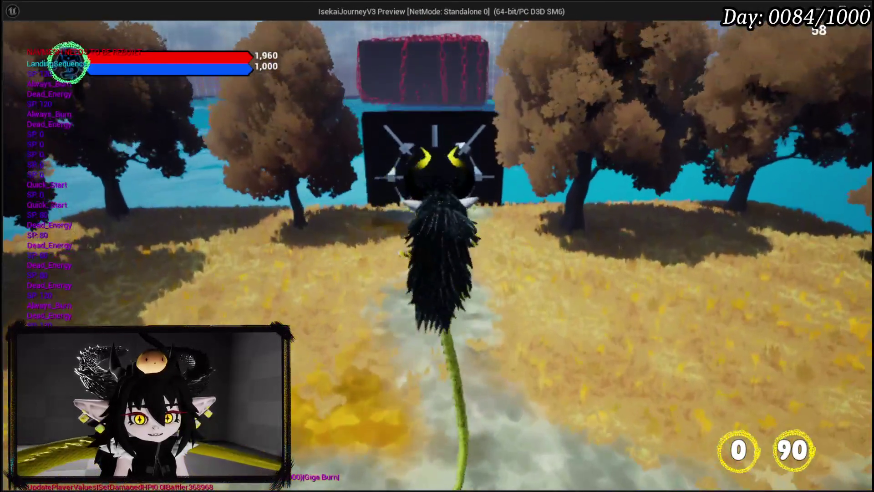
{"action": "key", "text": "space"}
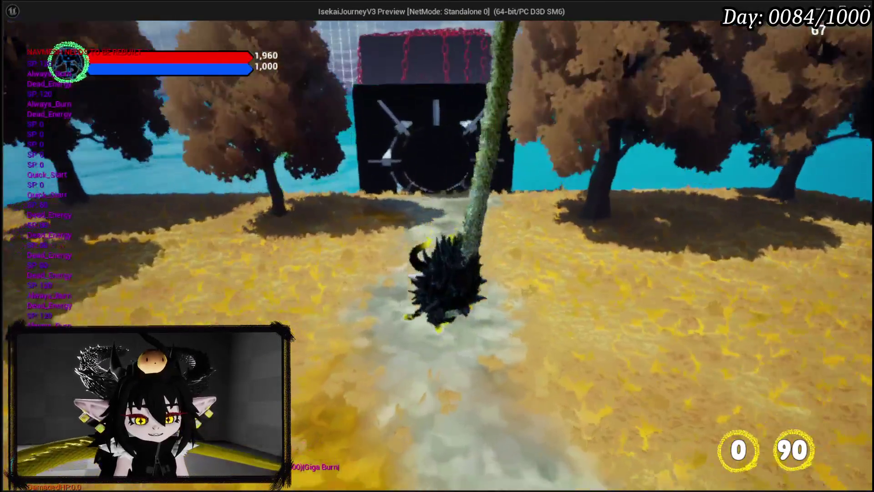
{"action": "key", "text": "s"}
{"action": "key", "text": "w"}
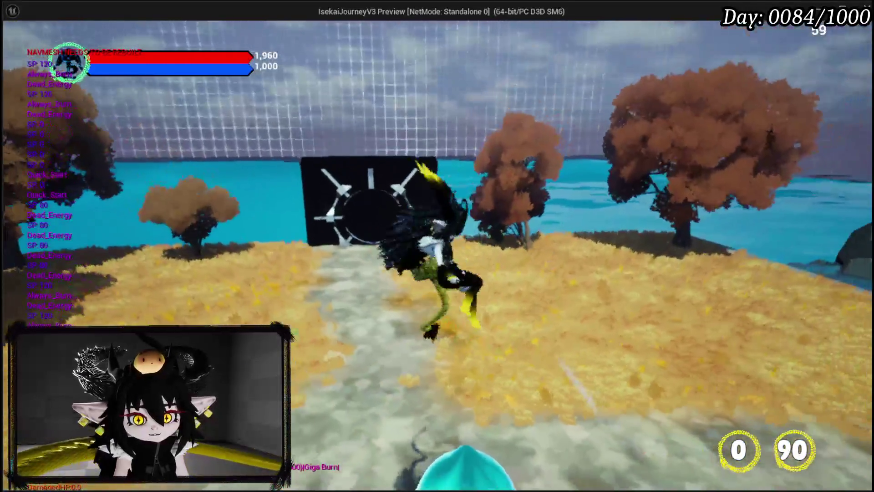
{"action": "key", "text": "space"}
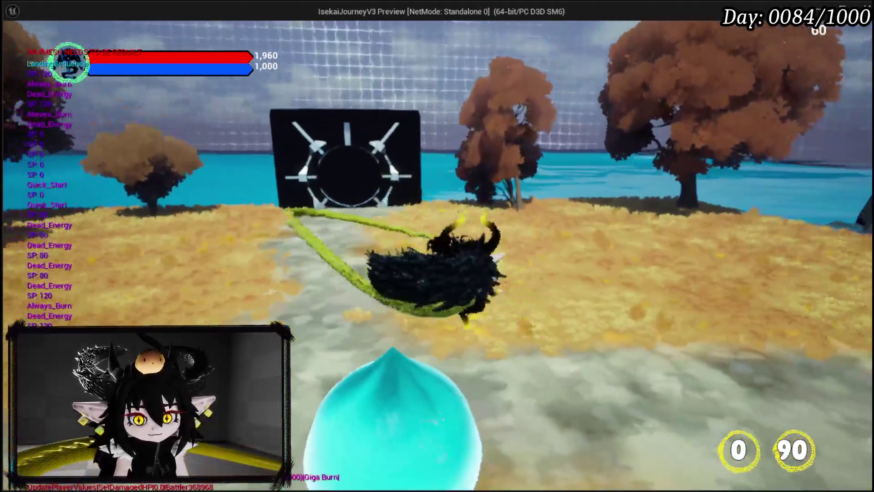
{"action": "key", "text": "w"}
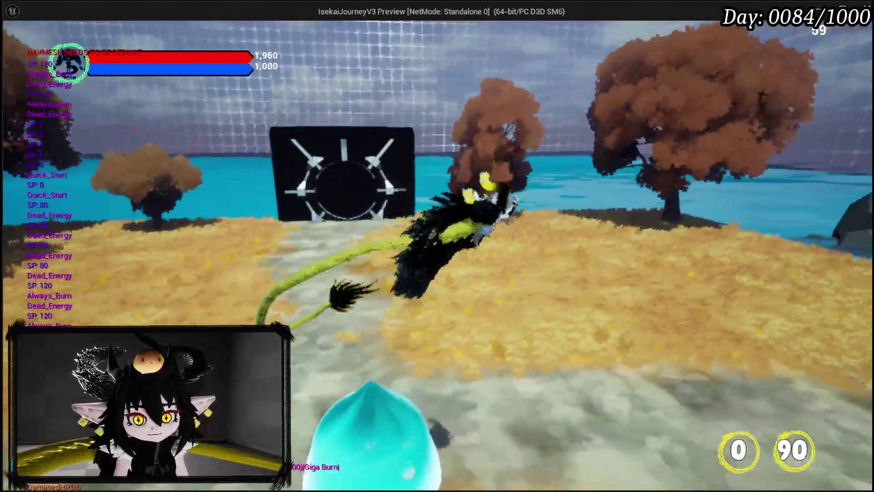